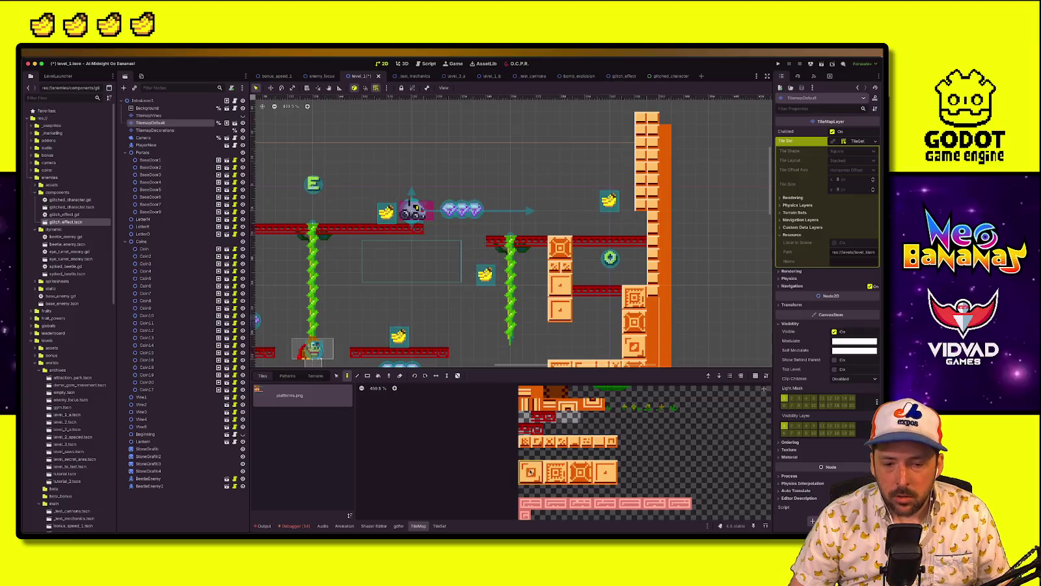
Paint two block tiles onto the level and erase the two stray leftover tiles
{"action": "scroll", "coordinate": [430, 287], "scroll_direction": "down", "scroll_amount": 5}
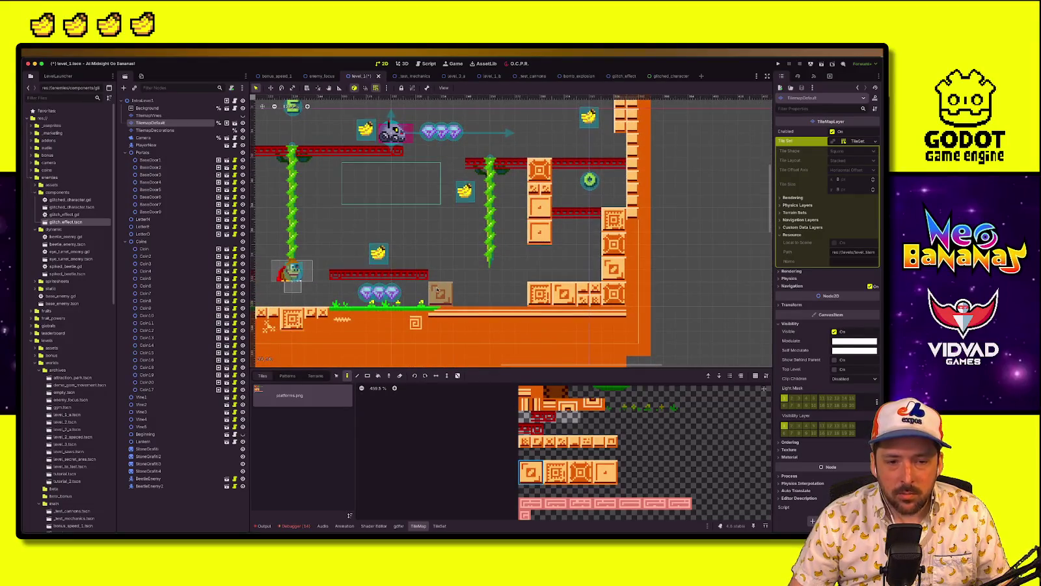
{"action": "left_click", "coordinate": [449, 293]}
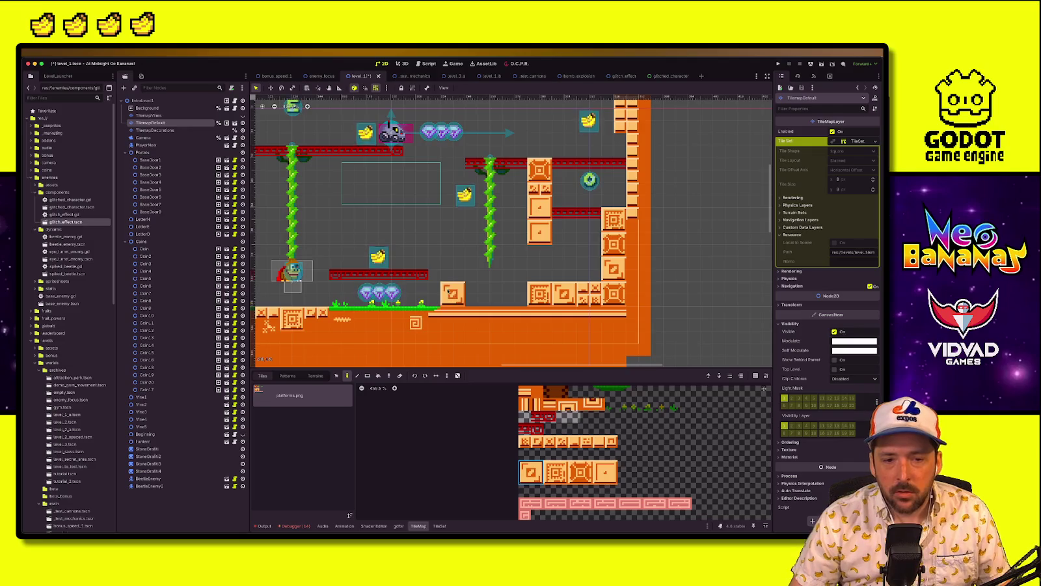
{"action": "right_click", "coordinate": [539, 294]}
{"action": "right_click", "coordinate": [561, 294]}
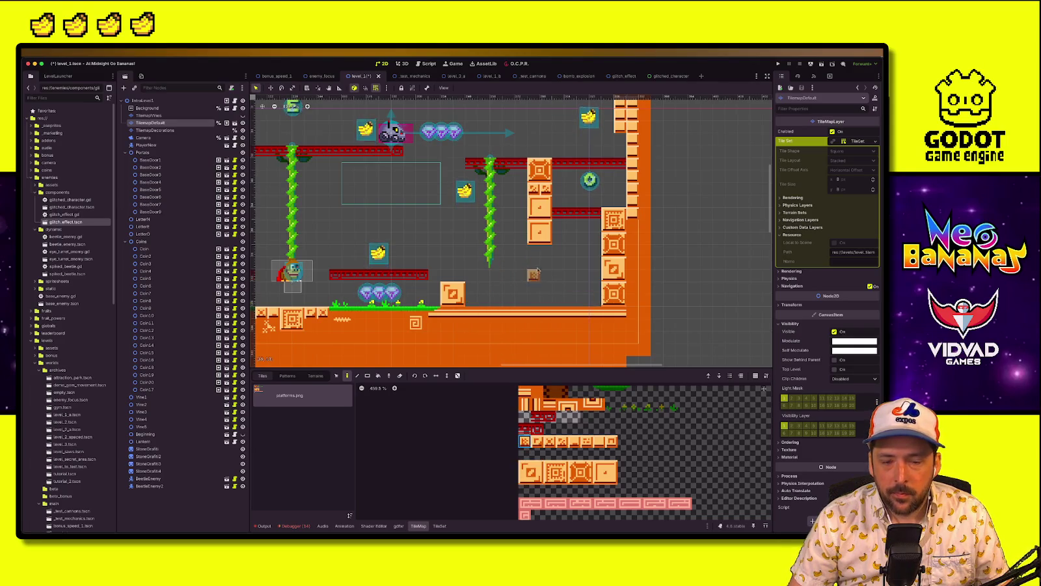
{"action": "left_click", "coordinate": [549, 467]}
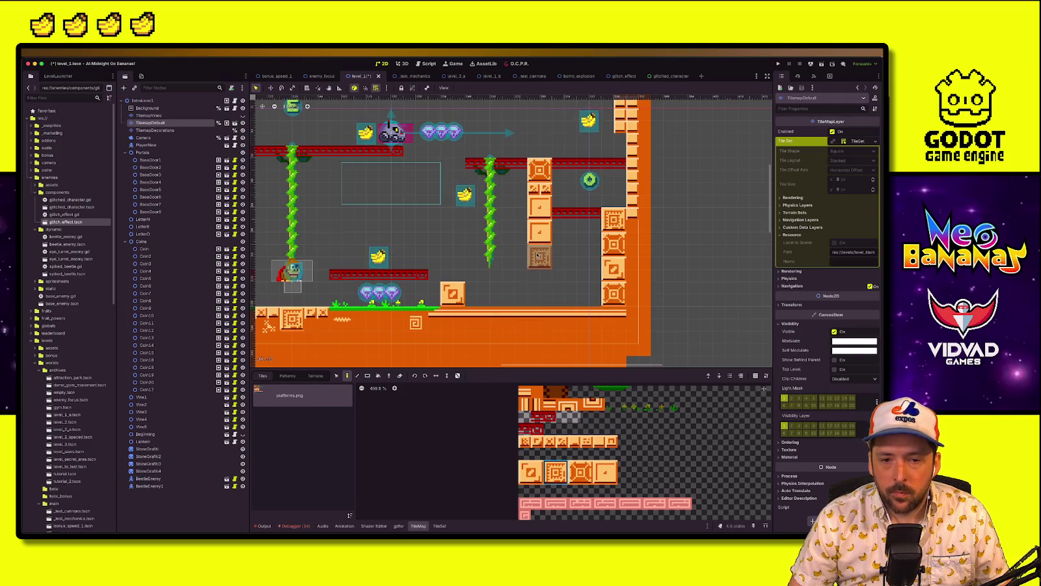
{"action": "left_click", "coordinate": [537, 256]}
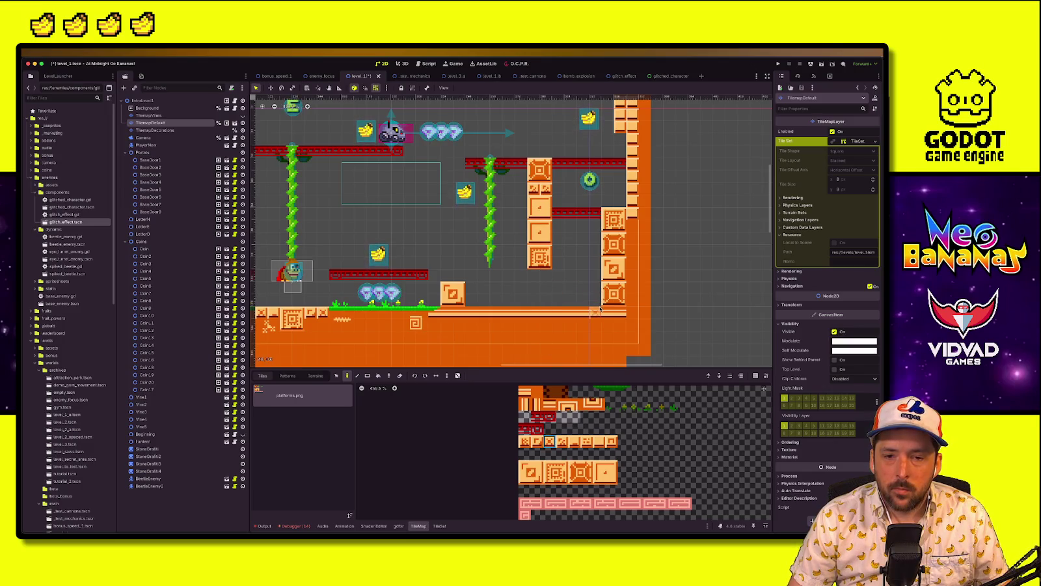
Lay a floor row left of the orange pillar, add the spiral tile to the orange column, and playtest
{"action": "scroll", "coordinate": [577, 335], "scroll_direction": "down", "scroll_amount": 4}
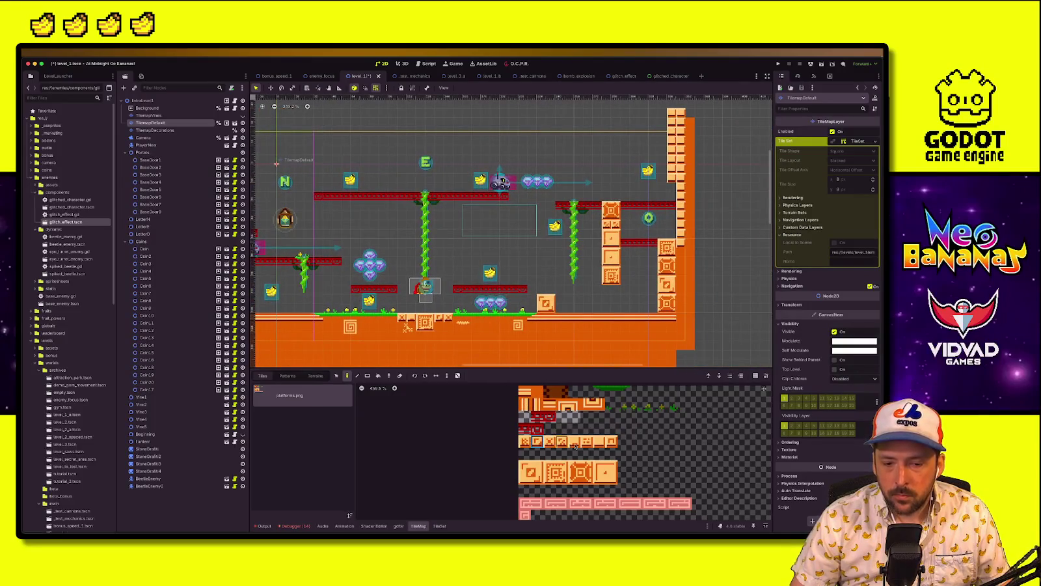
{"action": "left_click", "coordinate": [598, 441]}
{"action": "left_click_drag", "start_coordinate": [558, 308], "coordinate": [649, 308]}
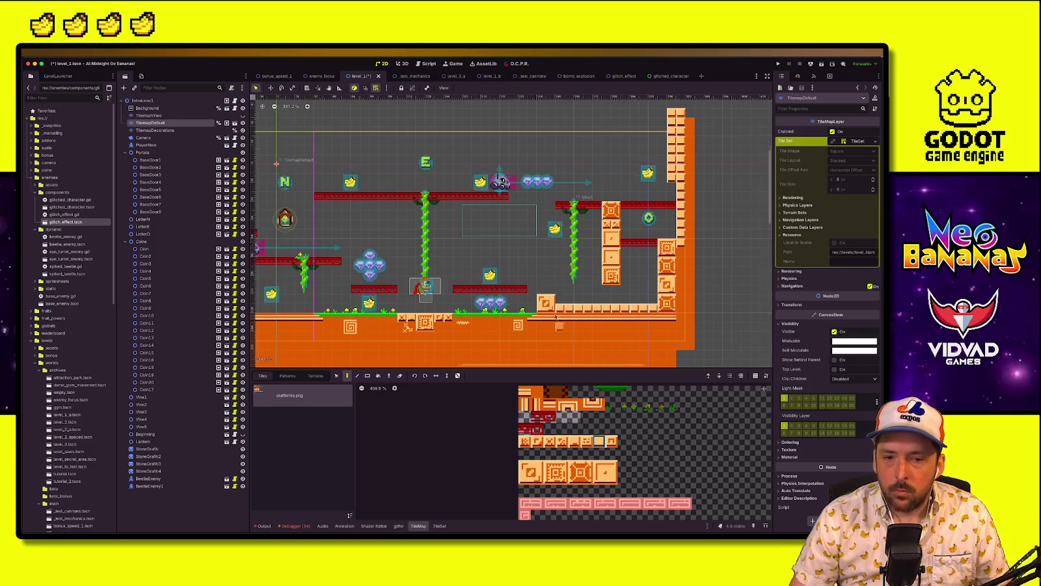
{"action": "scroll", "coordinate": [648, 308], "scroll_direction": "down", "scroll_amount": 4}
{"action": "scroll", "coordinate": [608, 307], "scroll_direction": "up", "scroll_amount": 3}
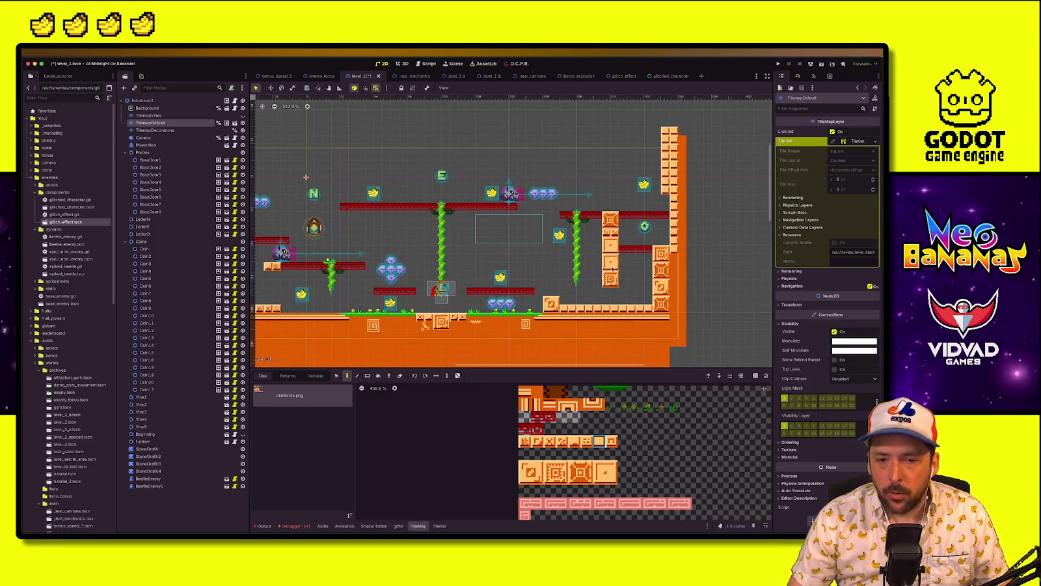
{"action": "scroll", "coordinate": [605, 297], "scroll_direction": "up", "scroll_amount": 2}
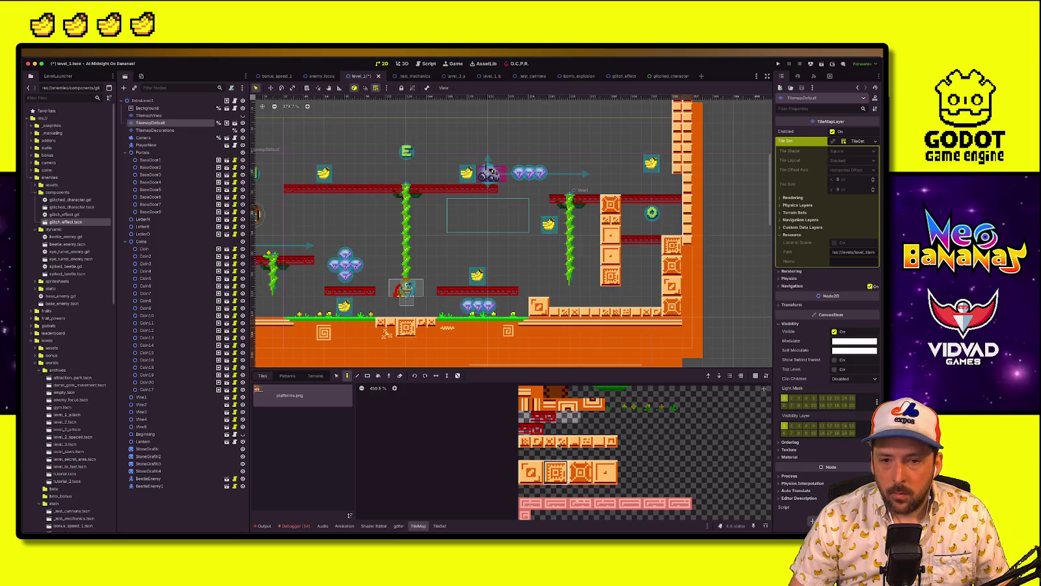
{"action": "left_click", "coordinate": [610, 255]}
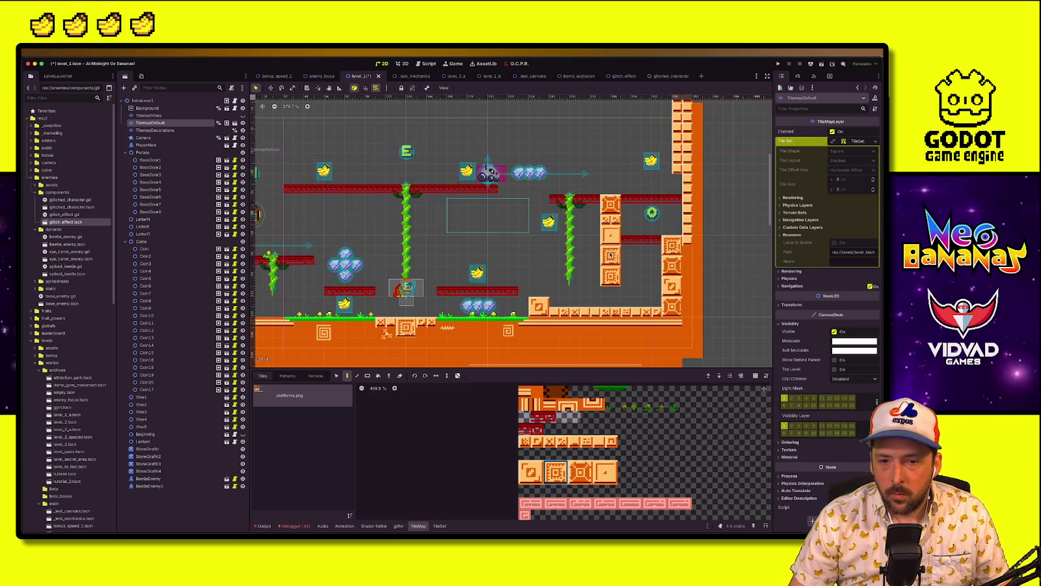
{"action": "left_click", "coordinate": [779, 64]}
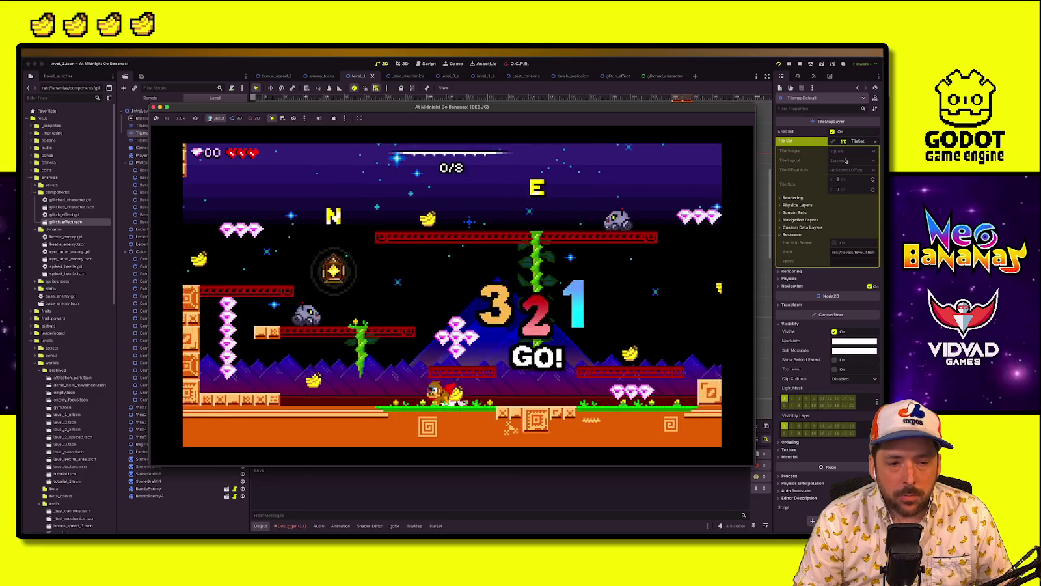
{"action": "key", "text": "Right"}
{"action": "key", "text": "space"}
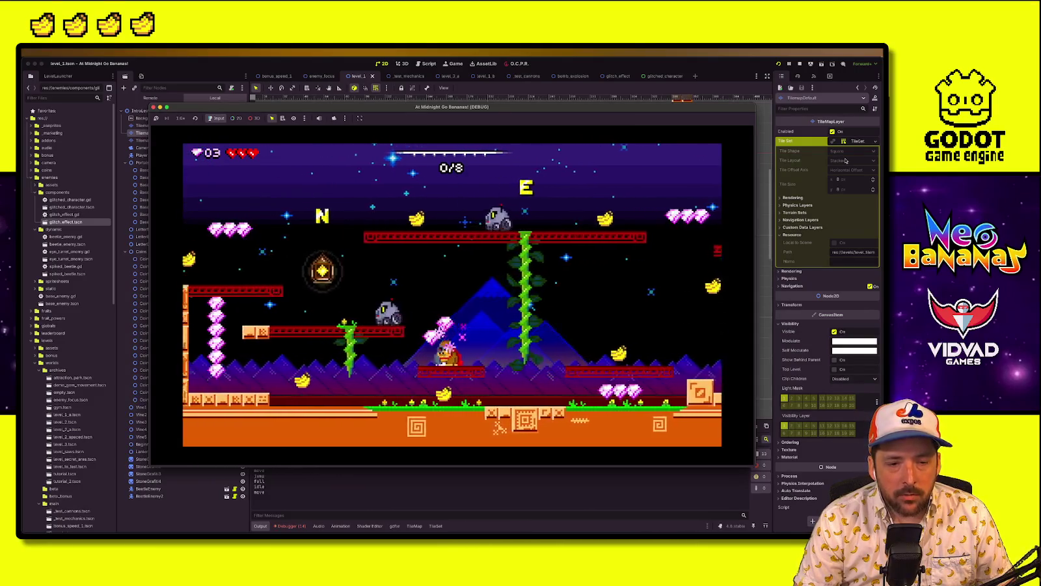
{"action": "key", "text": "Left"}
{"action": "key", "text": "space"}
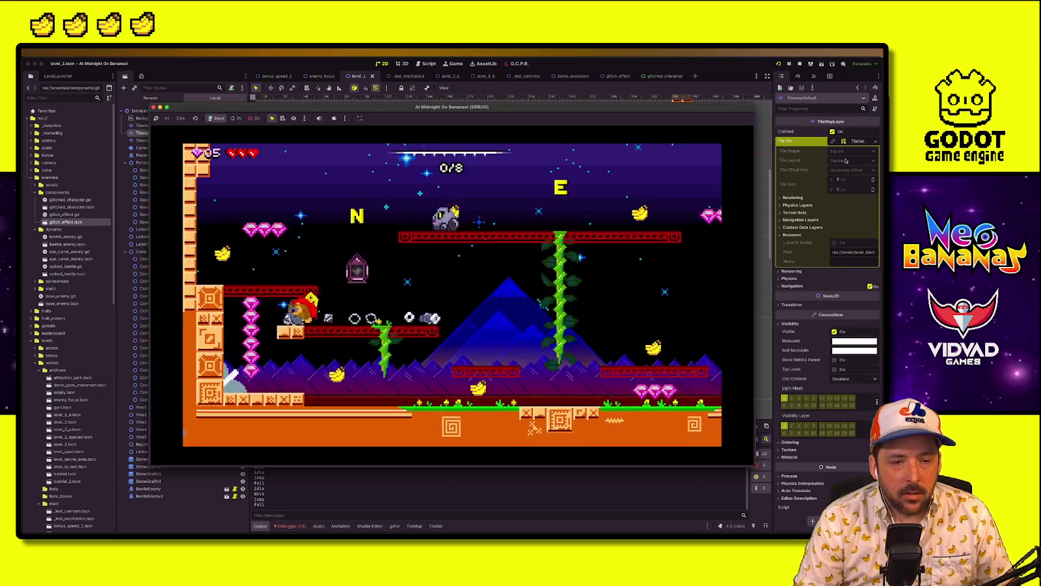
{"action": "key", "text": "space"}
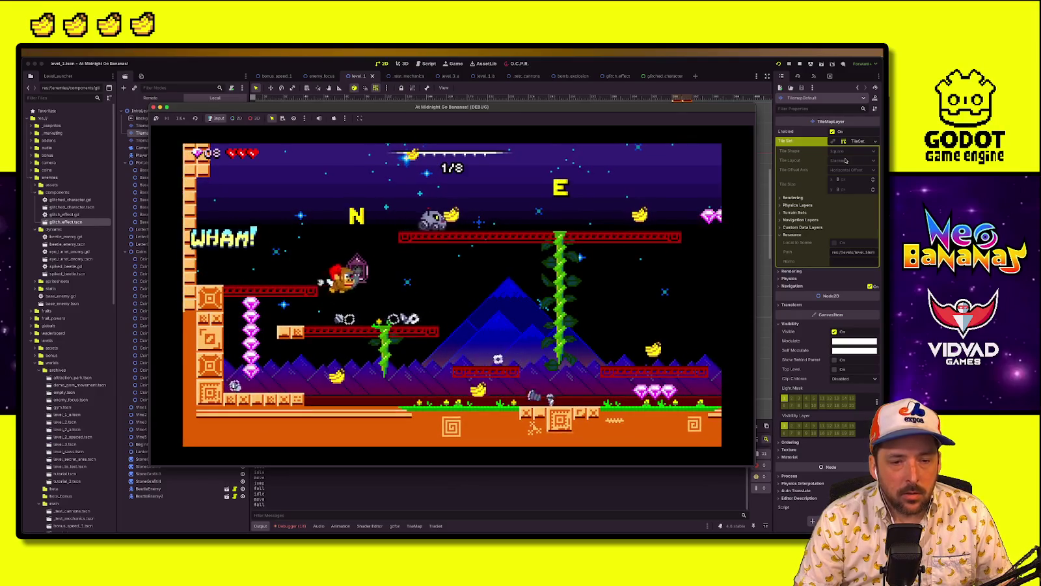
{"action": "key", "text": "Left"}
{"action": "key", "text": "space"}
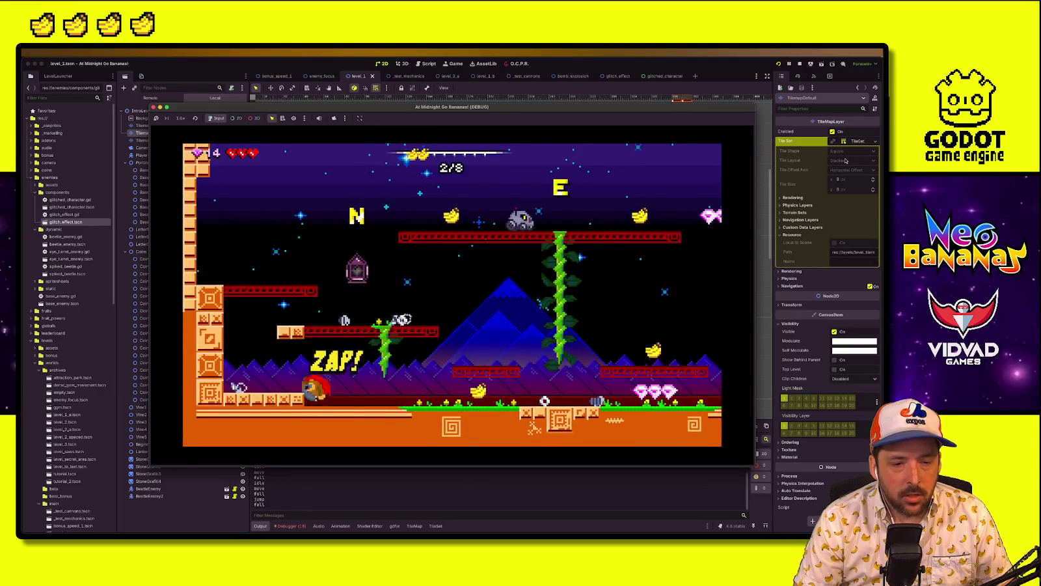
{"action": "key", "text": "Right"}
{"action": "key", "text": "space"}
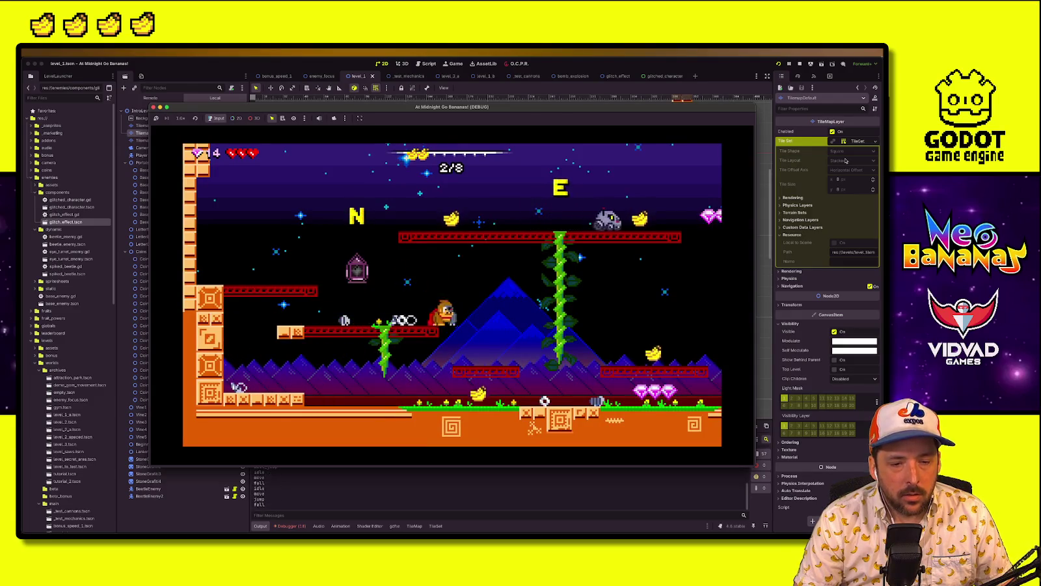
{"action": "key", "text": "Left"}
{"action": "key", "text": "space"}
{"action": "key", "text": "Right"}
{"action": "key", "text": "space"}
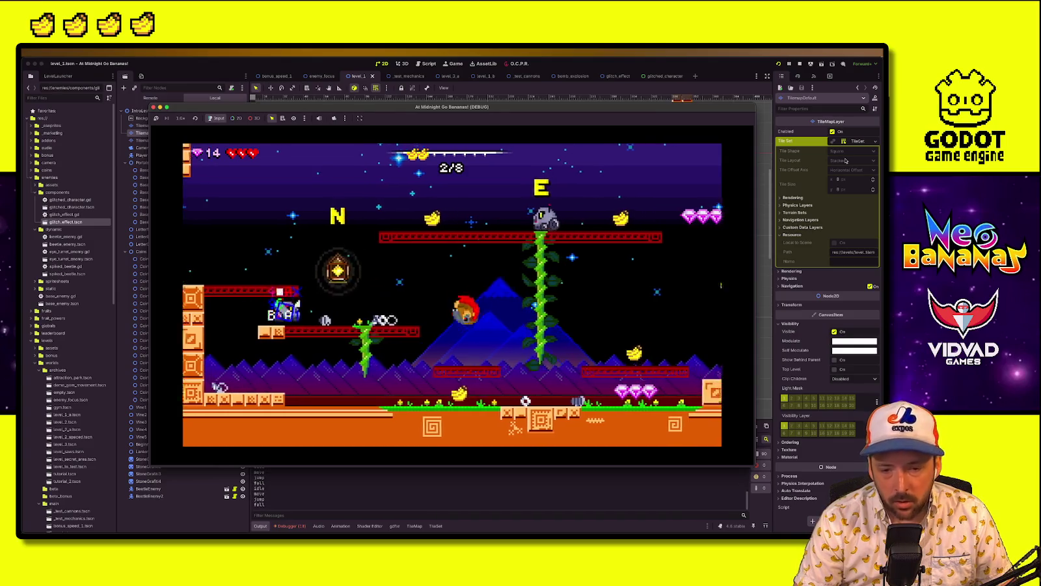
{"action": "key", "text": "Right"}
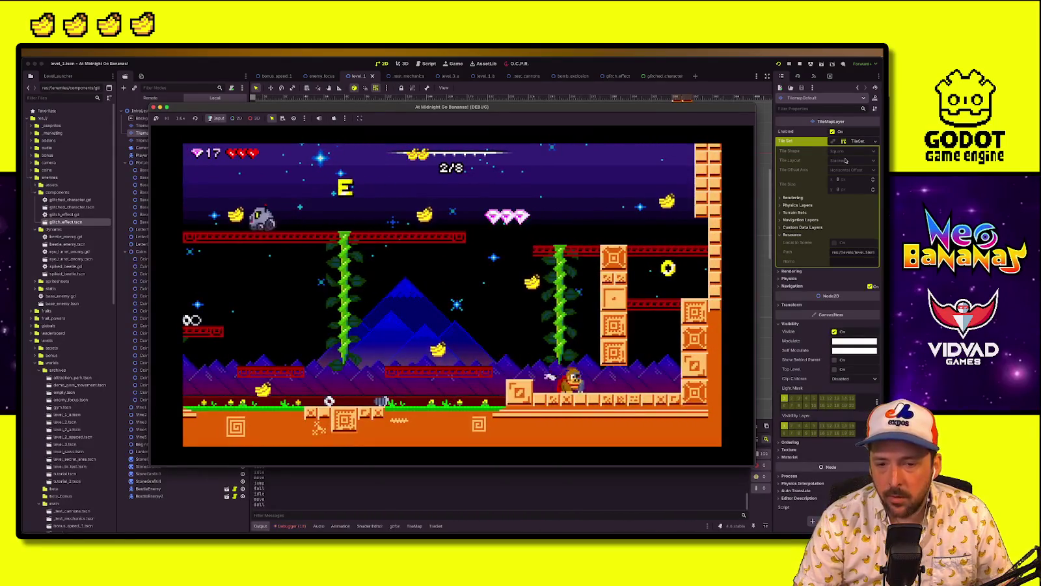
{"action": "key", "text": "space"}
{"action": "key", "text": "space"}
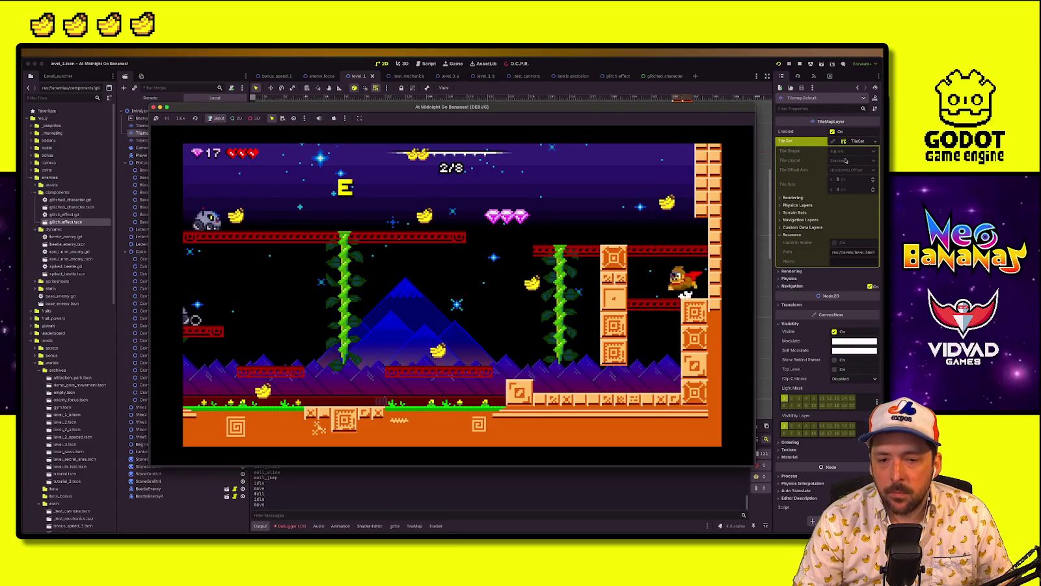
{"action": "key", "text": "Left"}
{"action": "key", "text": "space"}
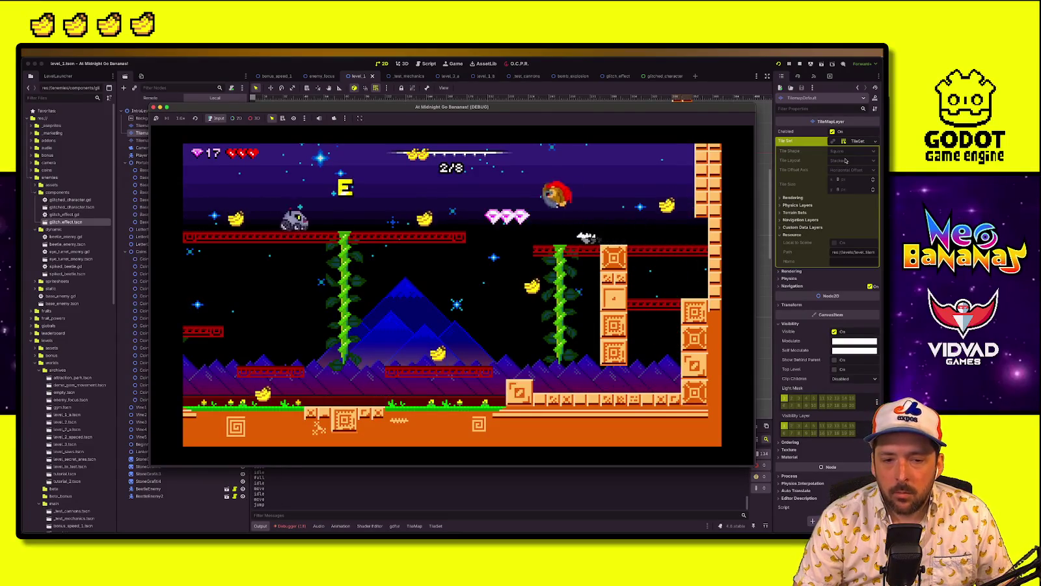
{"action": "key", "text": "Right"}
{"action": "key", "text": "space"}
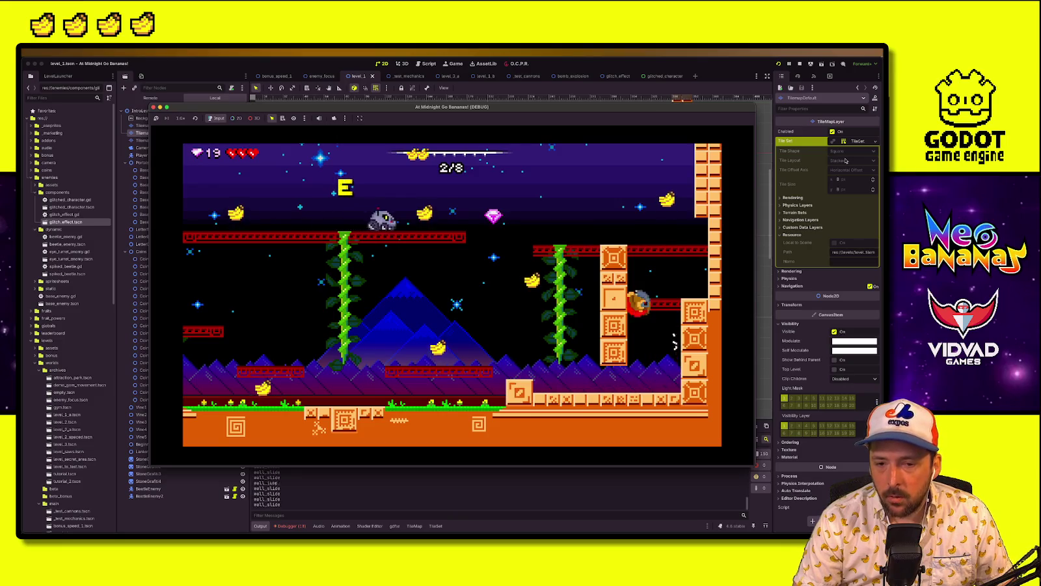
{"action": "key", "text": "space"}
{"action": "key", "text": "Left"}
{"action": "key", "text": "space"}
{"action": "key", "text": "space"}
{"action": "key", "text": "Left"}
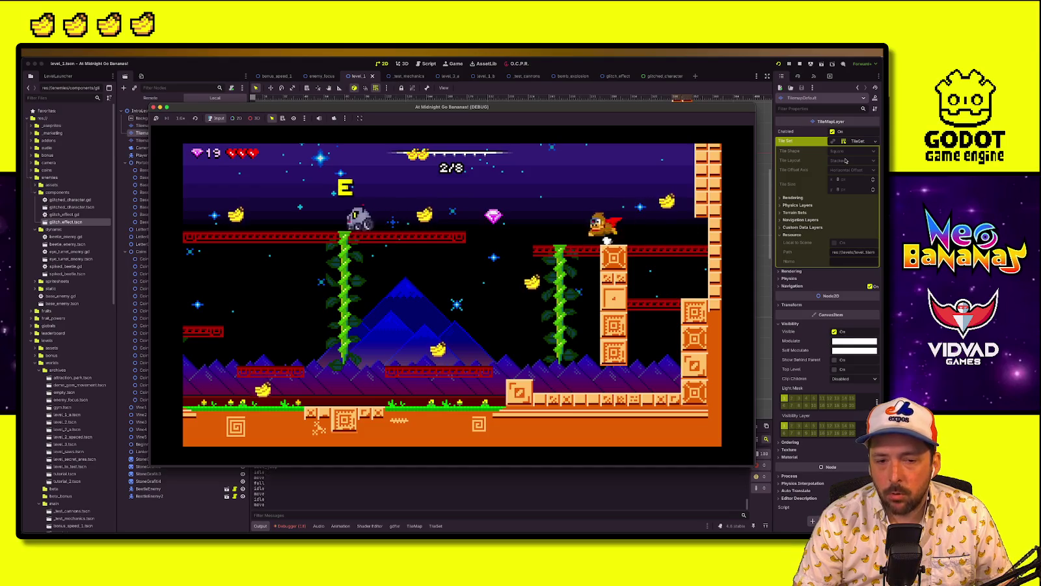
{"action": "key", "text": "Right"}
{"action": "key", "text": "space"}
{"action": "key", "text": "Right"}
{"action": "key", "text": "space"}
{"action": "key", "text": "Left"}
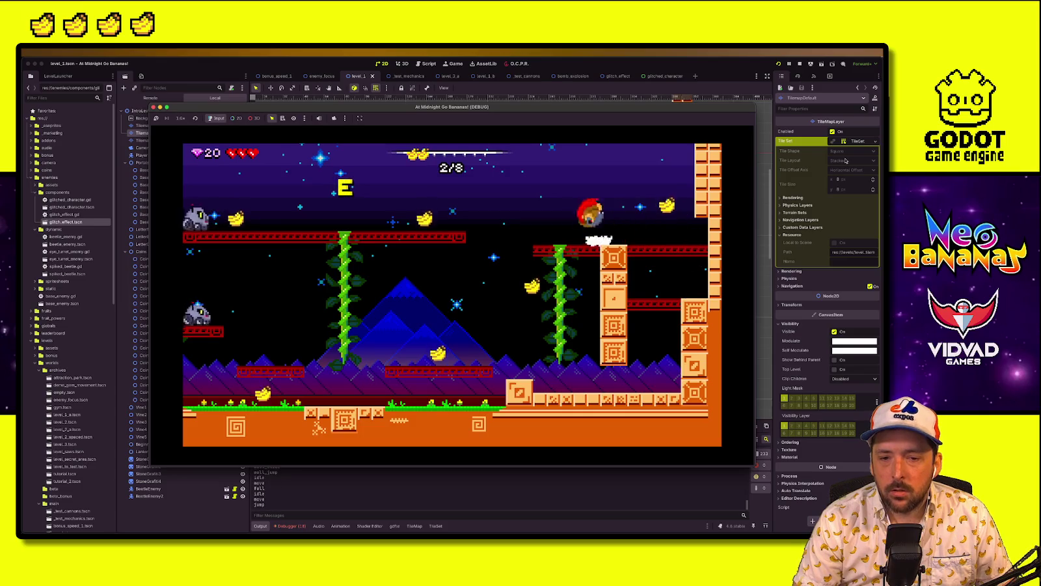
{"action": "key", "text": "Right"}
{"action": "key", "text": "space"}
{"action": "key", "text": "Right"}
{"action": "key", "text": "space"}
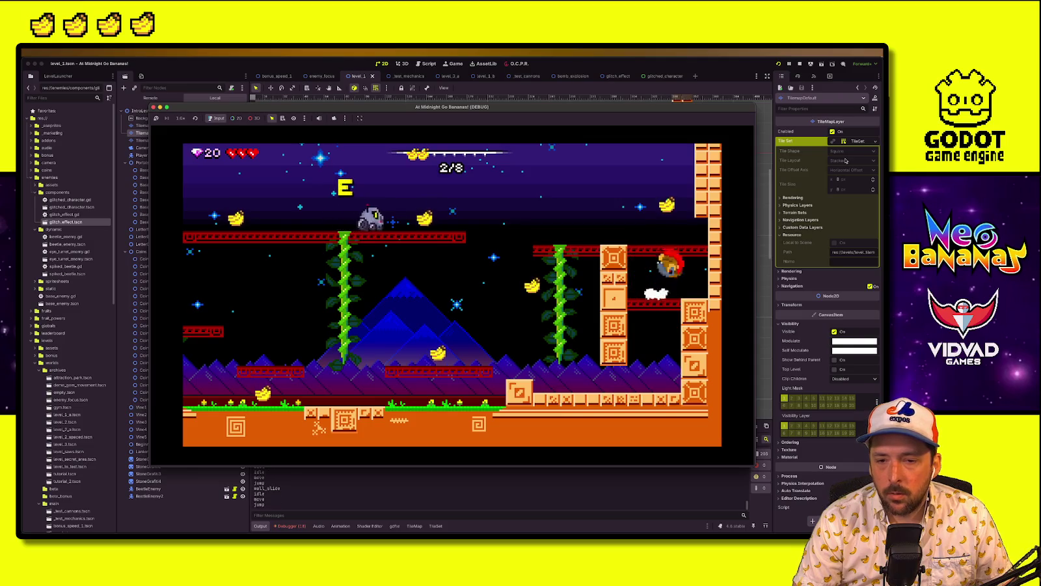
{"action": "key", "text": "Right"}
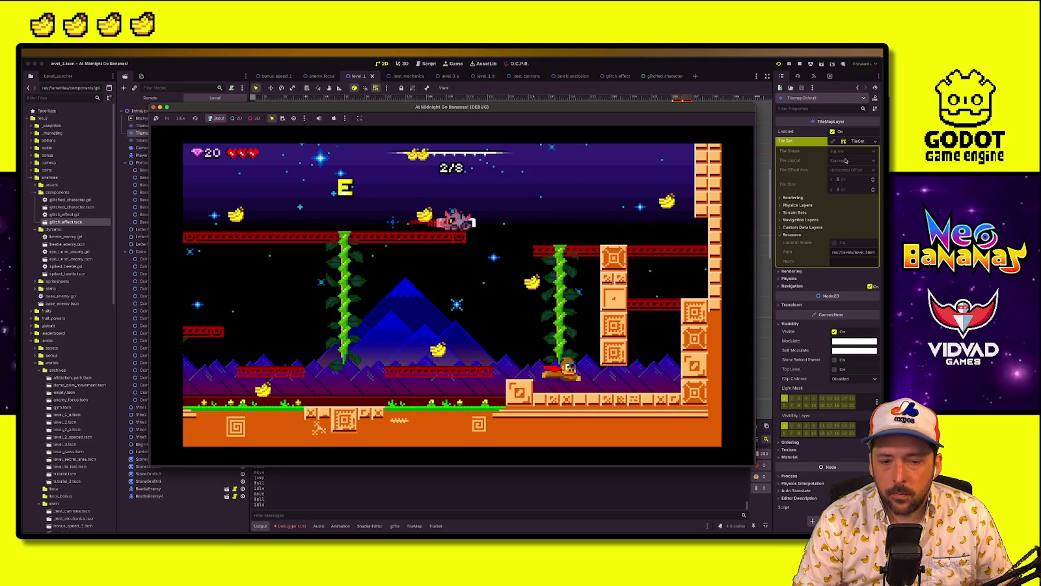
{"action": "key", "text": "space"}
{"action": "key", "text": "space"}
{"action": "key", "text": "Left"}
{"action": "key", "text": "space"}
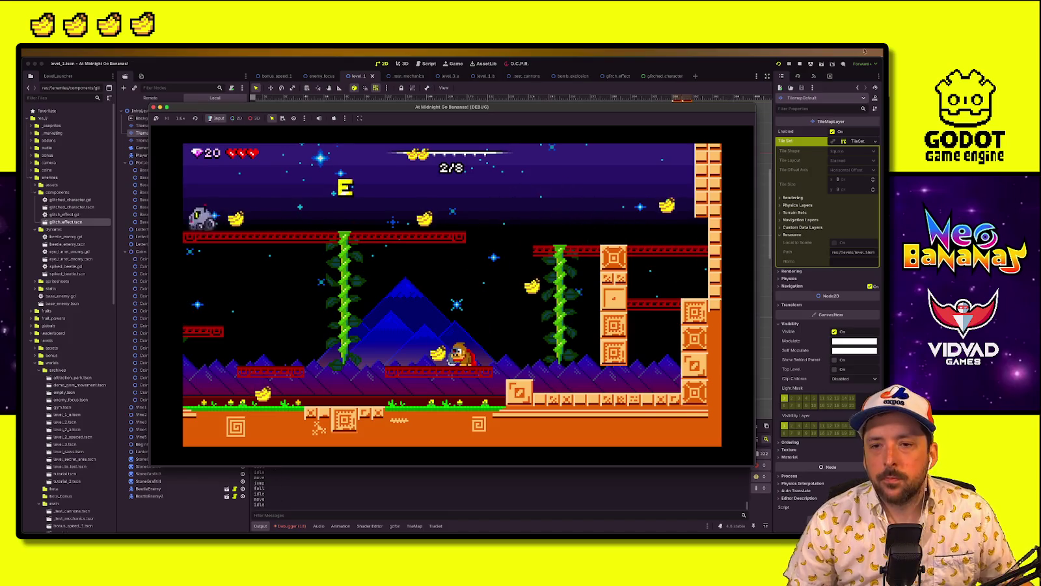
{"action": "left_click", "coordinate": [788, 64]}
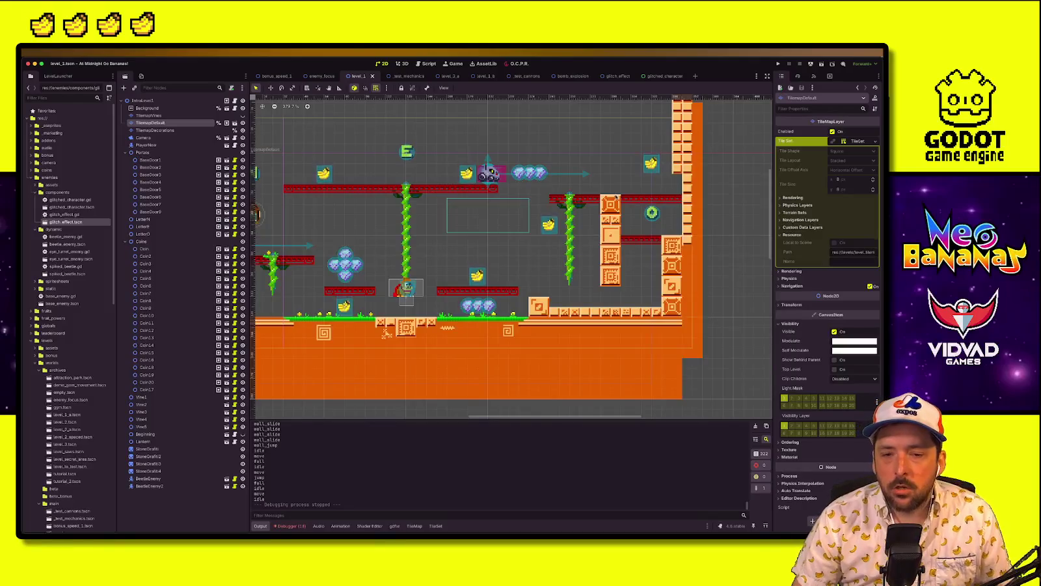
Paint tiles onto the tile column on the TilemapDefault layer
{"action": "scroll", "coordinate": [590, 201], "scroll_direction": "right", "scroll_amount": 5}
{"action": "left_click", "coordinate": [146, 116]}
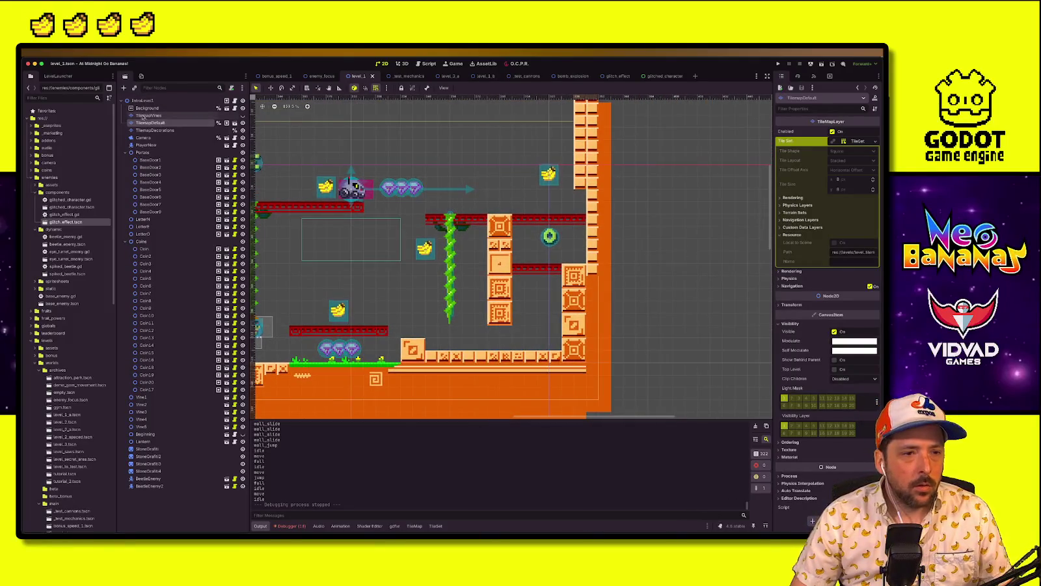
{"action": "left_click", "coordinate": [147, 123]}
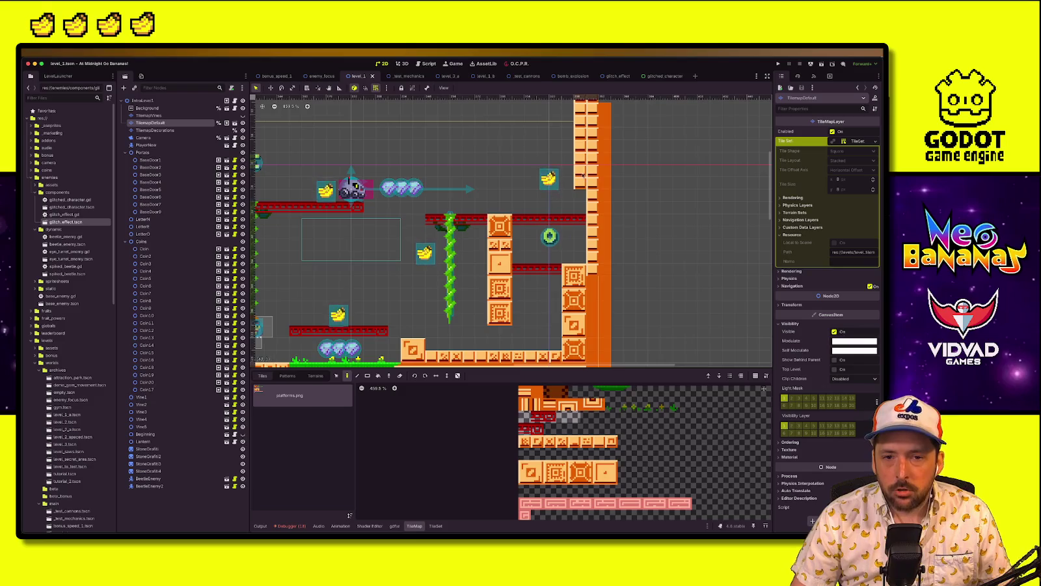
{"action": "left_click_drag", "start_coordinate": [583, 164], "coordinate": [583, 151]}
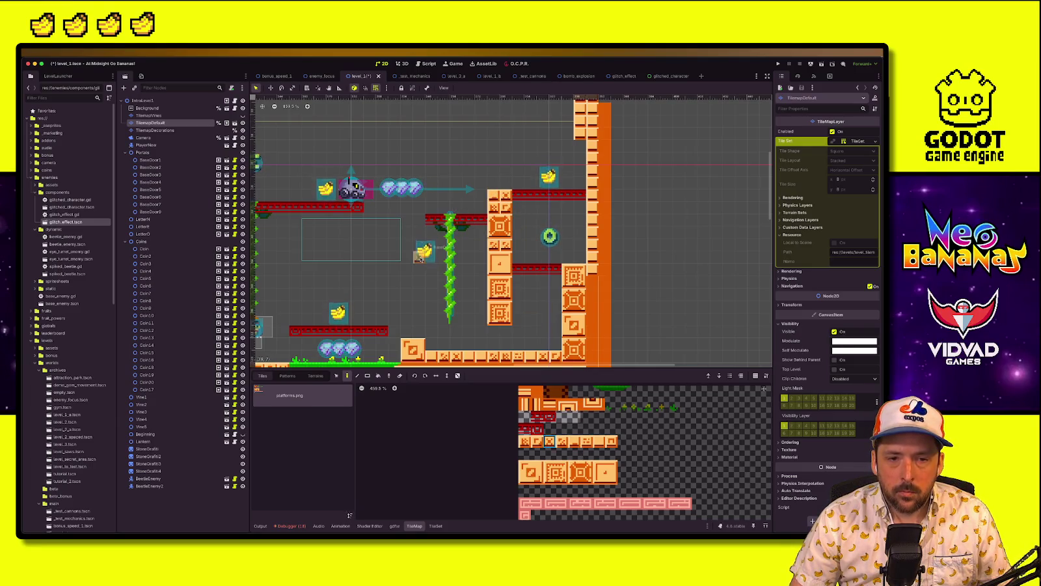
Move the Letter0 gem and adjust the BaseDoor9 fruit, then select TilemapDefault for painting
{"action": "scroll", "coordinate": [459, 242], "scroll_direction": "down", "scroll_amount": 2}
{"action": "key", "text": "Up"}
{"action": "key", "text": "Up"}
{"action": "key", "text": "Up"}
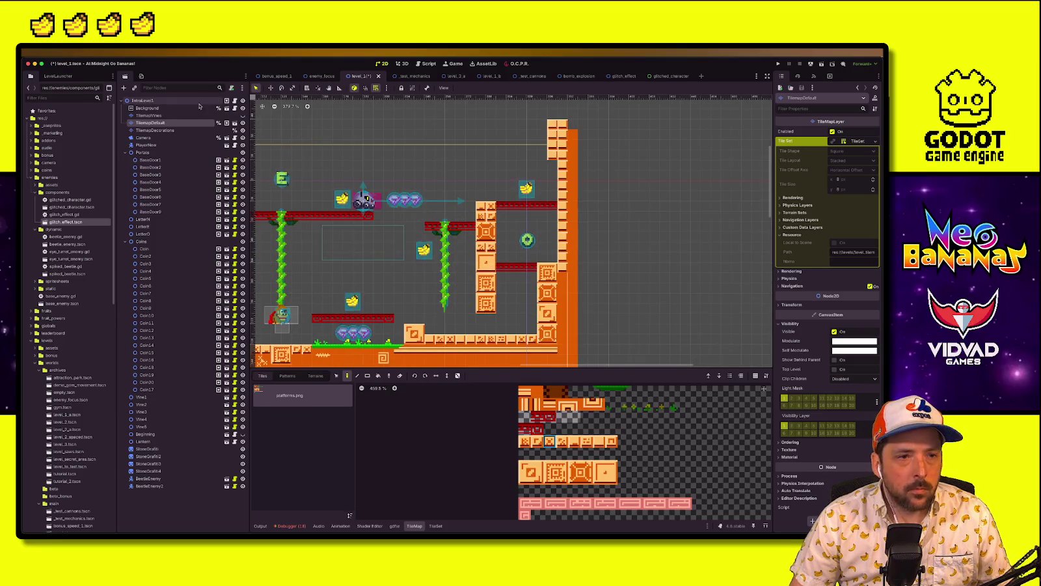
{"action": "left_click", "coordinate": [527, 241]}
{"action": "key", "text": "w"}
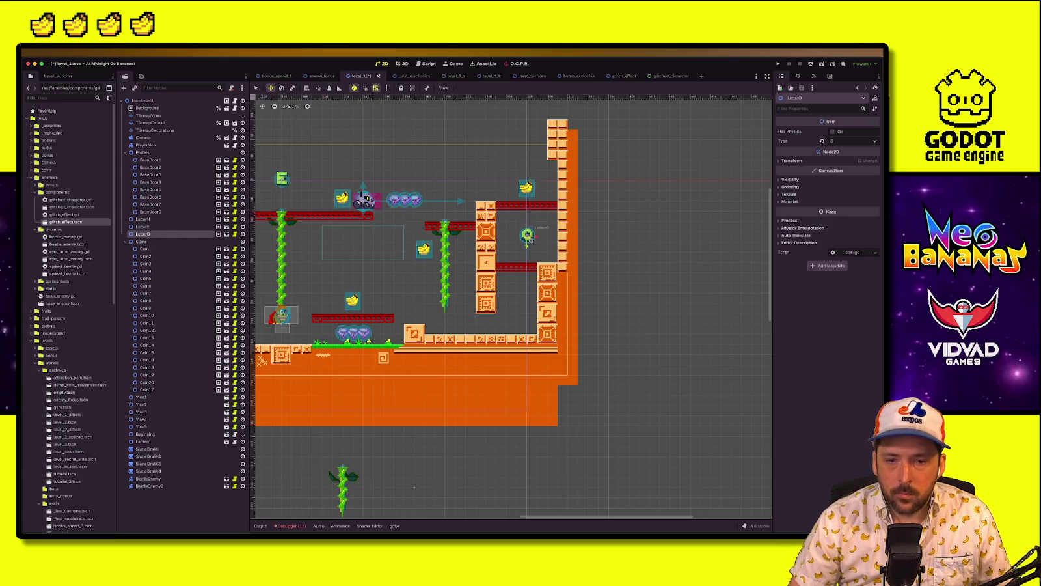
{"action": "key", "text": "q"}
{"action": "left_click", "coordinate": [526, 189]}
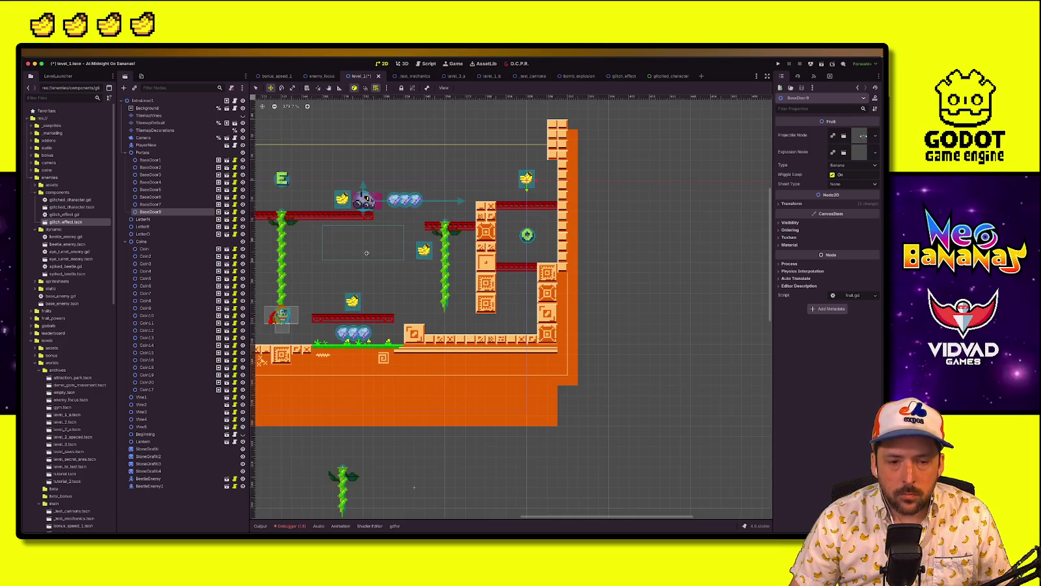
{"action": "left_click", "coordinate": [484, 339]}
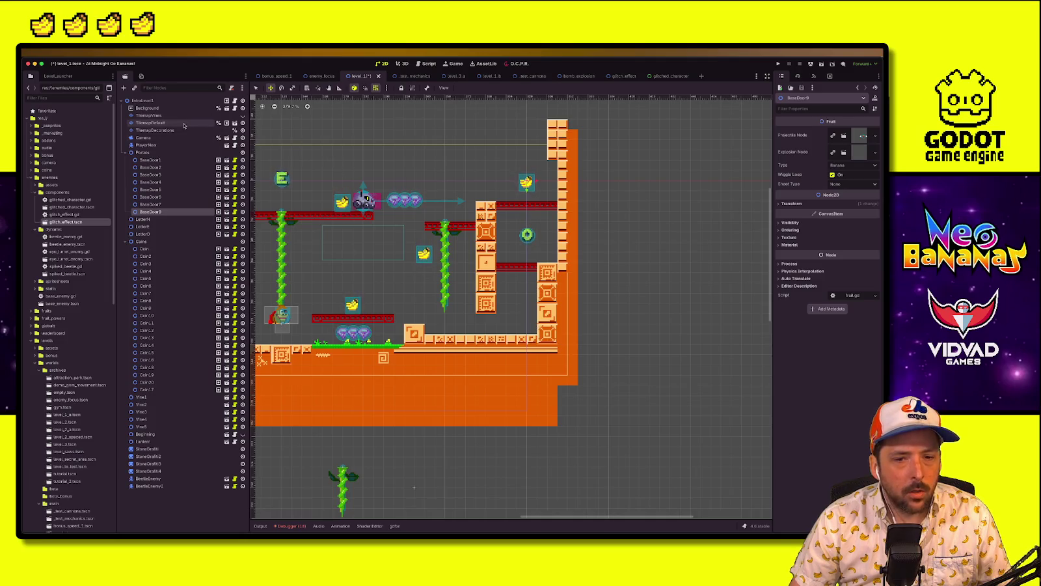
{"action": "scroll", "coordinate": [476, 318], "scroll_direction": "down", "scroll_amount": 2}
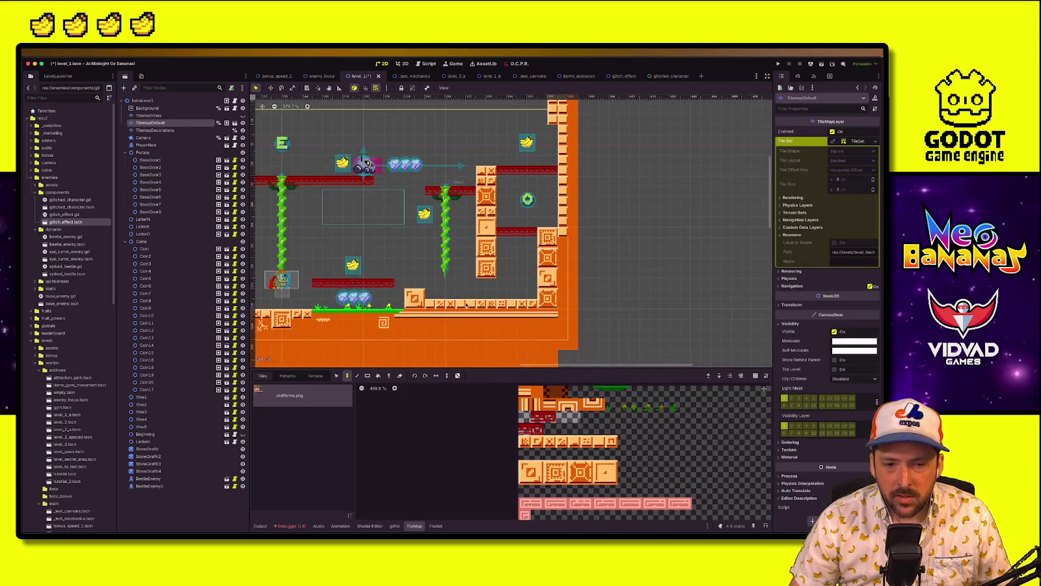
Paint the upper floor row with the top-left atlas tile and the lower row with its neighbour
{"action": "left_click", "coordinate": [524, 391]}
{"action": "left_click_drag", "start_coordinate": [527, 303], "coordinate": [431, 304]}
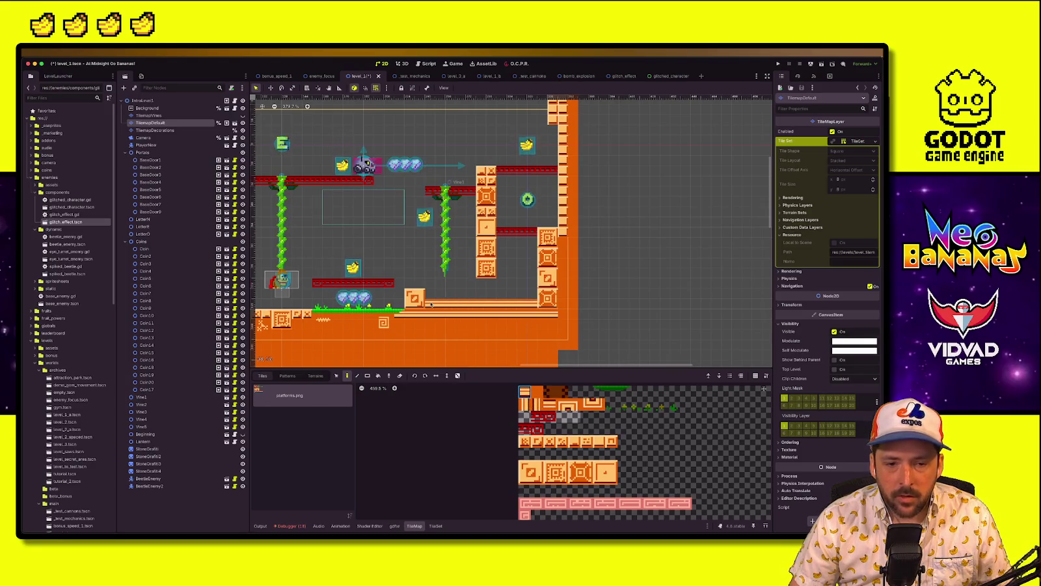
{"action": "left_click", "coordinate": [536, 391]}
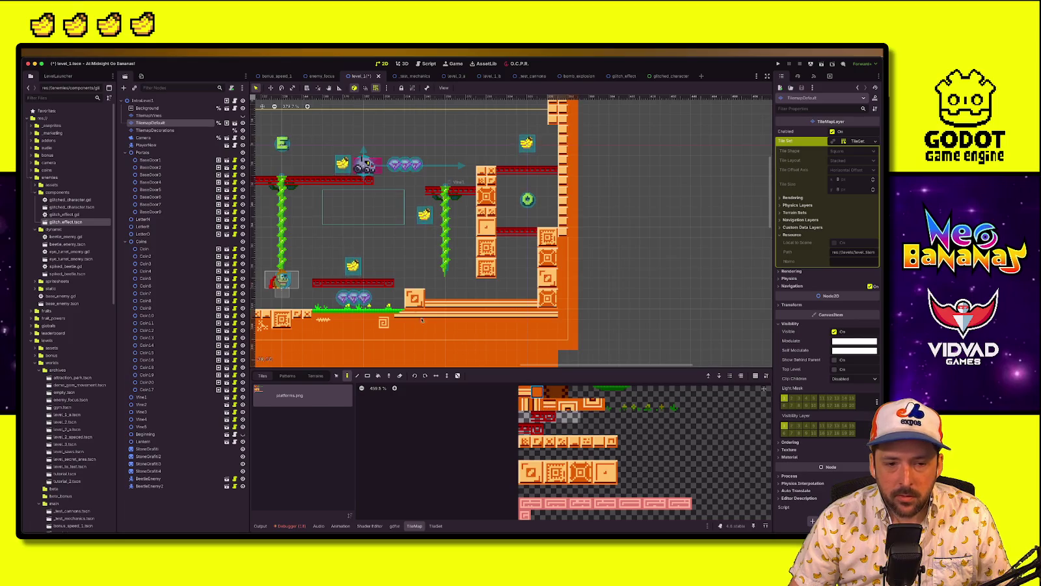
{"action": "left_click_drag", "start_coordinate": [407, 315], "coordinate": [532, 315]}
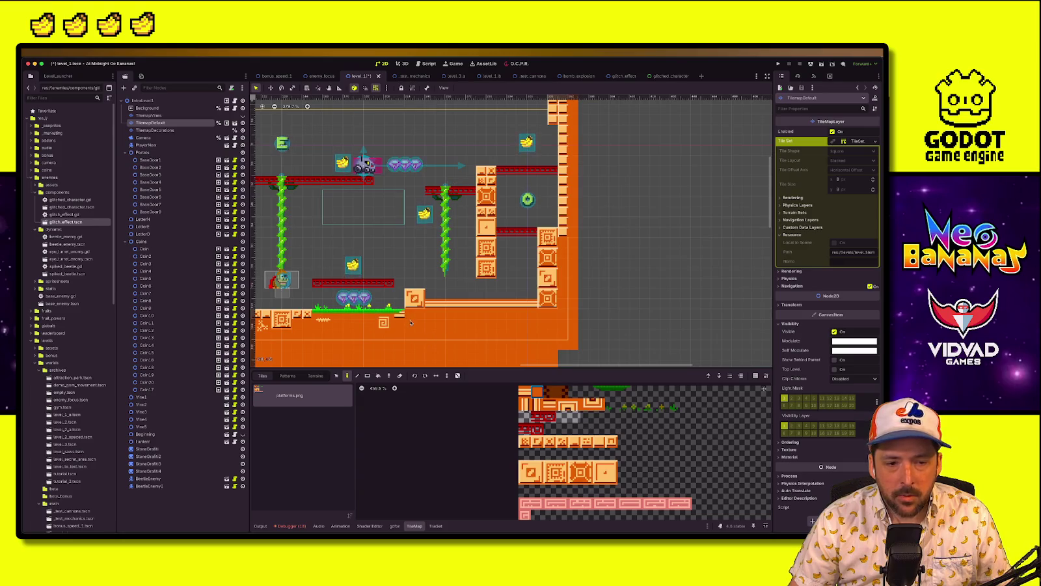
{"action": "scroll", "coordinate": [357, 327], "scroll_direction": "down", "scroll_amount": 1}
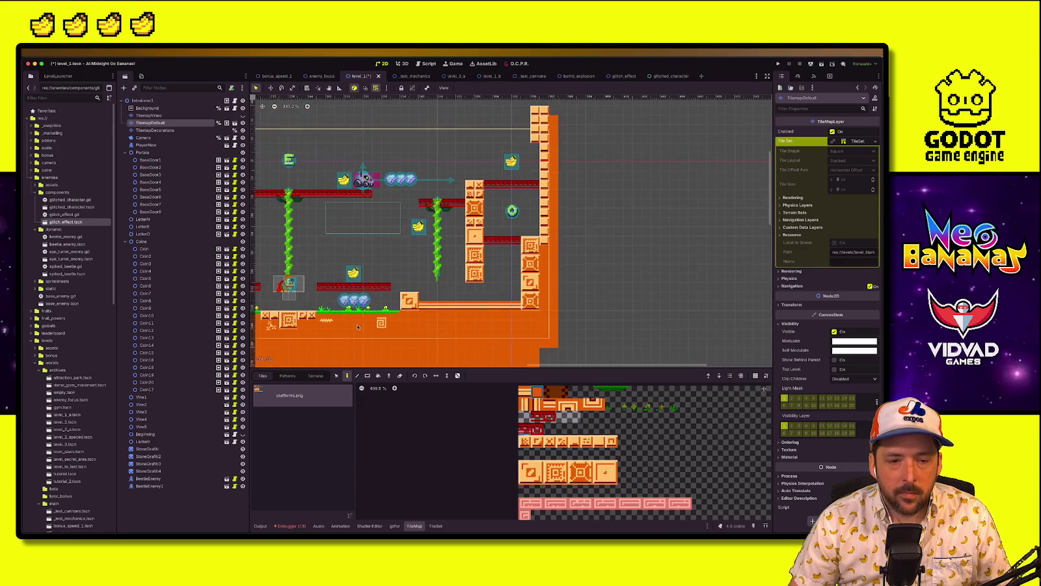
{"action": "scroll", "coordinate": [607, 321], "scroll_direction": "down", "scroll_amount": 2}
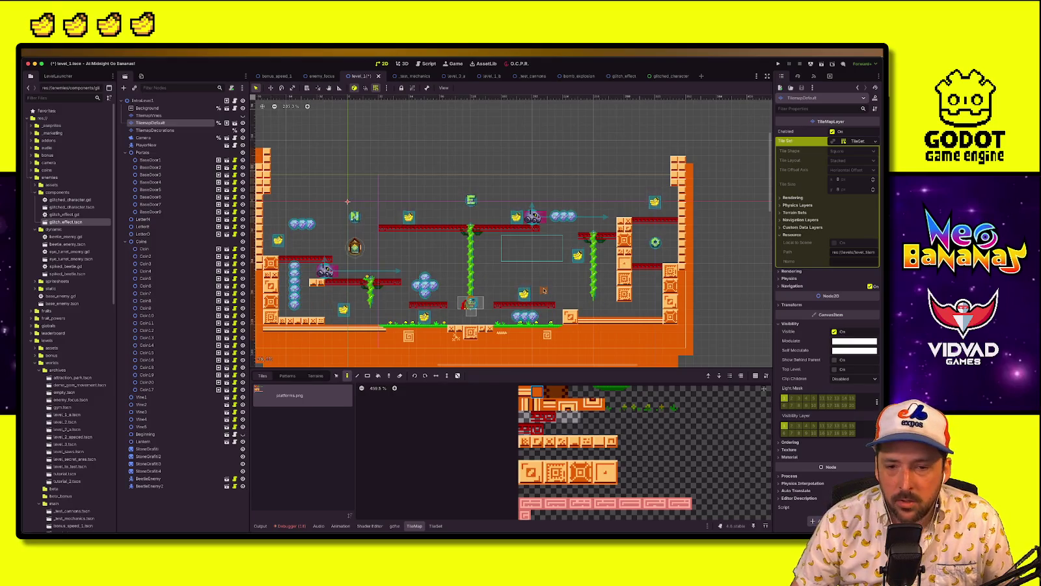
{"action": "scroll", "coordinate": [597, 309], "scroll_direction": "up", "scroll_amount": 3}
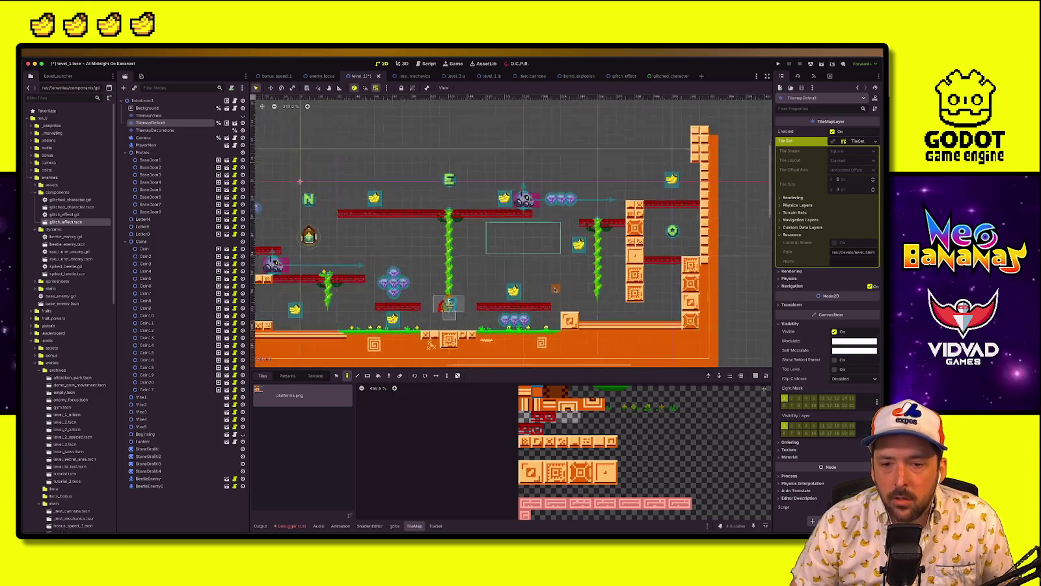
{"action": "left_click", "coordinate": [169, 101]}
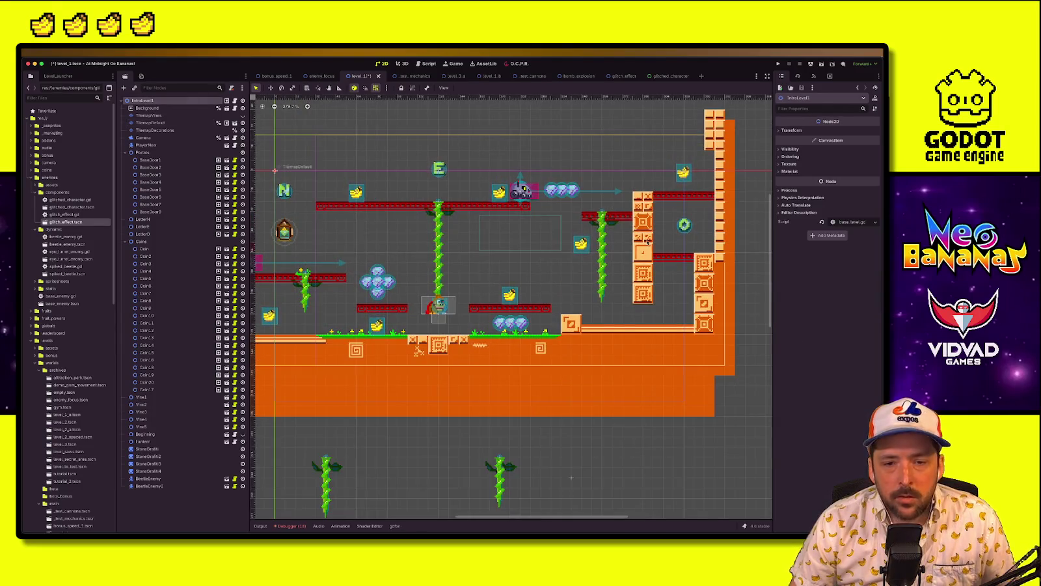
Glance at the level_1_b scene, then return to level_1 and pan toward its left side
{"action": "scroll", "coordinate": [607, 288], "scroll_direction": "left", "scroll_amount": 3}
{"action": "scroll", "coordinate": [607, 289], "scroll_direction": "down", "scroll_amount": 4}
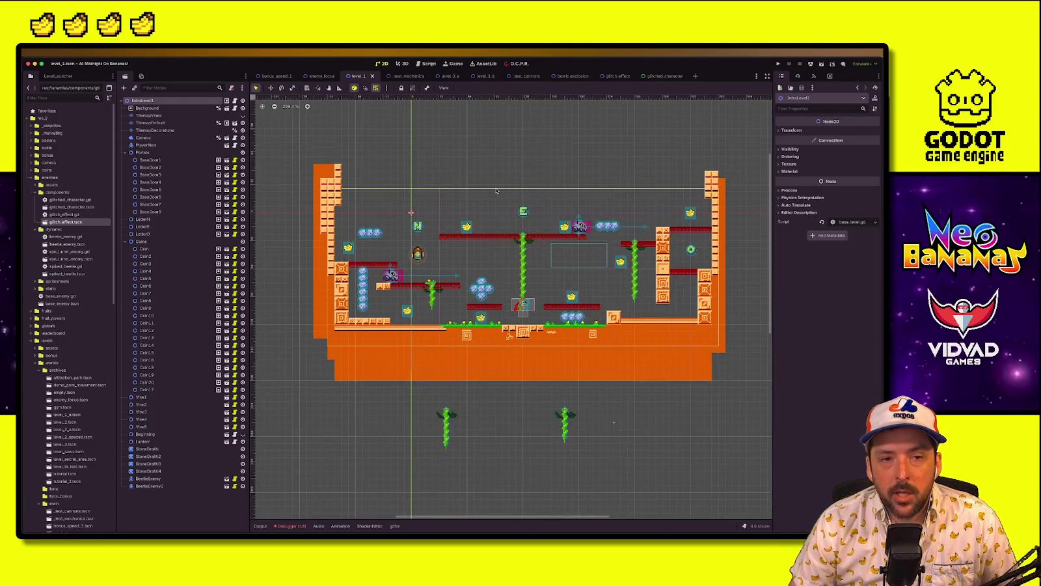
{"action": "left_click", "coordinate": [484, 76]}
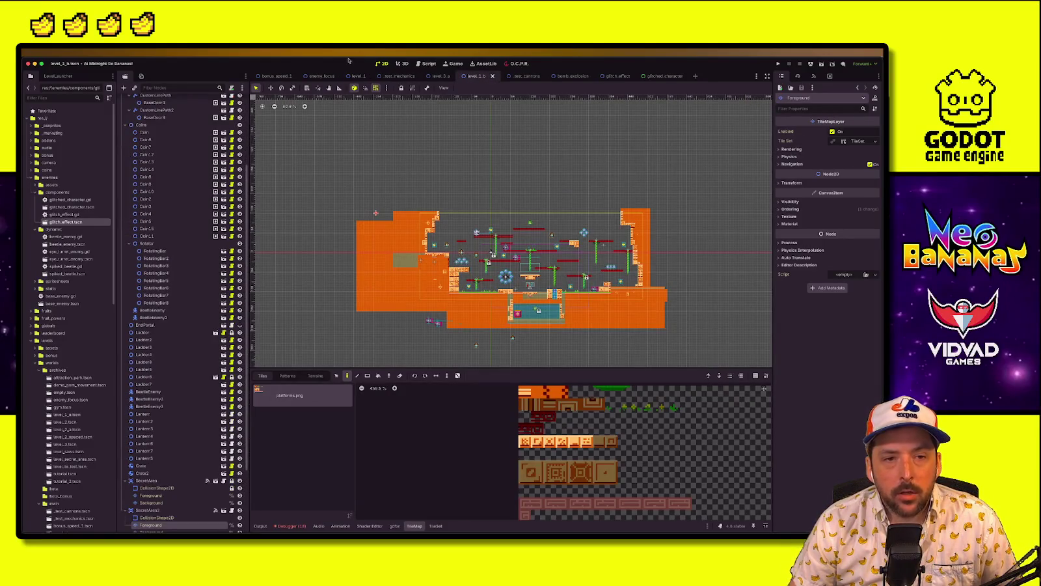
{"action": "left_click", "coordinate": [356, 76]}
{"action": "scroll", "coordinate": [638, 266], "scroll_direction": "up", "scroll_amount": 3}
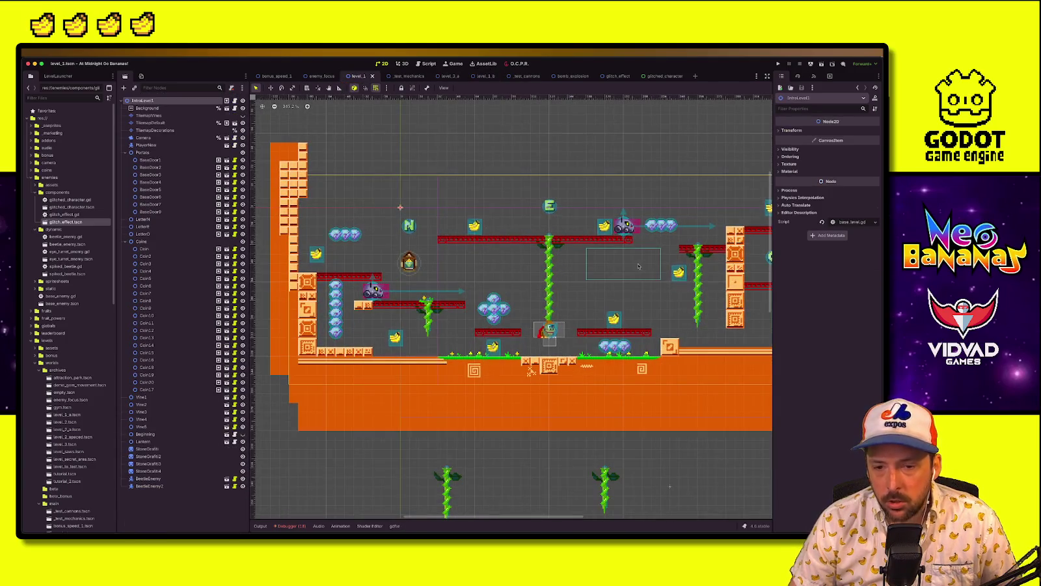
{"action": "left_click_drag", "start_coordinate": [638, 265], "coordinate": [496, 243]}
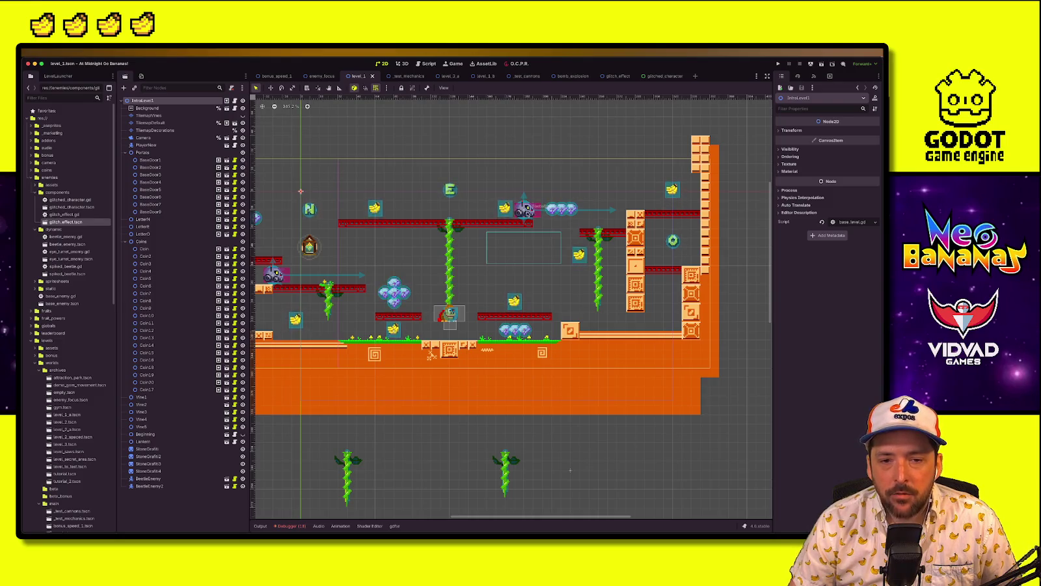
Slide BeetleEnemy2 to a new spot on the top platform, save level_1, and playtest it
{"action": "left_click", "coordinate": [523, 208]}
{"action": "left_click_drag", "start_coordinate": [524, 208], "coordinate": [412, 209]}
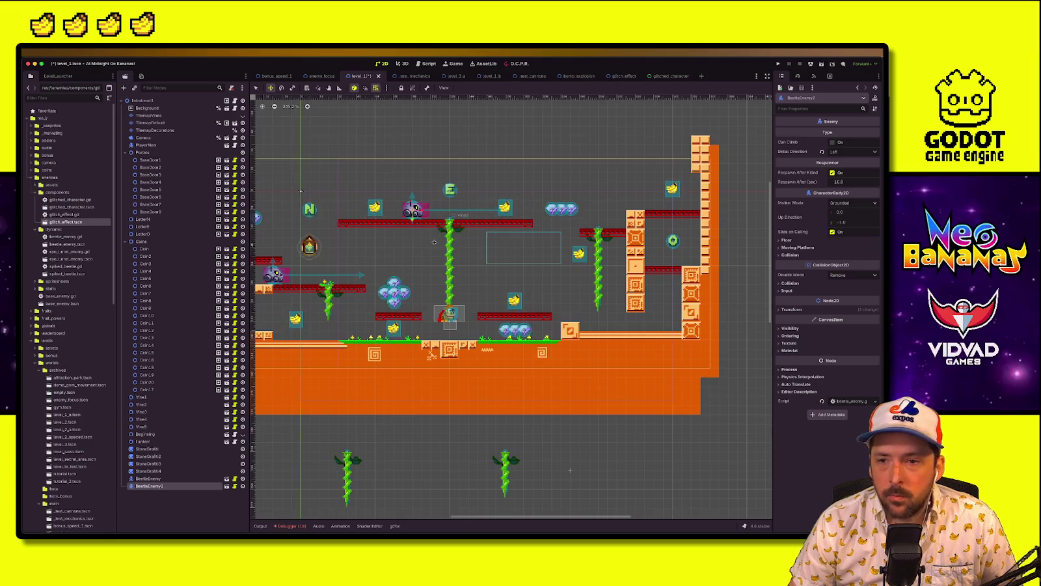
{"action": "left_click_drag", "start_coordinate": [421, 216], "coordinate": [481, 214]}
{"action": "key", "text": "ctrl+s"}
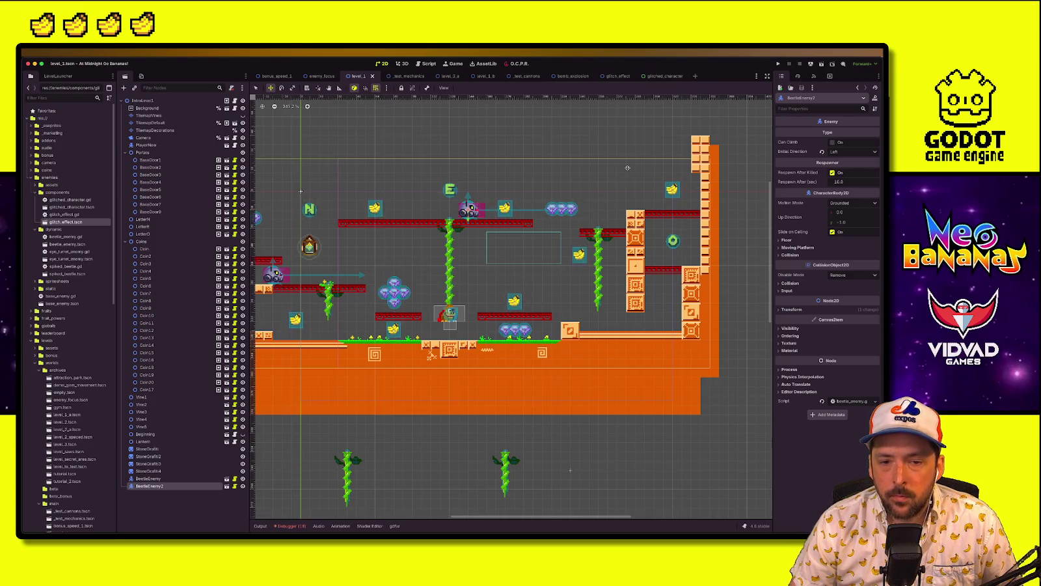
{"action": "left_click", "coordinate": [777, 63]}
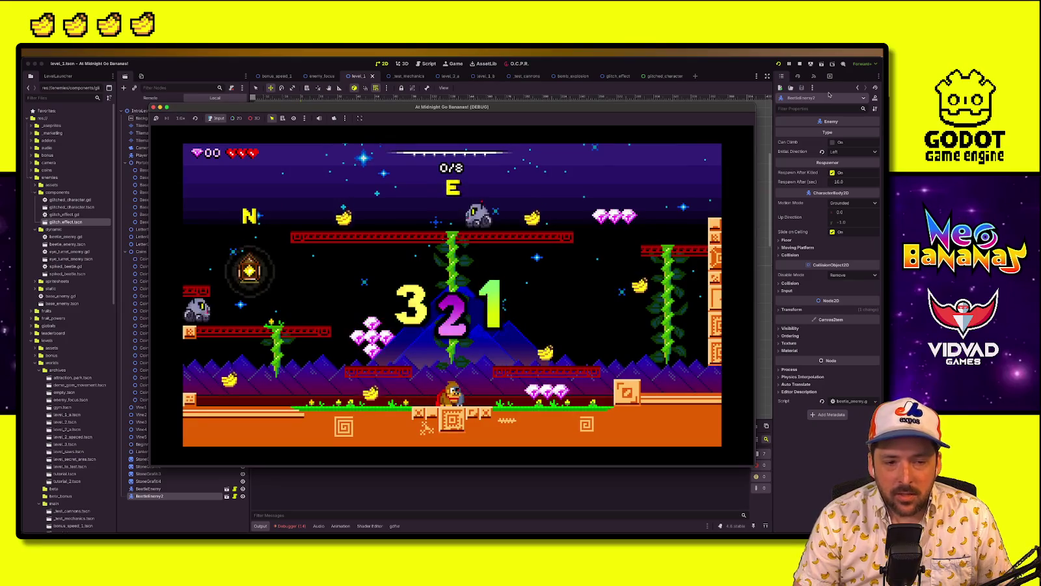
Run right, wall-jump up the right pillar, and collect the pink gems
{"action": "key", "text": "Right"}
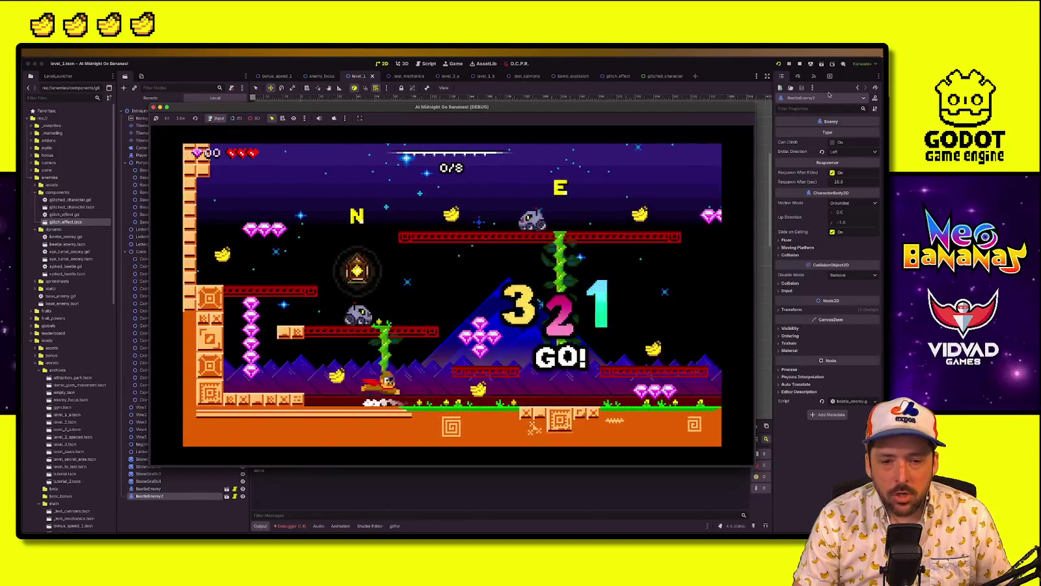
{"action": "key", "text": "space"}
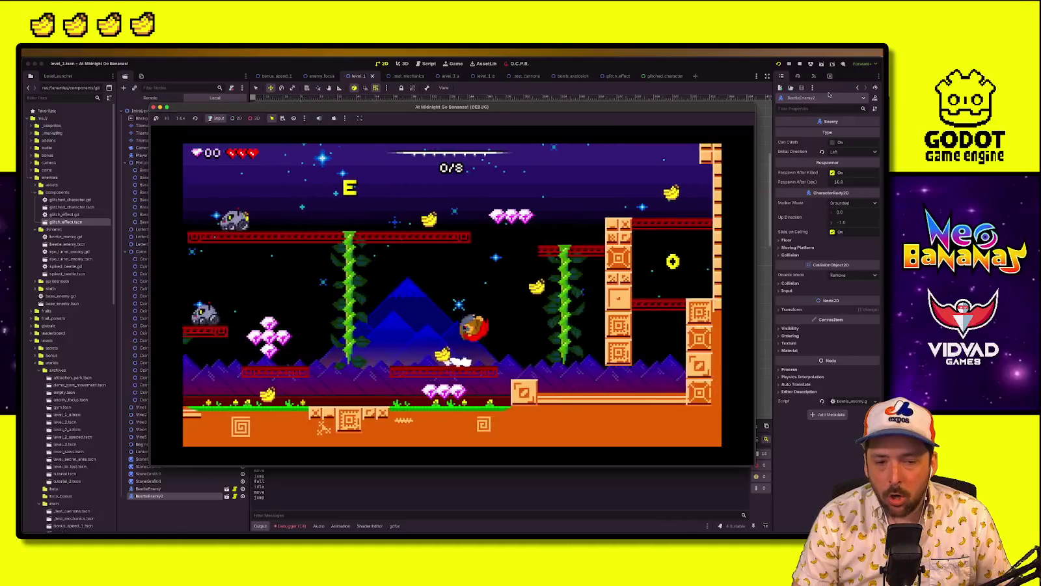
{"action": "key", "text": "space"}
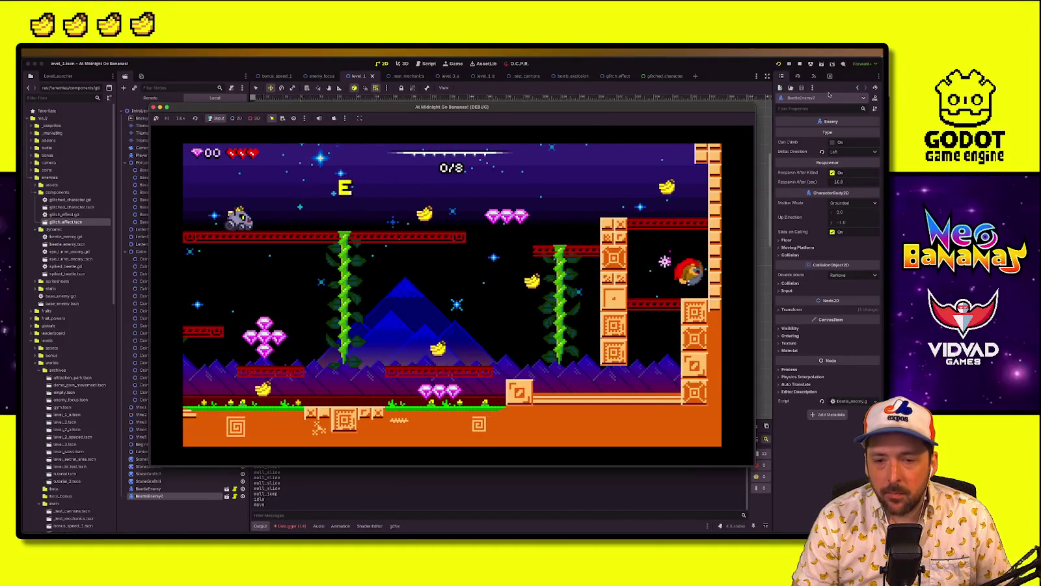
{"action": "key", "text": "space"}
{"action": "key", "text": "Left"}
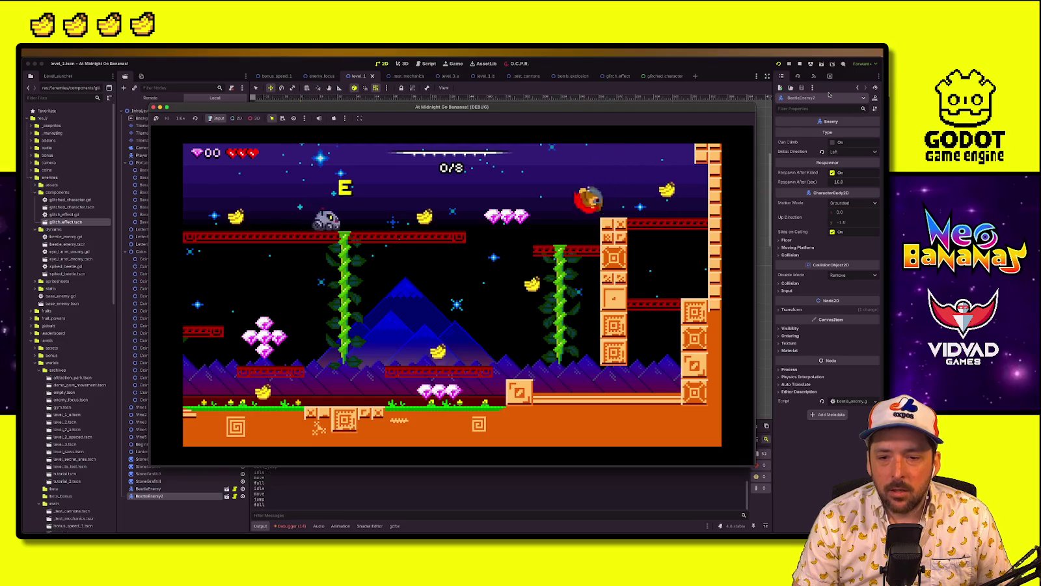
{"action": "key", "text": "Right"}
{"action": "key", "text": "space"}
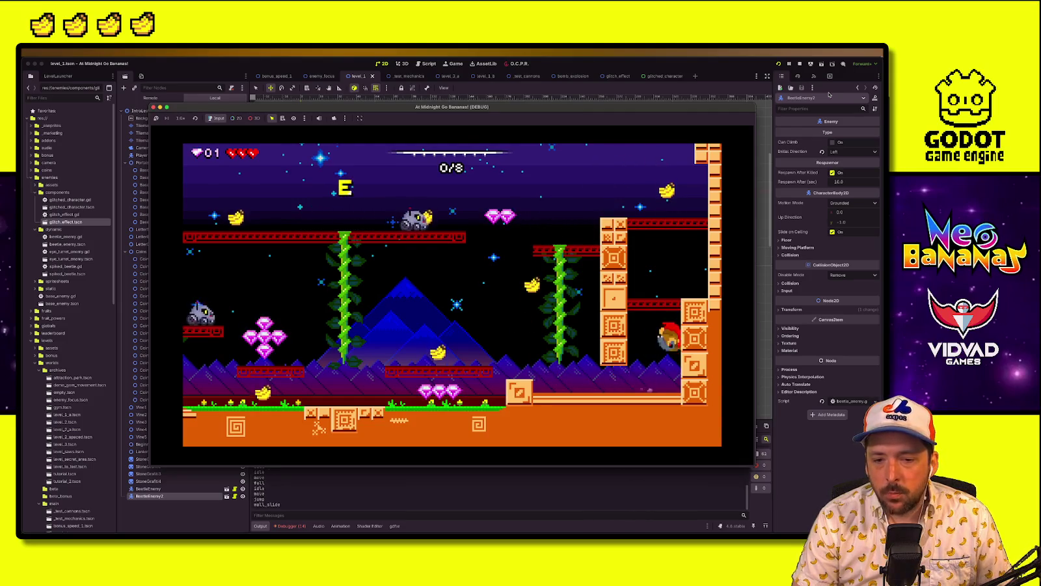
{"action": "key", "text": "space"}
{"action": "key", "text": "Left"}
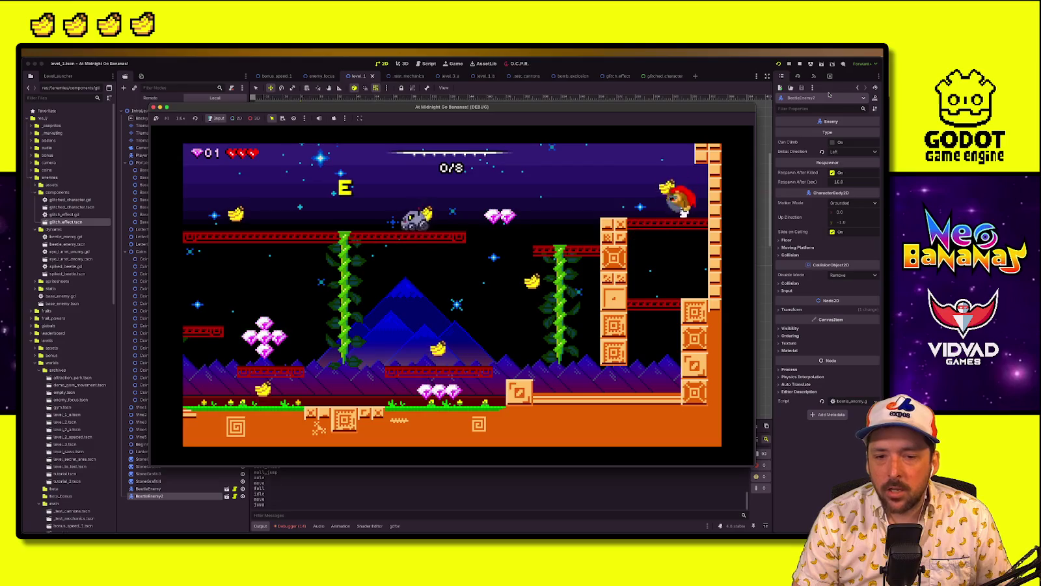
{"action": "key", "text": "Right"}
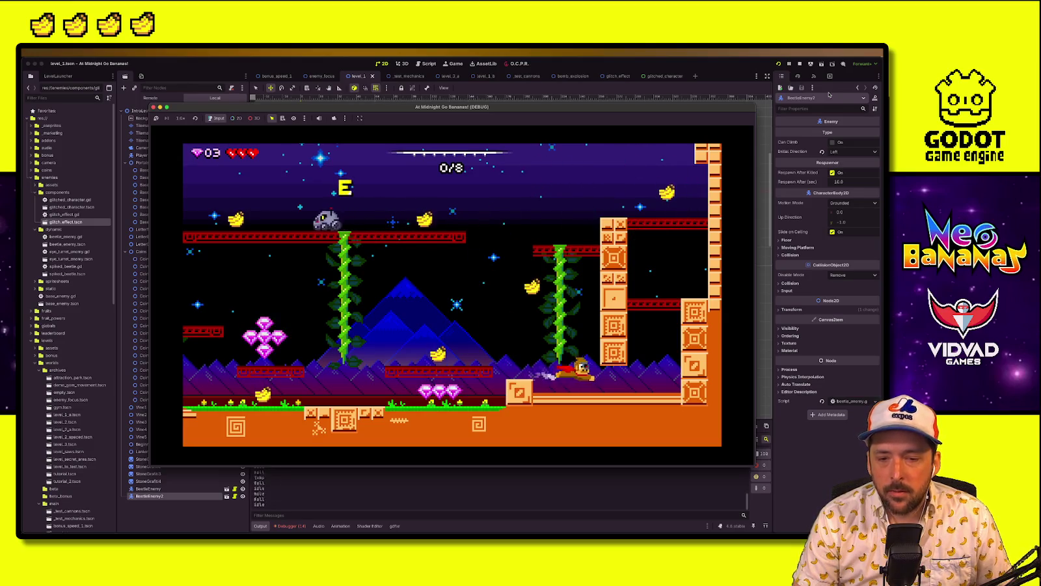
{"action": "key", "text": "space"}
{"action": "key", "text": "space"}
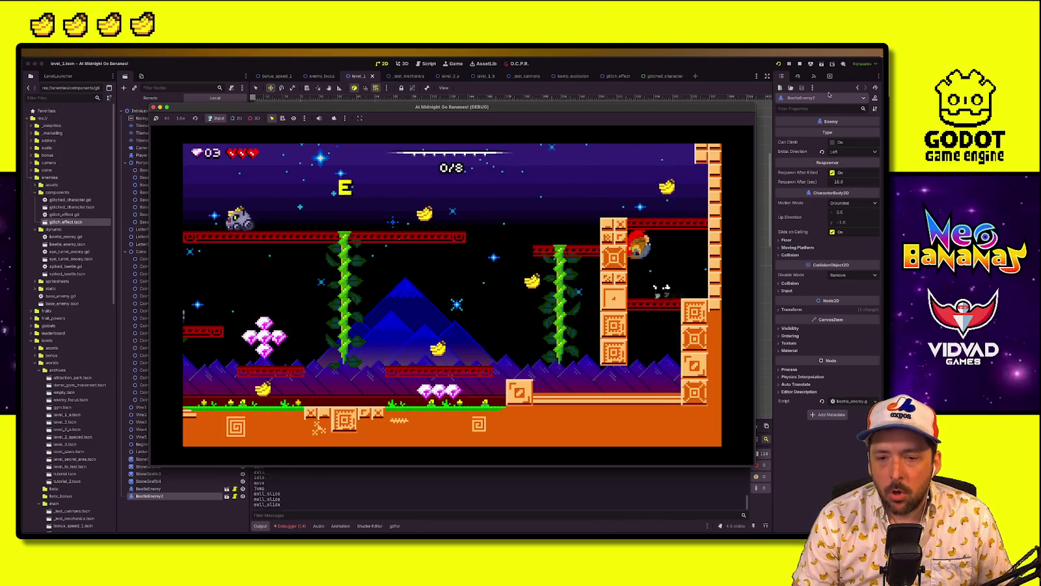
{"action": "key", "text": "Left"}
{"action": "key", "text": "Right"}
{"action": "key", "text": "space"}
{"action": "key", "text": "space"}
{"action": "key", "text": "space"}
Wall-jump to the upper platform and attack the enemies there for more gems
{"action": "key", "text": "space"}
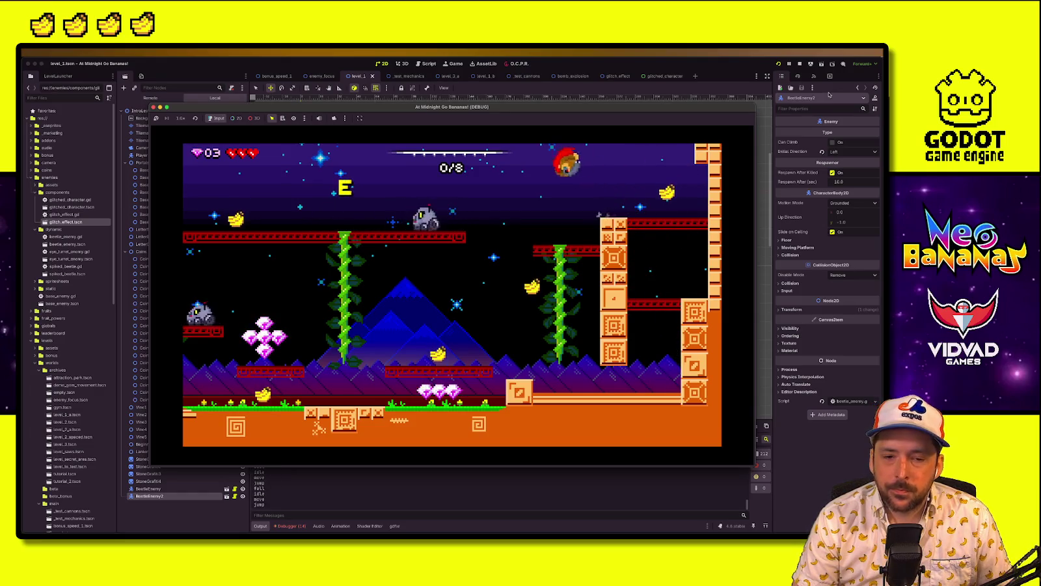
{"action": "key", "text": "Right"}
{"action": "key", "text": "space"}
{"action": "key", "text": "space"}
{"action": "key", "text": "space"}
{"action": "key", "text": "space"}
{"action": "key", "text": "space"}
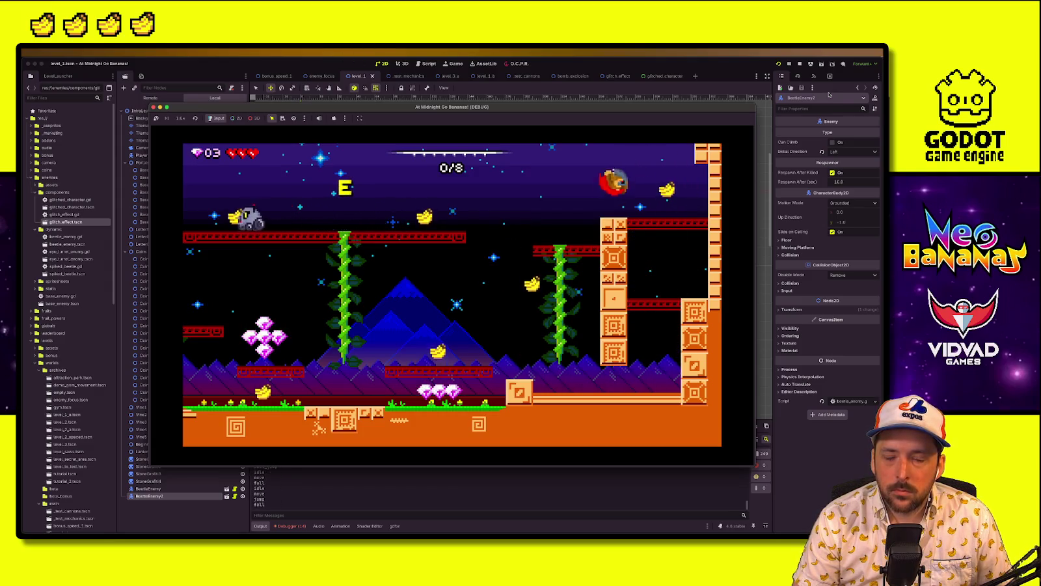
{"action": "key", "text": "Right"}
{"action": "key", "text": "space"}
{"action": "key", "text": "Left"}
{"action": "key", "text": "Right"}
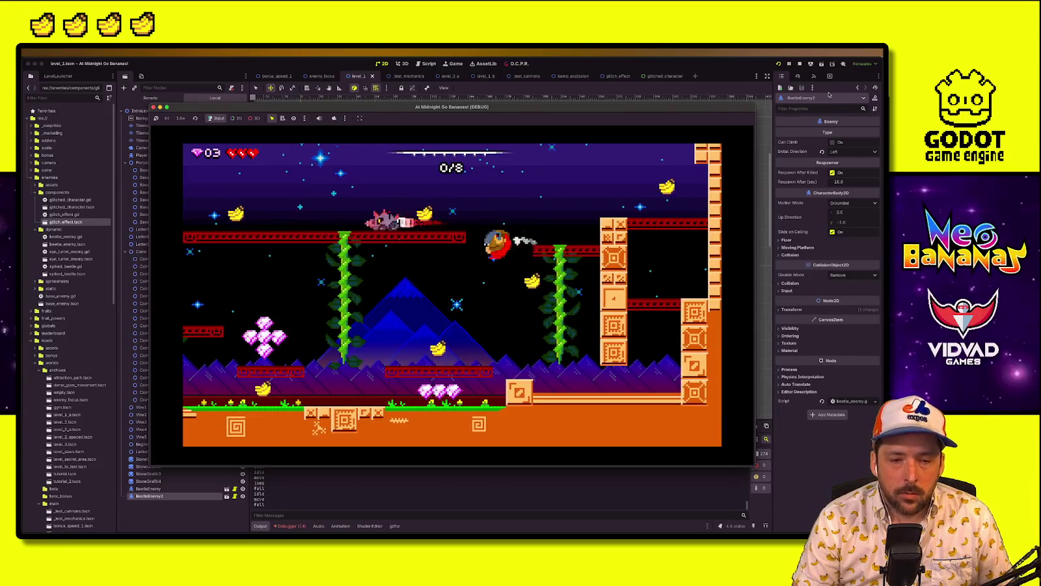
{"action": "key", "text": "Left"}
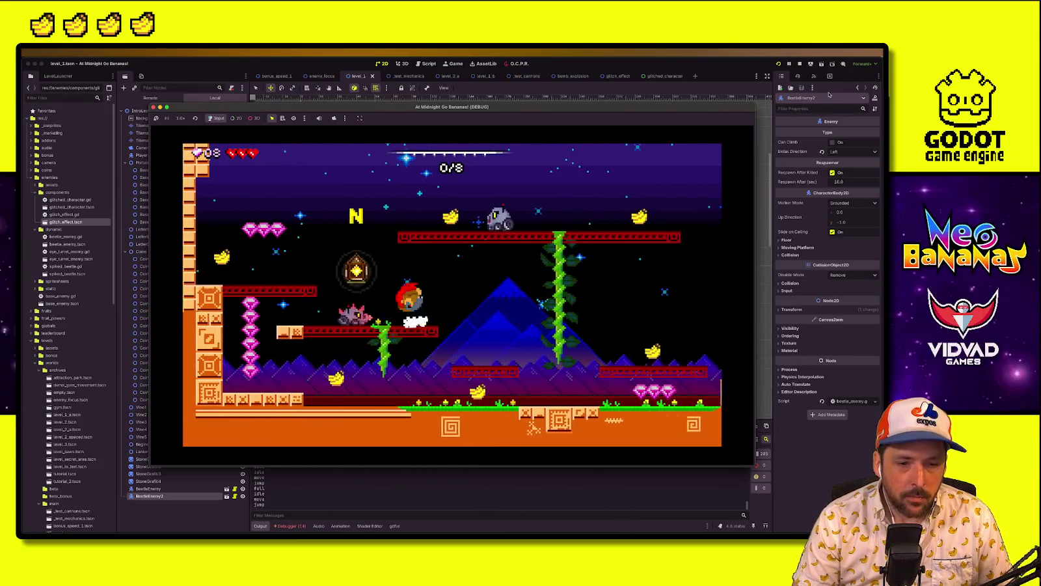
{"action": "key", "text": "space"}
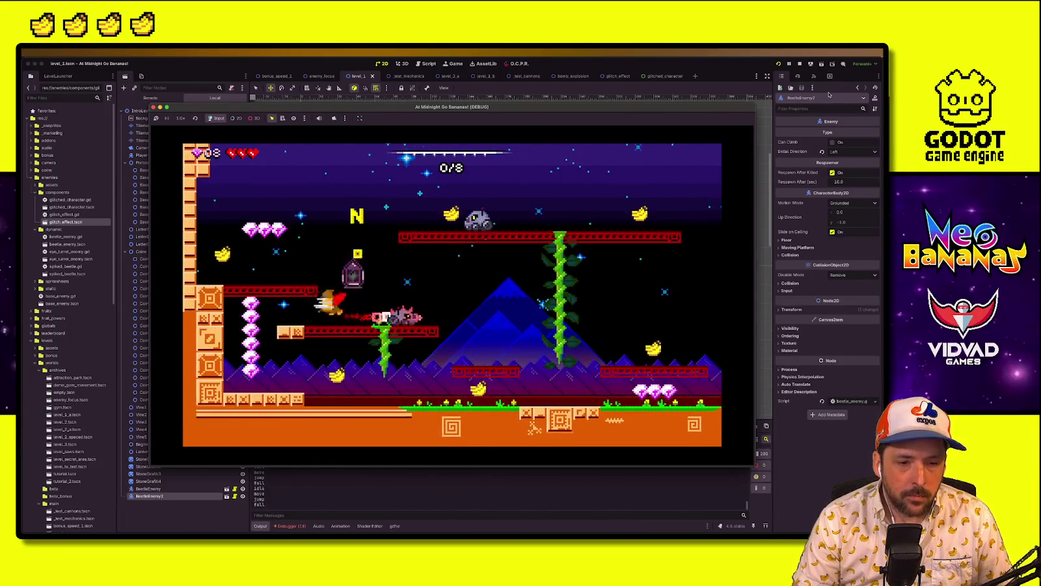
{"action": "key", "text": "Right"}
{"action": "key", "text": "space"}
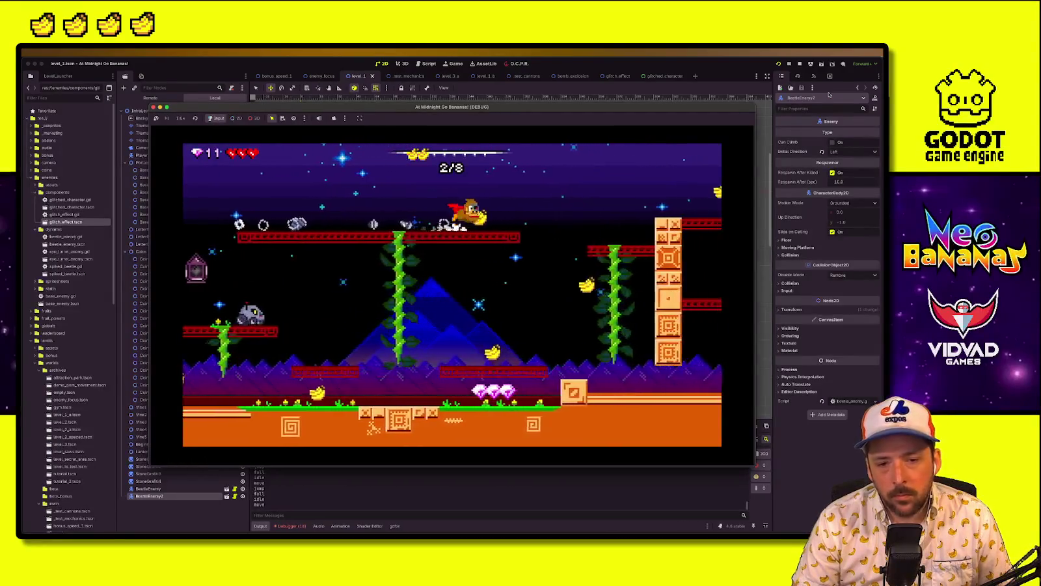
{"action": "key", "text": "space"}
{"action": "key", "text": "Left"}
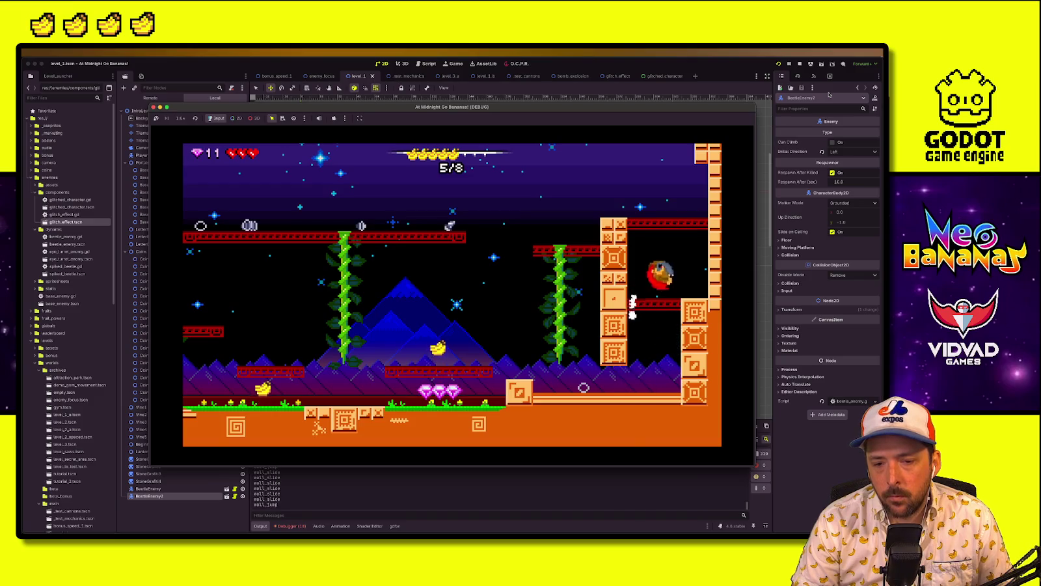
Climb the pillar, reach the red platform, run left along the ground, then stop the game
{"action": "key", "text": "space"}
{"action": "key", "text": "Left"}
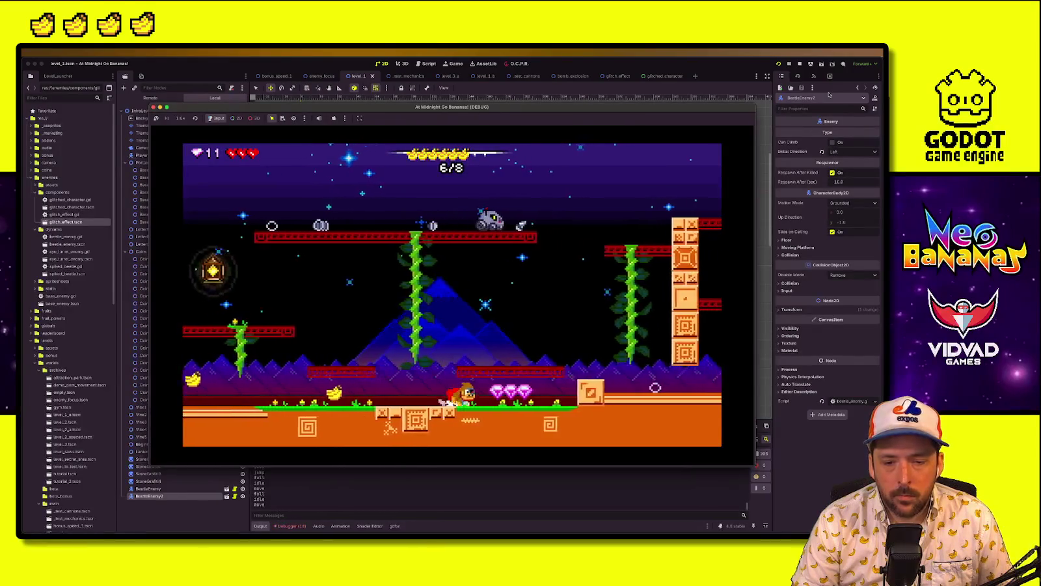
{"action": "key", "text": "Right"}
{"action": "key", "text": "space"}
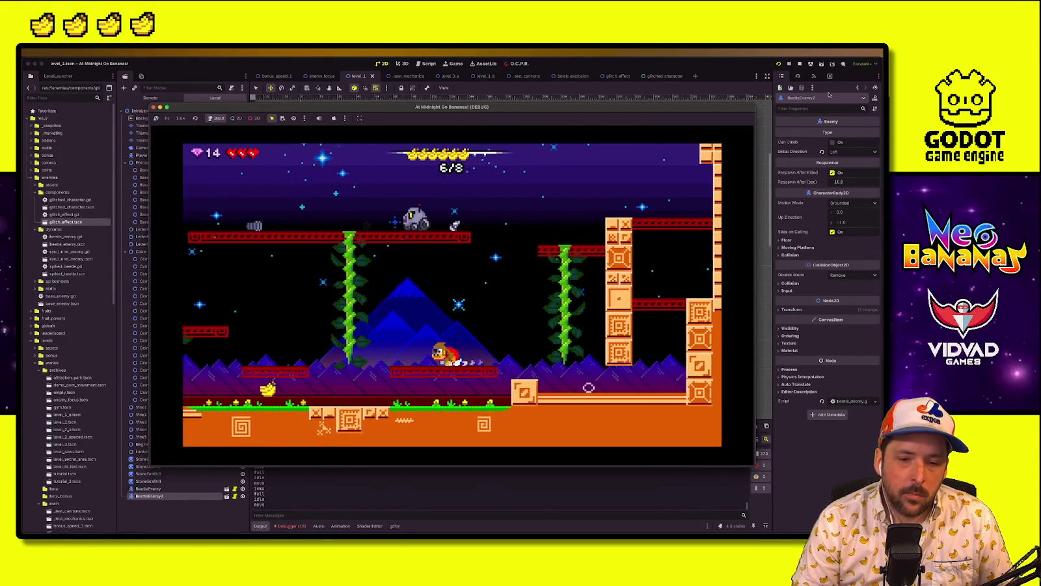
{"action": "key", "text": "Right"}
{"action": "key", "text": "Left"}
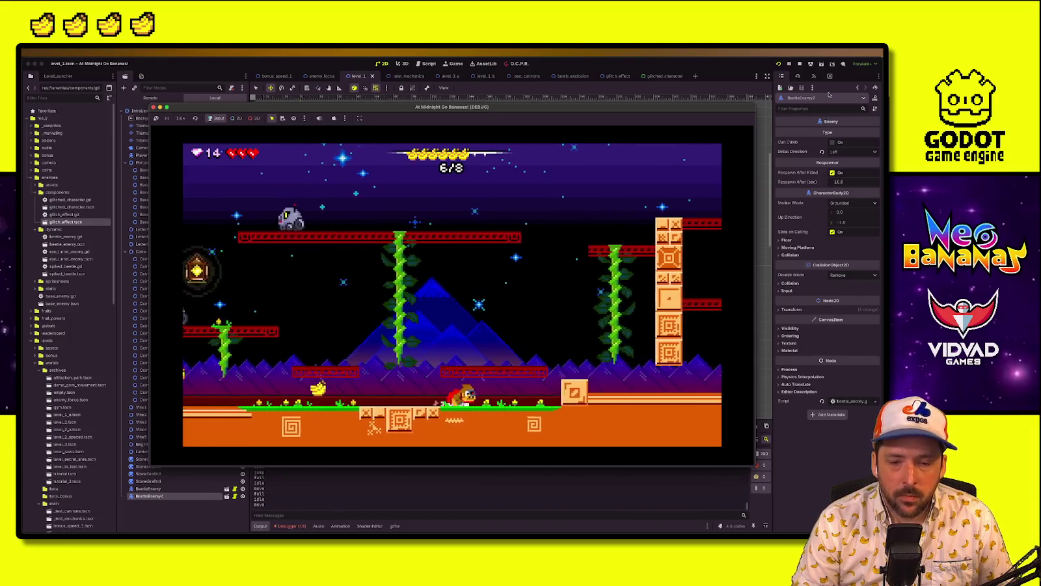
{"action": "key", "text": "Left"}
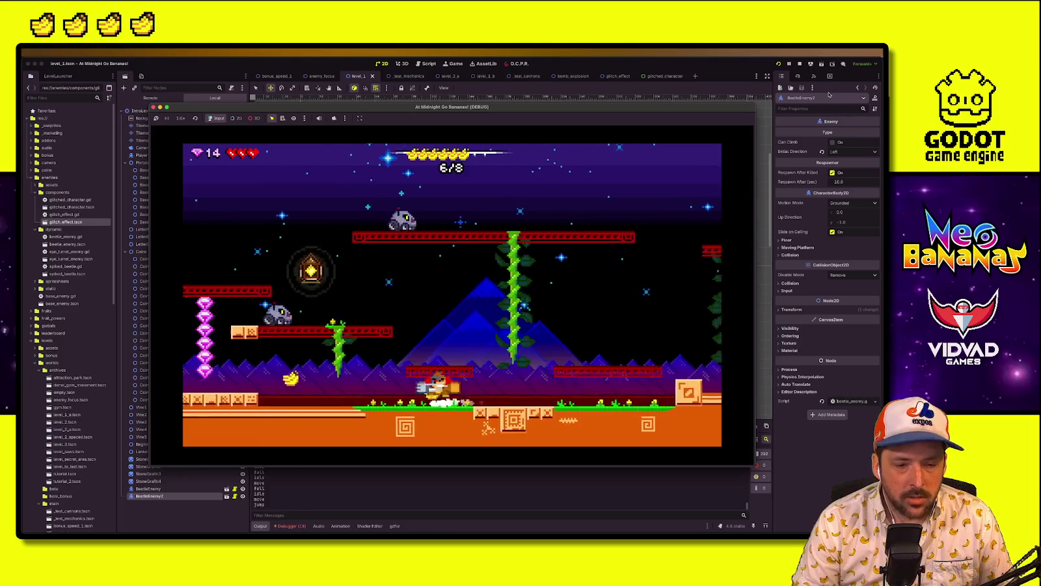
{"action": "key", "text": "Left"}
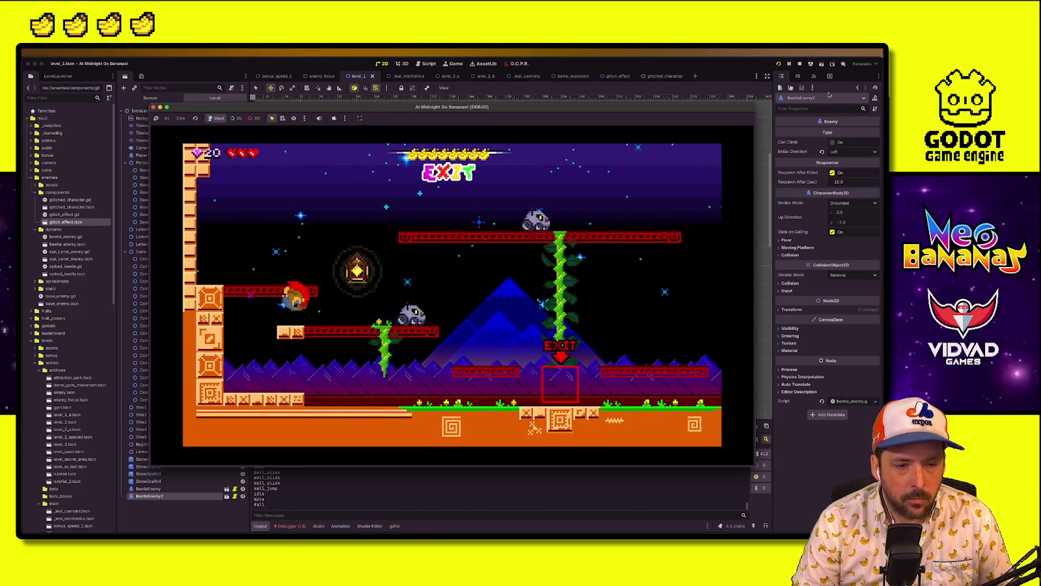
{"action": "key", "text": "Left"}
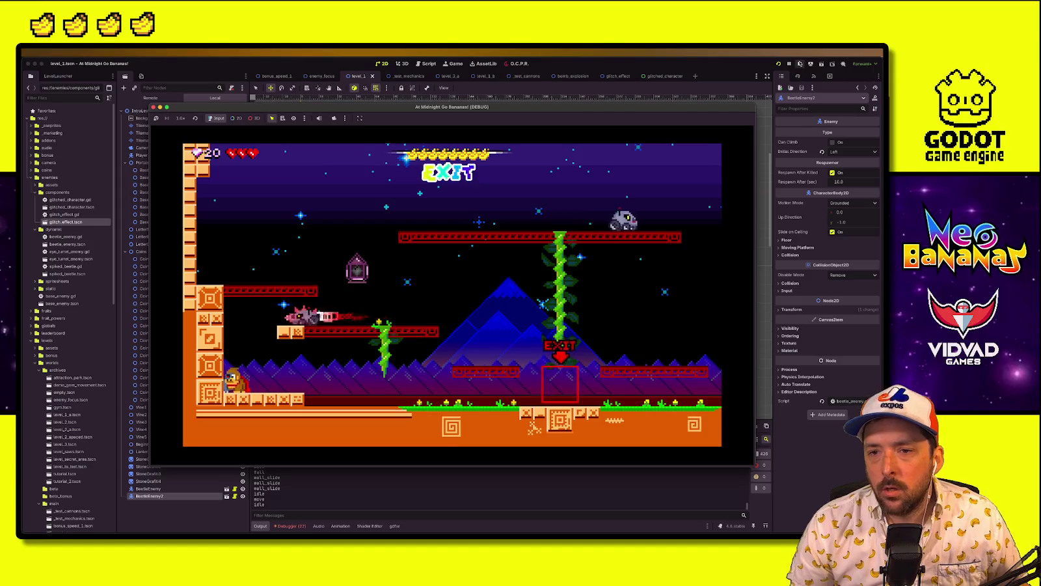
{"action": "key", "text": "super+period"}
{"action": "scroll", "coordinate": [293, 148], "scroll_direction": "up", "scroll_amount": 3}
Shift the Coin to Coin6 column slightly
{"action": "left_click", "coordinate": [256, 88]}
{"action": "left_click", "coordinate": [143, 100]}
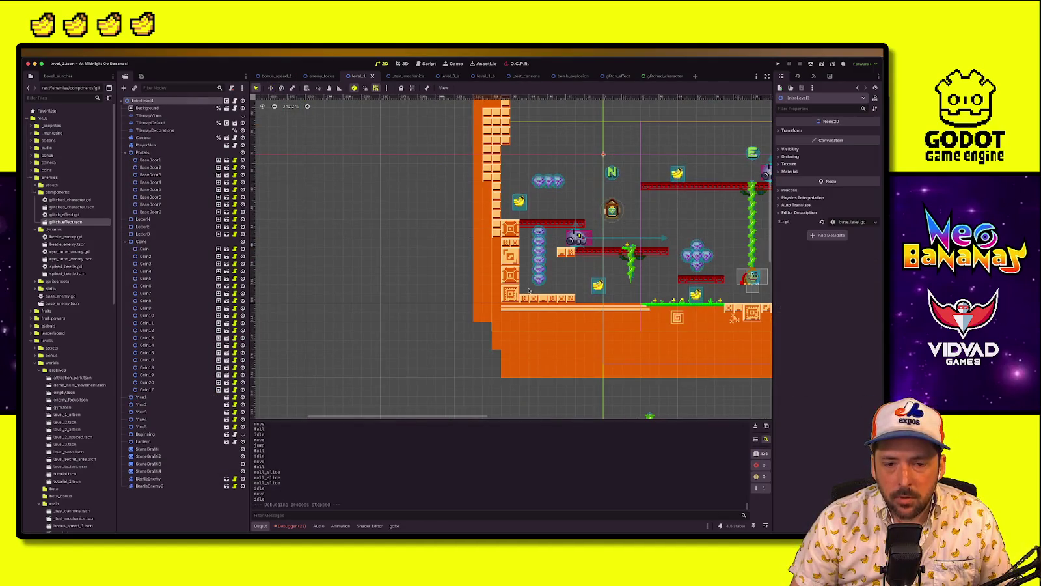
{"action": "left_click_drag", "start_coordinate": [528, 291], "coordinate": [550, 224]}
{"action": "key", "text": "w"}
{"action": "left_click_drag", "start_coordinate": [545, 280], "coordinate": [546, 282]}
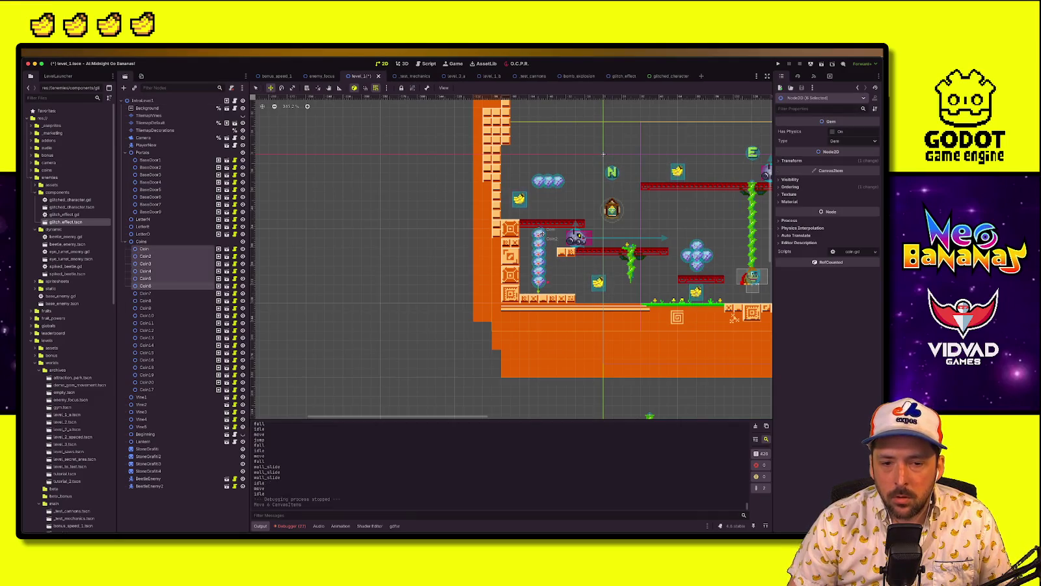
{"action": "key", "text": "q"}
{"action": "left_click", "coordinate": [611, 235]}
Reposition the Coin12–Coin14 cluster beside the banana and move the Coin7–Coin11 cluster
{"action": "scroll", "coordinate": [446, 236], "scroll_direction": "right", "scroll_amount": 5}
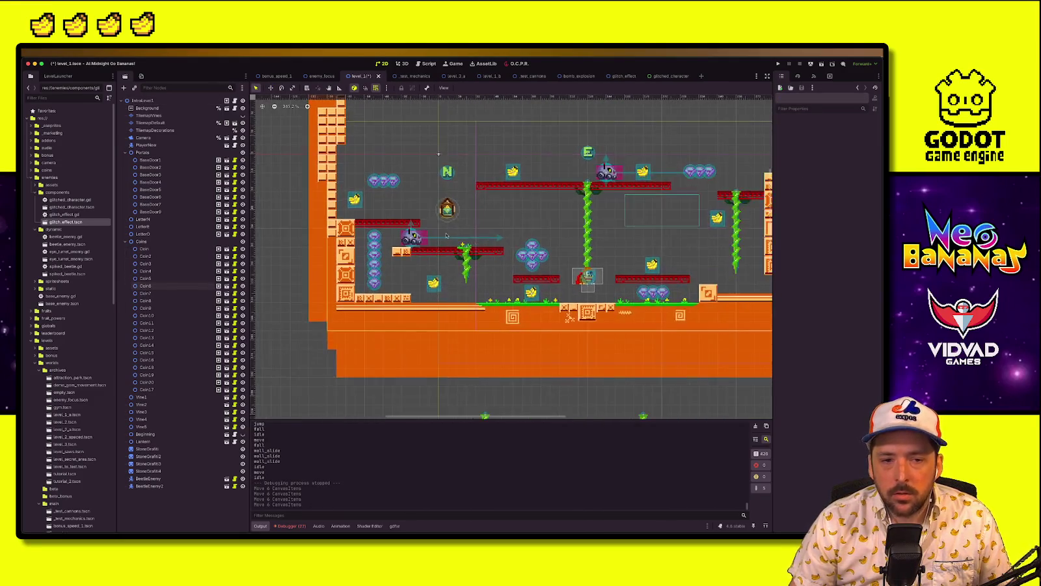
{"action": "mouse_move", "coordinate": [369, 163]}
{"action": "left_mouse_down"}
{"action": "mouse_move", "coordinate": [397, 192]}
{"action": "mouse_move", "coordinate": [393, 209]}
{"action": "left_mouse_up"}
{"action": "key", "text": "w"}
{"action": "key", "text": "q"}
{"action": "left_click", "coordinate": [311, 257]}
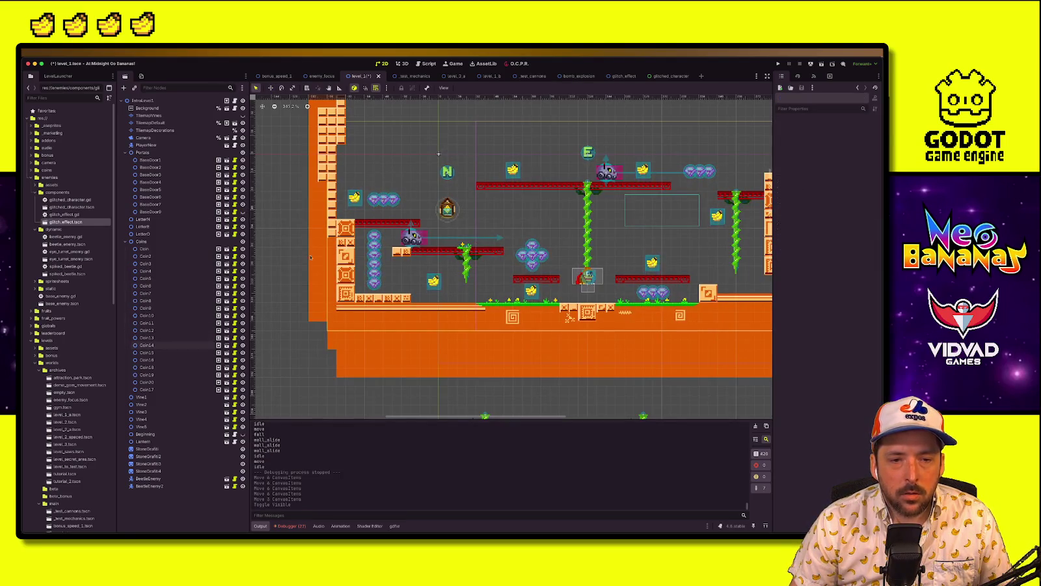
{"action": "scroll", "coordinate": [607, 235], "scroll_direction": "right", "scroll_amount": 5}
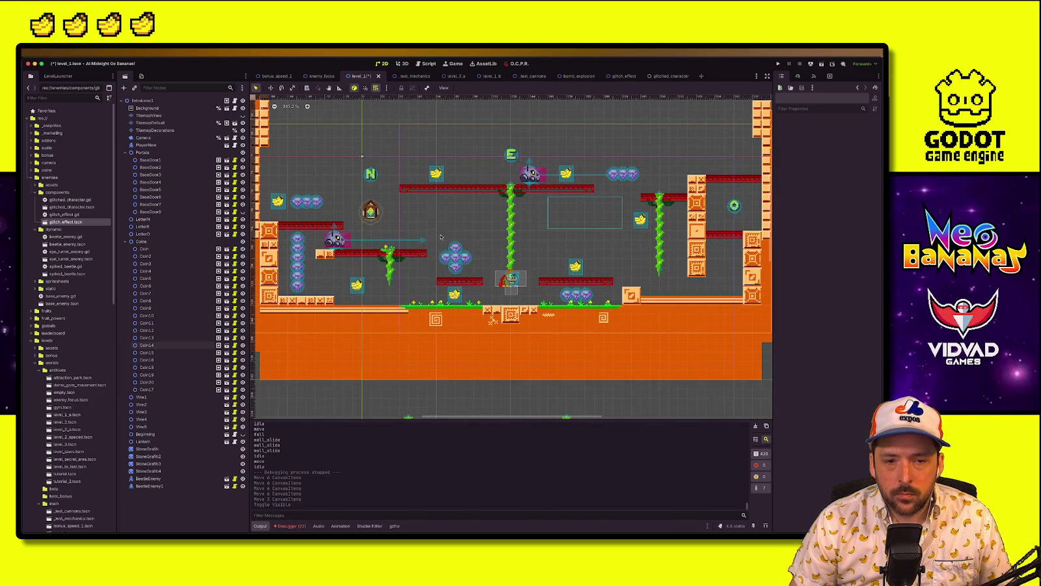
{"action": "left_click_drag", "start_coordinate": [473, 276], "coordinate": [442, 243]}
{"action": "key", "text": "w"}
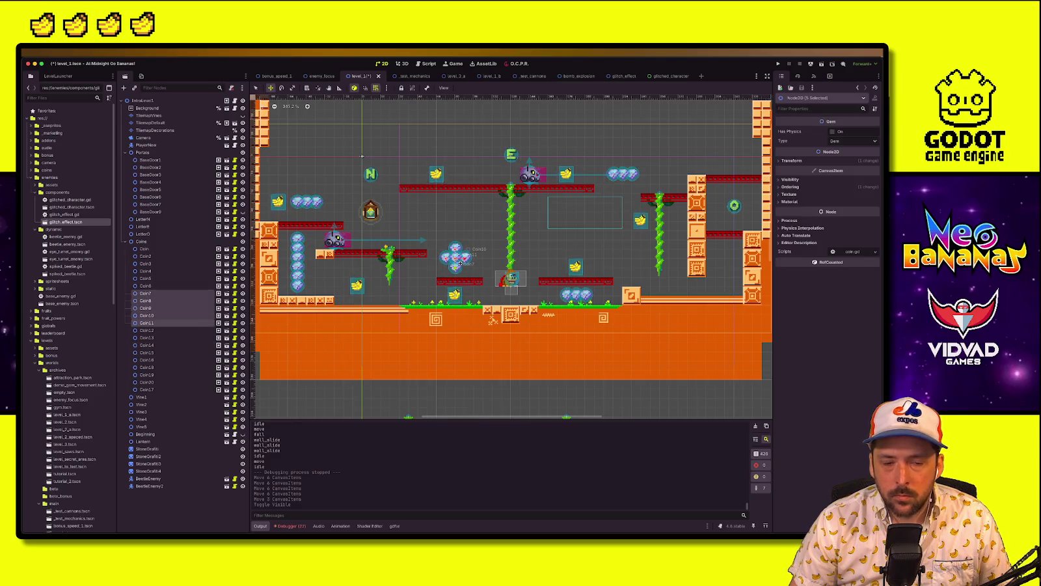
{"action": "left_click", "coordinate": [457, 232]}
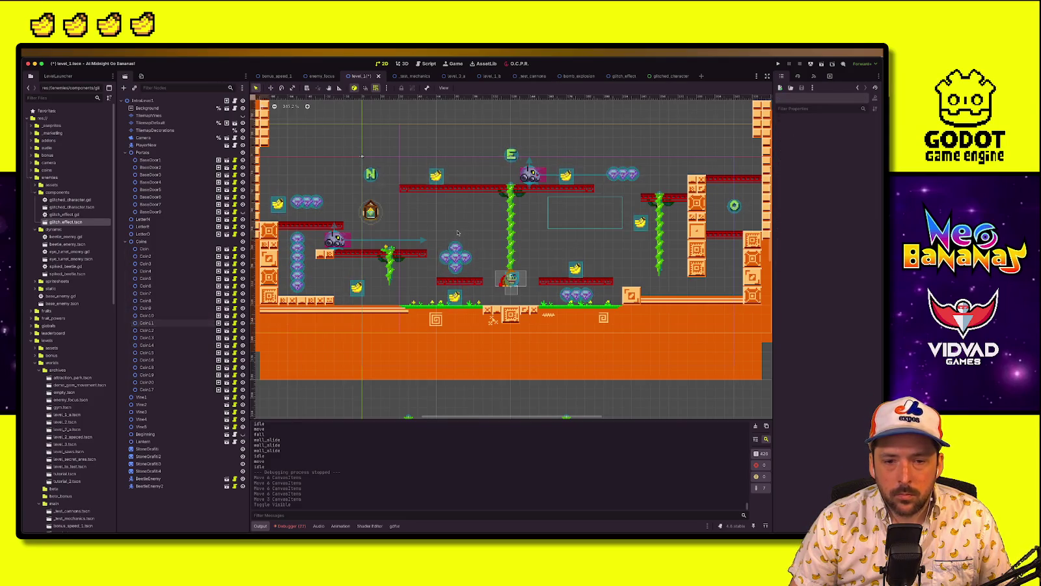
{"action": "mouse_move", "coordinate": [445, 244]}
{"action": "left_mouse_down"}
{"action": "mouse_move", "coordinate": [453, 264]}
{"action": "mouse_move", "coordinate": [581, 255]}
{"action": "left_mouse_up"}
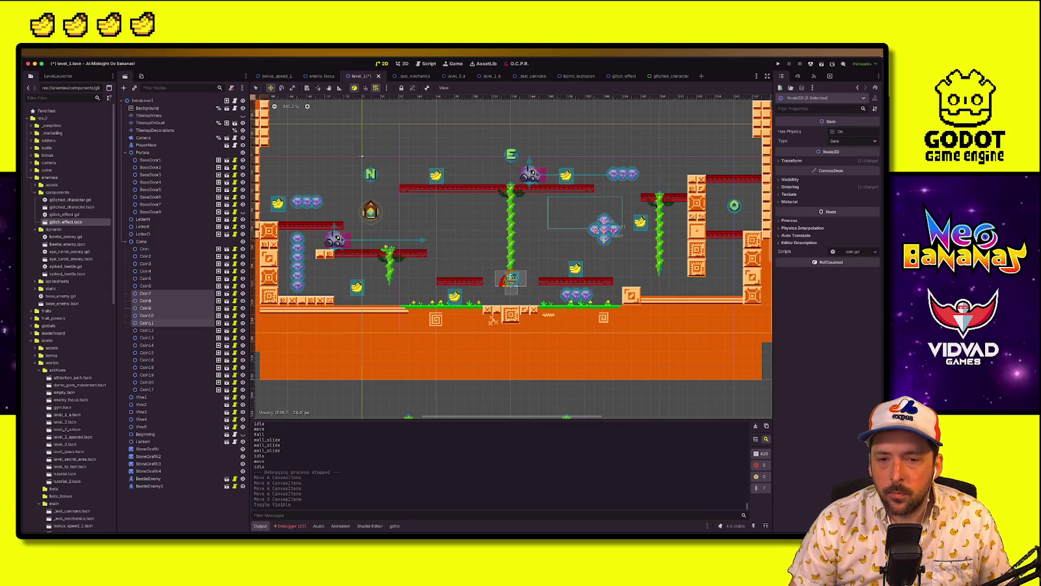
{"action": "key", "text": "q"}
Nudge the Coin15–Coin17 gem trio and the BaseDoor1 banana to the right
{"action": "mouse_move", "coordinate": [604, 165]}
{"action": "left_mouse_down"}
{"action": "mouse_move", "coordinate": [636, 177]}
{"action": "mouse_move", "coordinate": [467, 267]}
{"action": "left_mouse_up"}
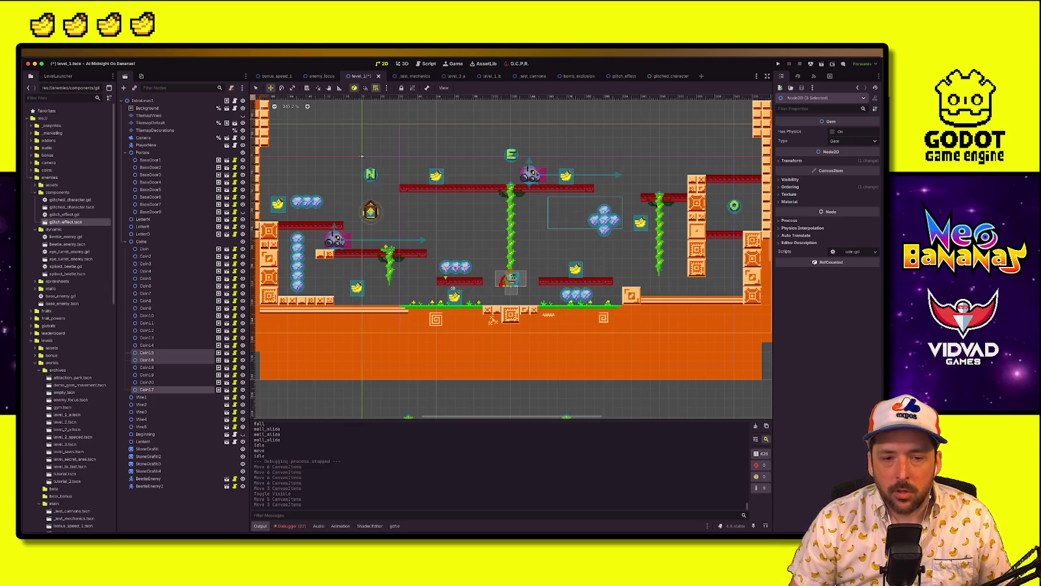
{"action": "key", "text": "Right"}
{"action": "key", "text": "Right"}
{"action": "key", "text": "q"}
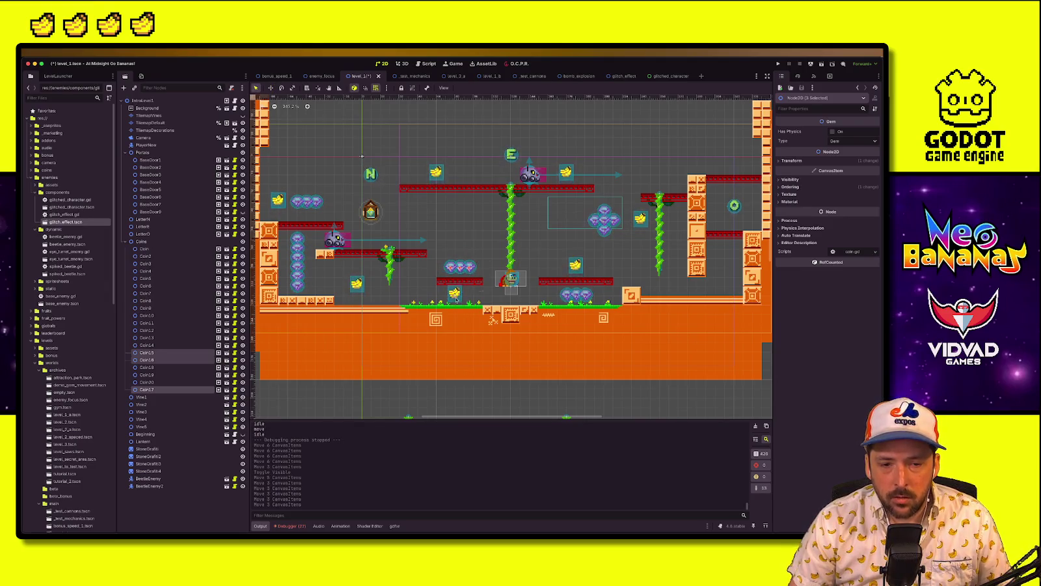
{"action": "left_click", "coordinate": [473, 295]}
{"action": "key", "text": "Right"}
{"action": "key", "text": "Right"}
{"action": "key", "text": "Right"}
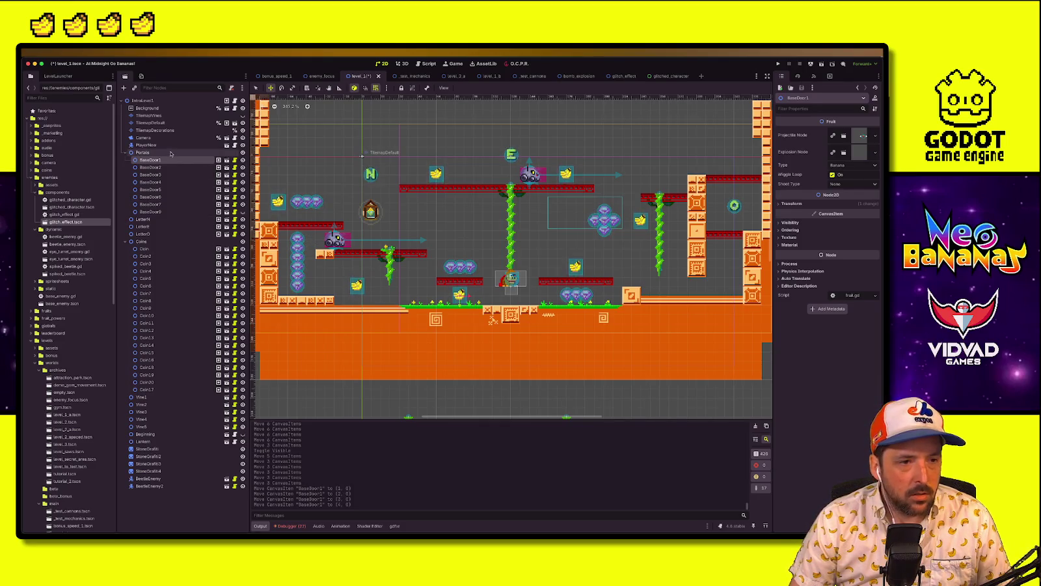
Lock Vine1 so it can't be moved
{"action": "left_click", "coordinate": [143, 152]}
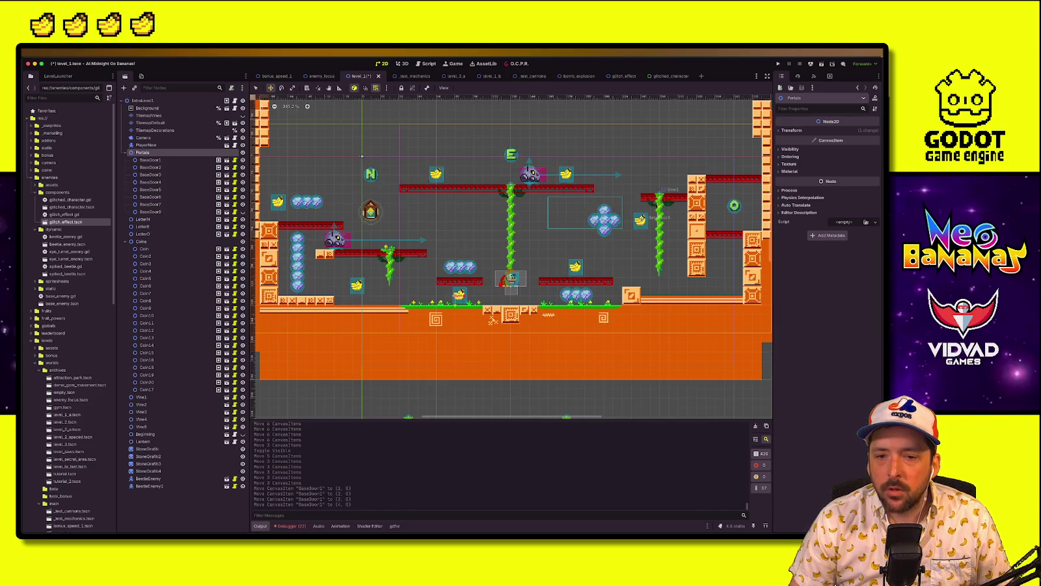
{"action": "key", "text": "q"}
{"action": "left_click", "coordinate": [643, 224]}
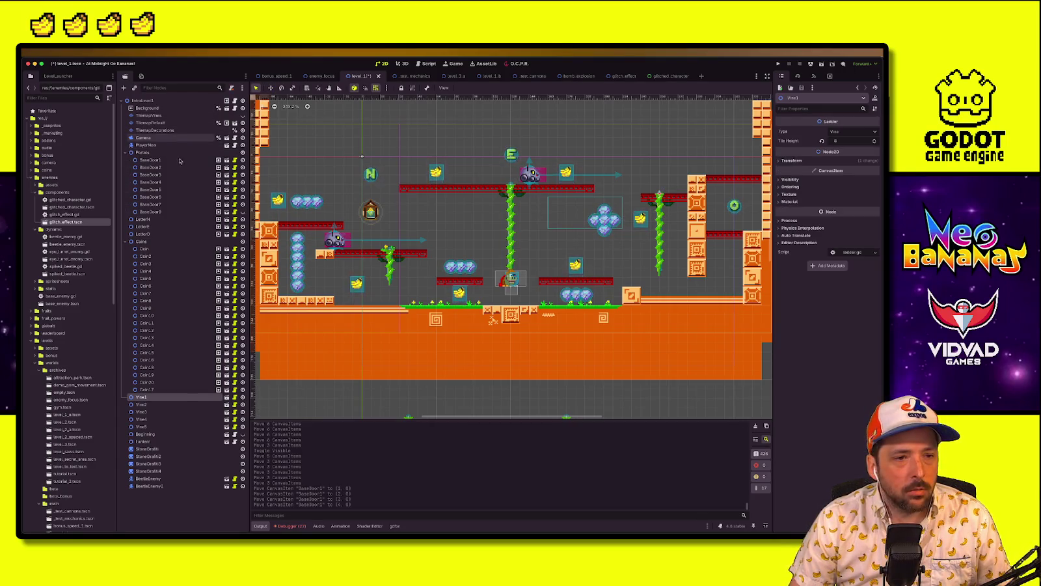
{"action": "left_click", "coordinate": [400, 88]}
Move the BaseDoor5 banana out from behind the gems up to the top-right ledge
{"action": "key", "text": "q"}
{"action": "left_click", "coordinate": [150, 189]}
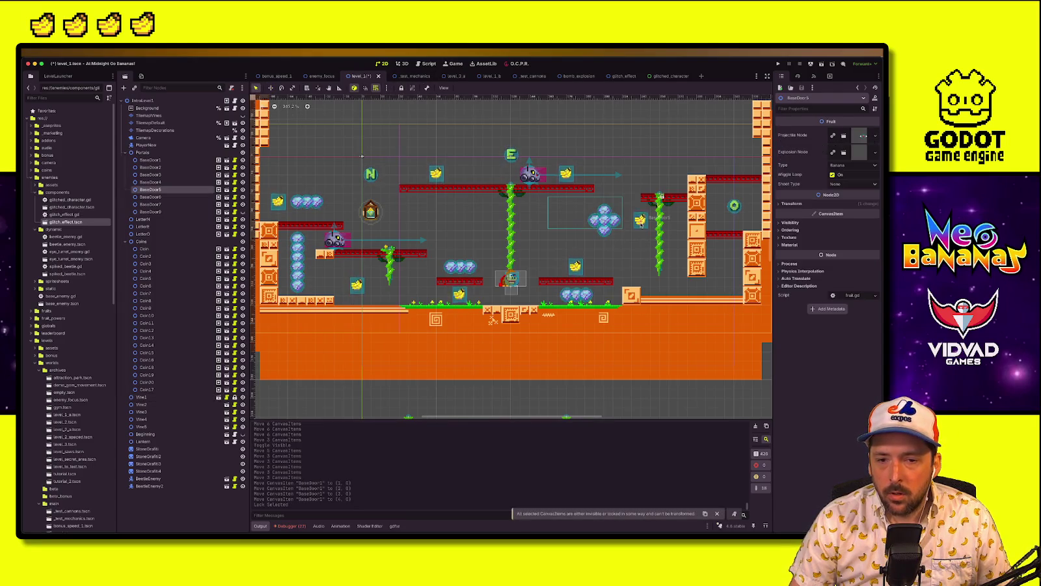
{"action": "mouse_move", "coordinate": [607, 221]}
{"action": "left_mouse_down"}
{"action": "mouse_move", "coordinate": [558, 220]}
{"action": "mouse_move", "coordinate": [625, 227]}
{"action": "left_mouse_up"}
{"action": "key", "text": "q"}
{"action": "left_click", "coordinate": [590, 208]}
{"action": "key", "text": "q"}
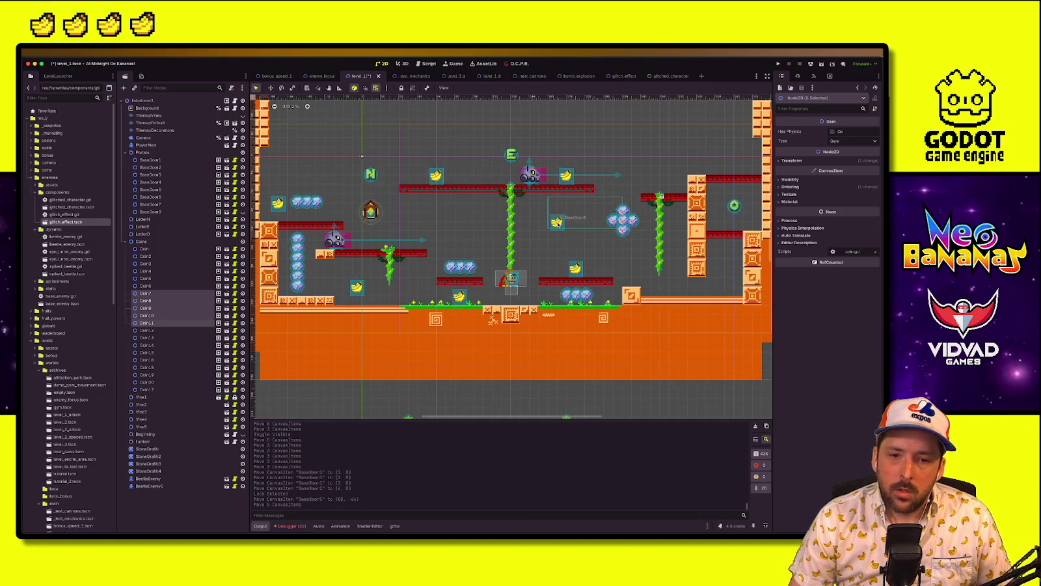
{"action": "left_click", "coordinate": [562, 226]}
{"action": "mouse_move", "coordinate": [529, 220]}
{"action": "left_mouse_down"}
{"action": "mouse_move", "coordinate": [437, 209]}
{"action": "mouse_move", "coordinate": [506, 214]}
{"action": "mouse_move", "coordinate": [548, 232]}
{"action": "mouse_move", "coordinate": [743, 159]}
{"action": "mouse_move", "coordinate": [733, 158]}
{"action": "left_mouse_up"}
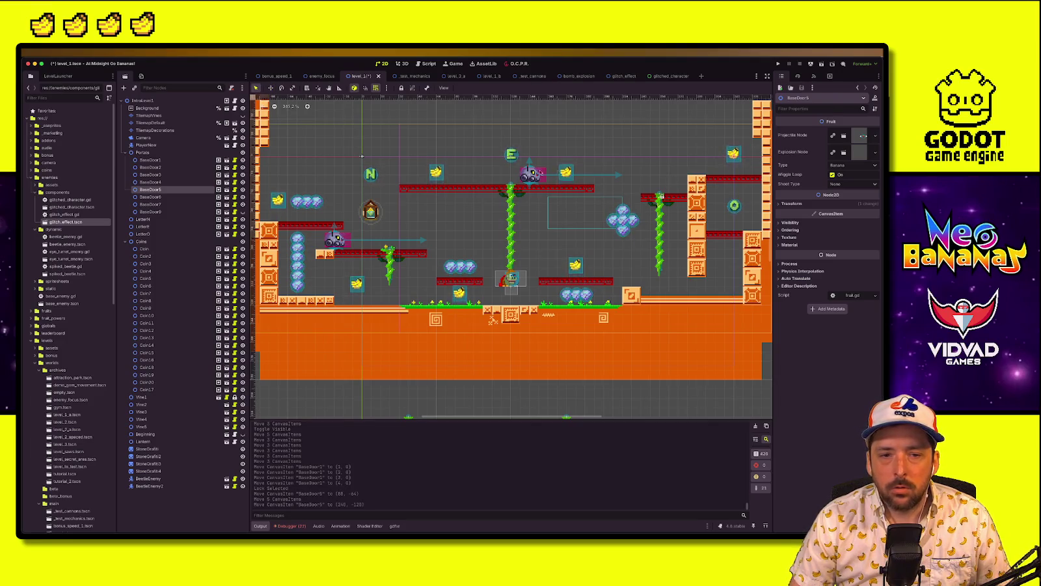
{"action": "scroll", "coordinate": [565, 284], "scroll_direction": "down", "scroll_amount": 3}
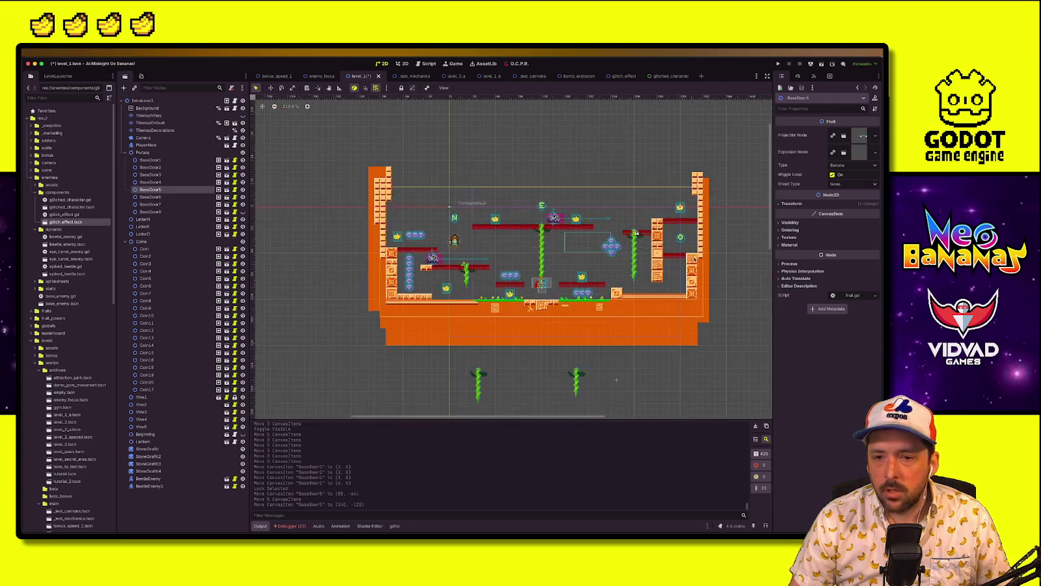
Check the BaseDoor6–9 banana nodes, then try moving BaseDoor5 and undo it
{"action": "left_click", "coordinate": [170, 211]}
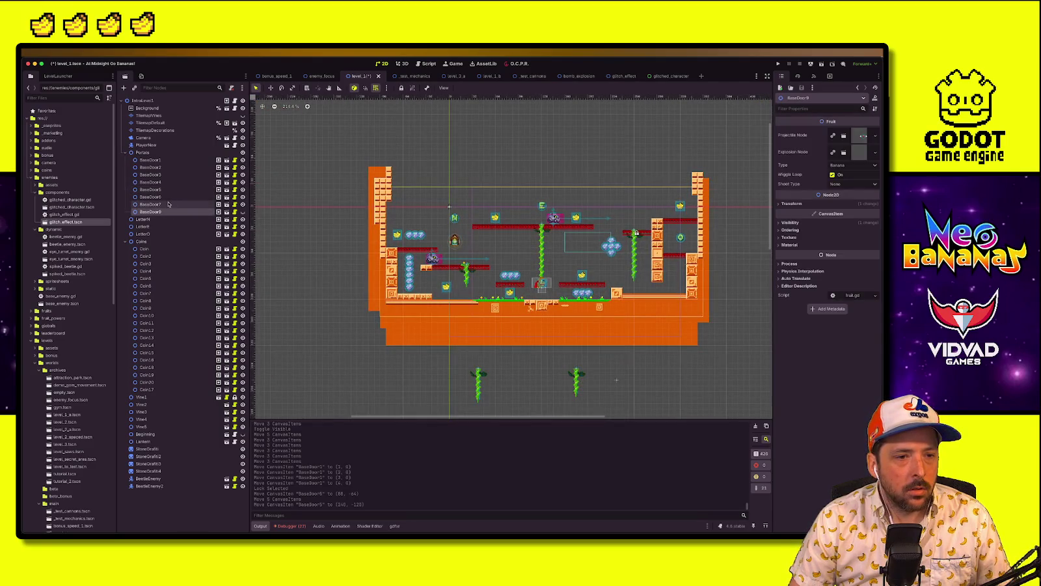
{"action": "left_click", "coordinate": [164, 196]}
{"action": "left_click", "coordinate": [163, 204]}
{"action": "left_click", "coordinate": [162, 212]}
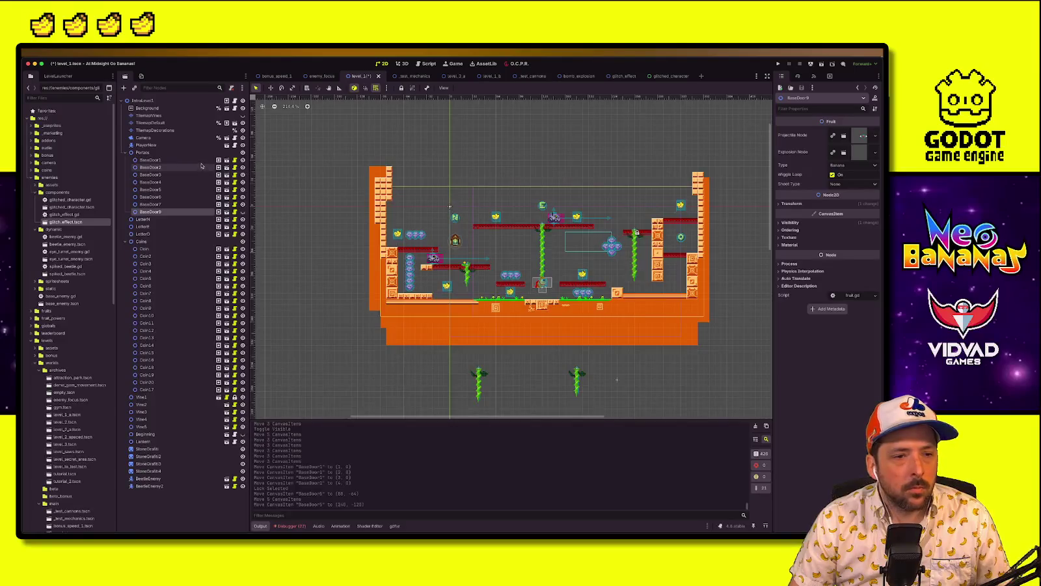
{"action": "left_click", "coordinate": [682, 214]}
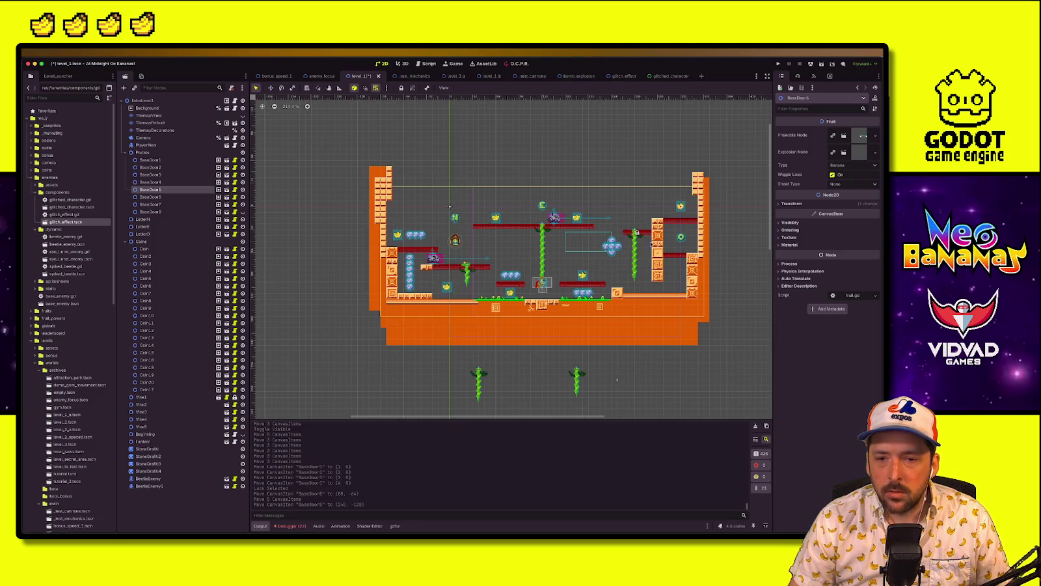
{"action": "left_click_drag", "start_coordinate": [642, 204], "coordinate": [643, 204]}
{"action": "key", "text": "ctrl+z"}
{"action": "scroll", "coordinate": [629, 317], "scroll_direction": "down", "scroll_amount": 5}
{"action": "scroll", "coordinate": [629, 317], "scroll_direction": "up", "scroll_amount": 2}
Select BaseDoor9, make it visible, and drag it into the level with the Move tool
{"action": "double_click", "coordinate": [151, 212]}
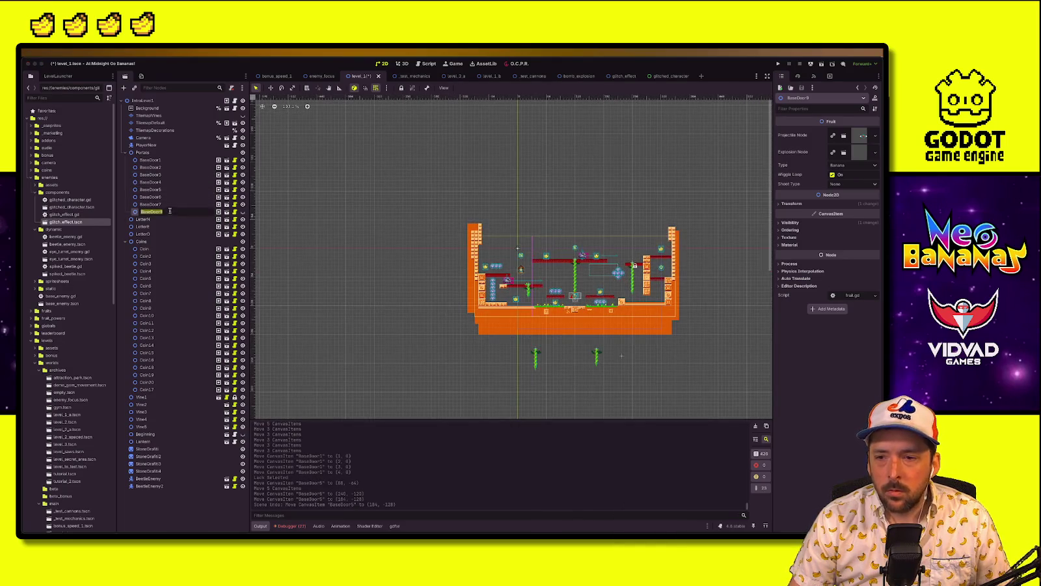
{"action": "double_click", "coordinate": [168, 204]}
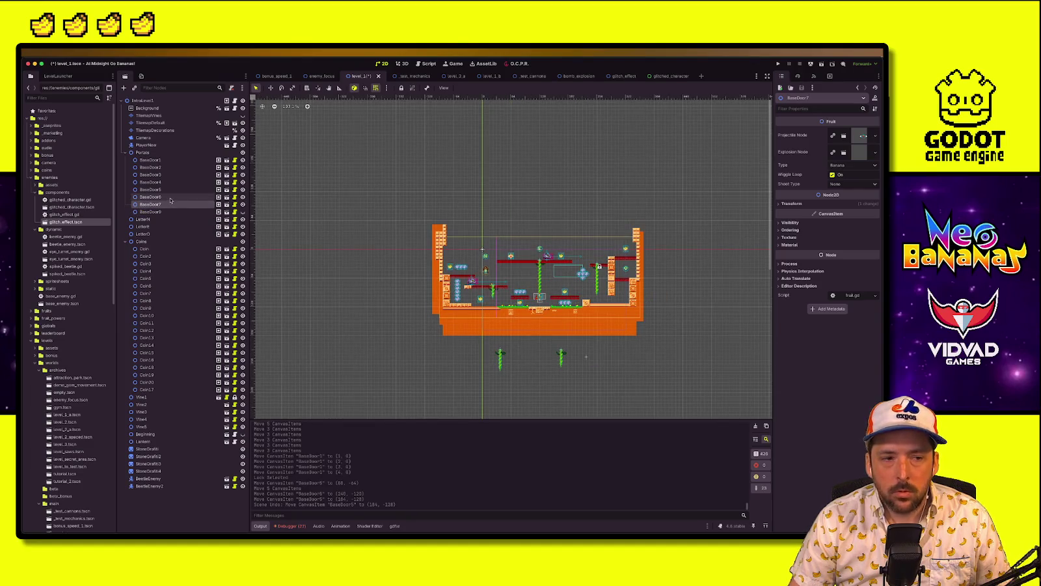
{"action": "left_click", "coordinate": [151, 211]}
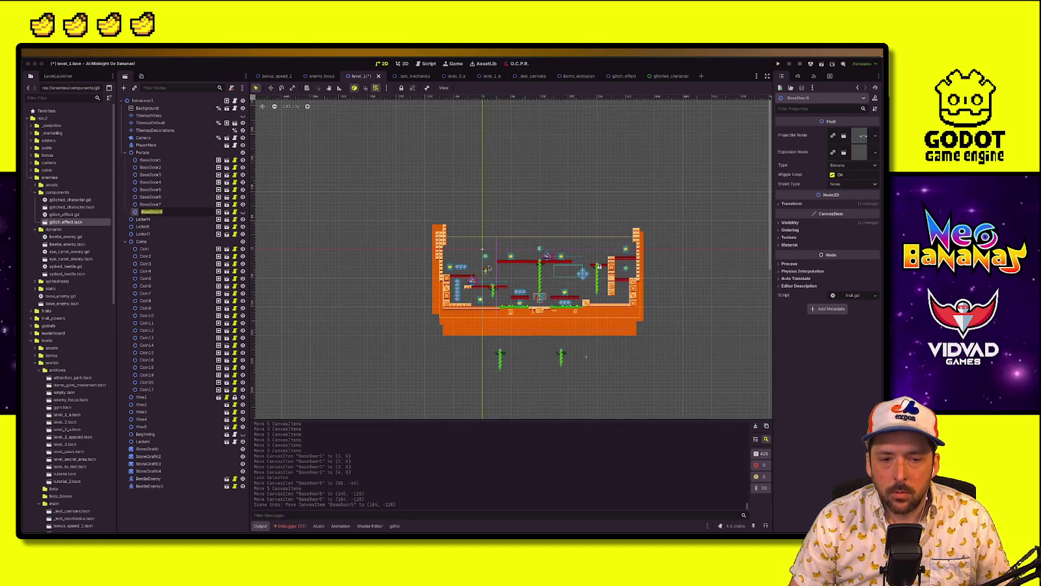
{"action": "double_click", "coordinate": [151, 211]}
{"action": "key", "text": "Return"}
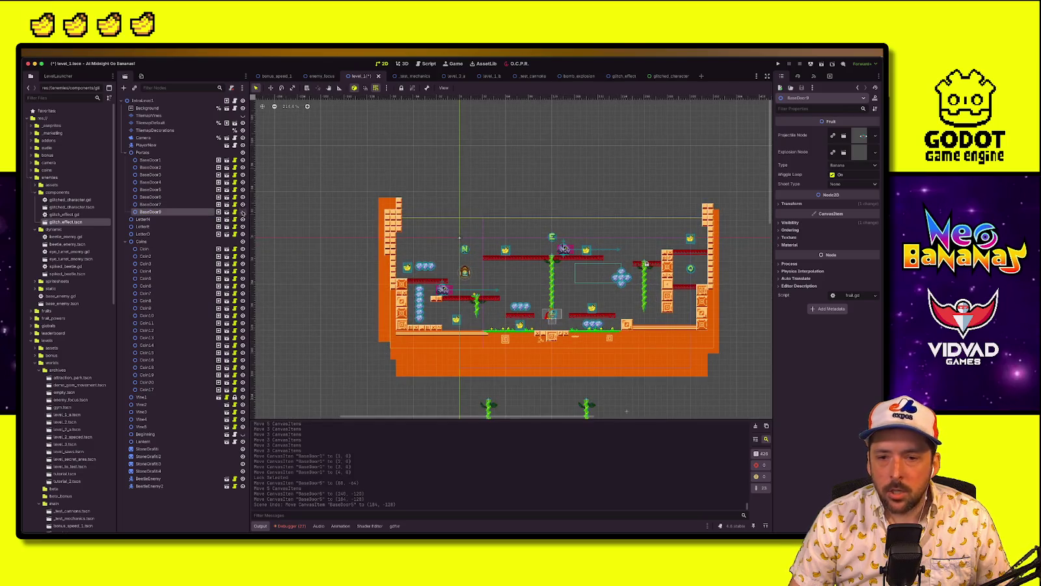
{"action": "key", "text": "w"}
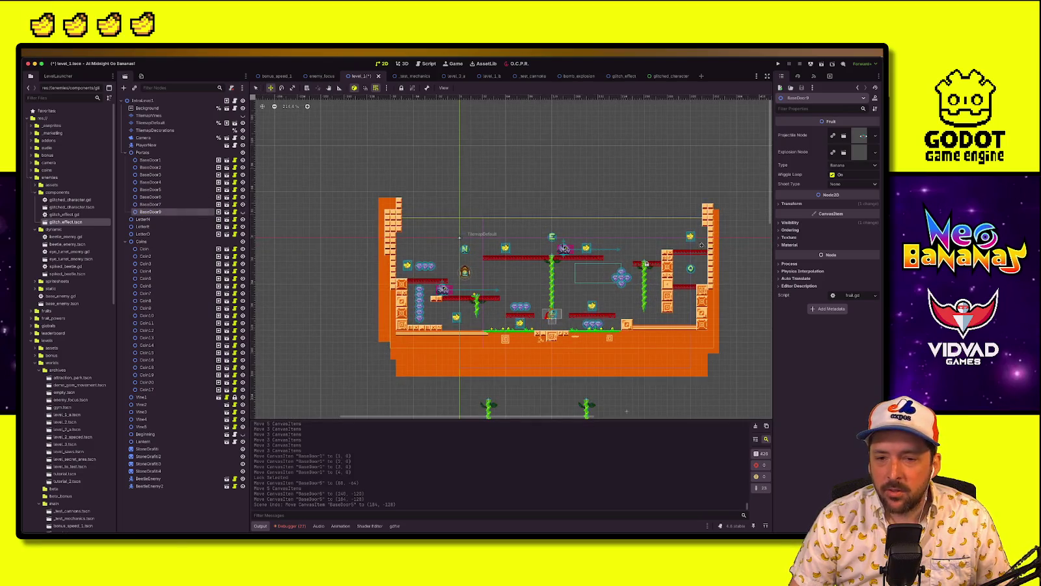
{"action": "left_click", "coordinate": [642, 244]}
{"action": "left_click", "coordinate": [242, 212]}
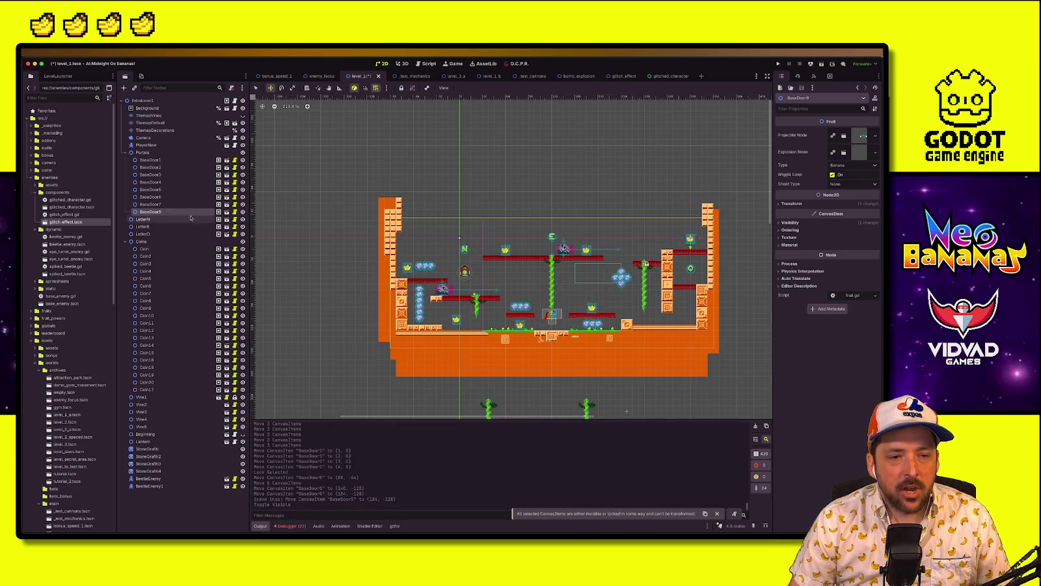
{"action": "left_click_drag", "start_coordinate": [676, 267], "coordinate": [644, 265]}
Place the BaseDoor9 banana on the upper right platform, save level_1, and run the project
{"action": "scroll", "coordinate": [644, 265], "scroll_direction": "up", "scroll_amount": 3}
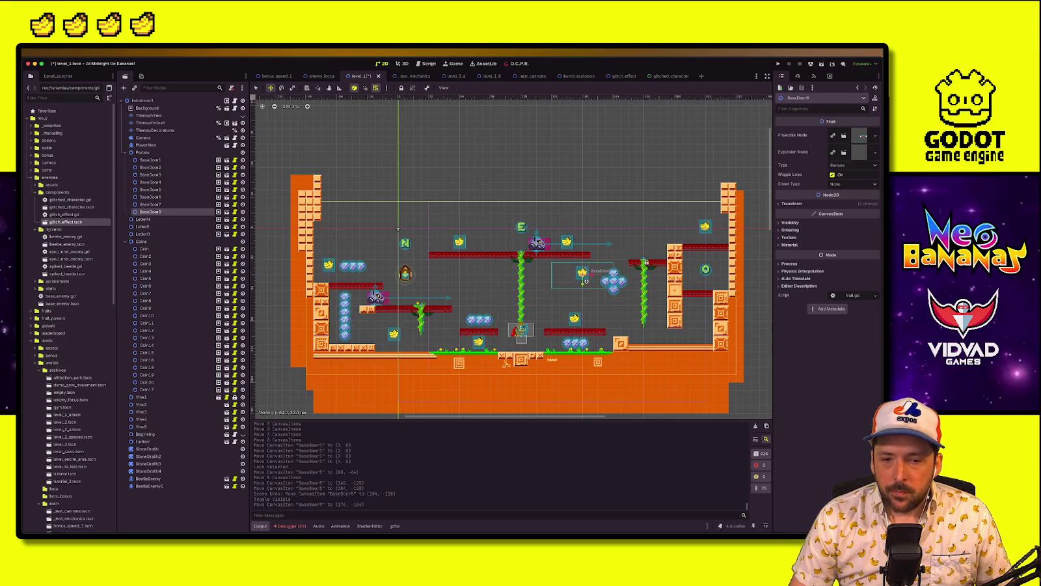
{"action": "mouse_move", "coordinate": [561, 279]}
{"action": "left_mouse_down"}
{"action": "mouse_move", "coordinate": [497, 283]}
{"action": "mouse_move", "coordinate": [505, 299]}
{"action": "left_mouse_up"}
{"action": "mouse_move", "coordinate": [613, 287]}
{"action": "left_mouse_down"}
{"action": "mouse_move", "coordinate": [690, 347]}
{"action": "mouse_move", "coordinate": [700, 312]}
{"action": "left_mouse_up"}
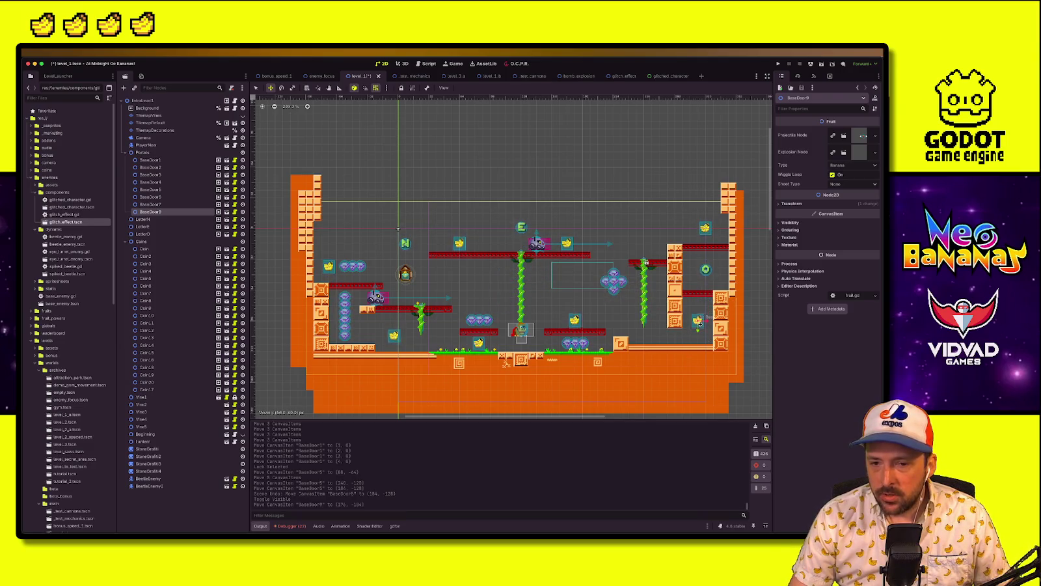
{"action": "mouse_move", "coordinate": [683, 344]}
{"action": "left_mouse_down"}
{"action": "mouse_move", "coordinate": [701, 343]}
{"action": "mouse_move", "coordinate": [701, 280]}
{"action": "left_mouse_up"}
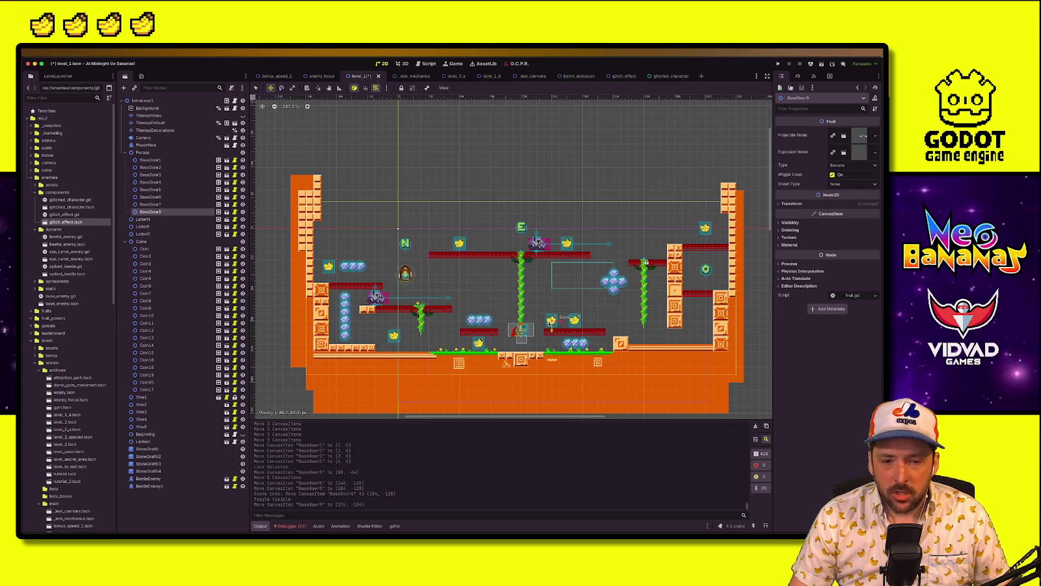
{"action": "left_click_drag", "start_coordinate": [452, 287], "coordinate": [652, 252]}
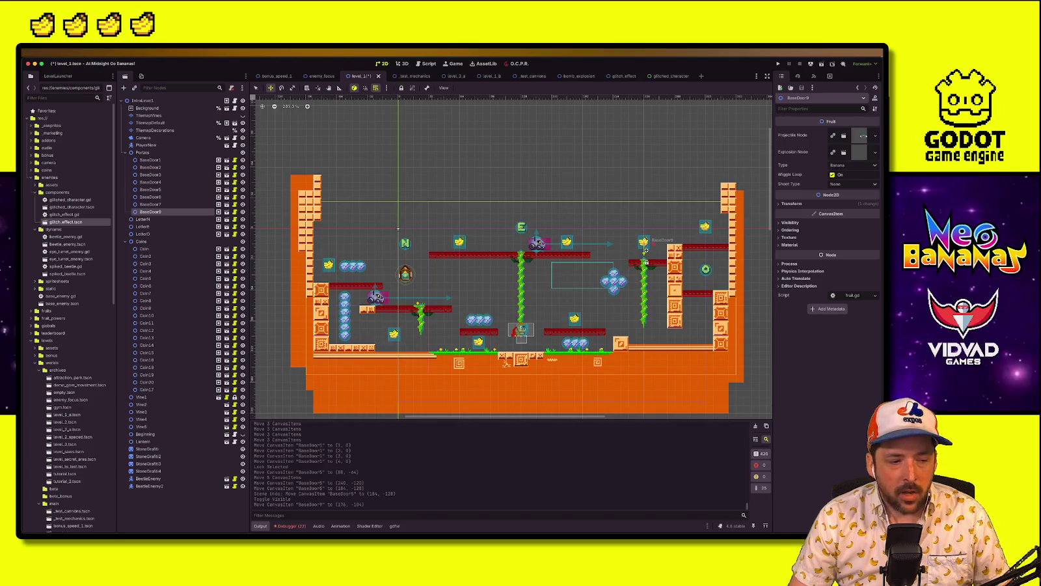
{"action": "key", "text": "ctrl+s"}
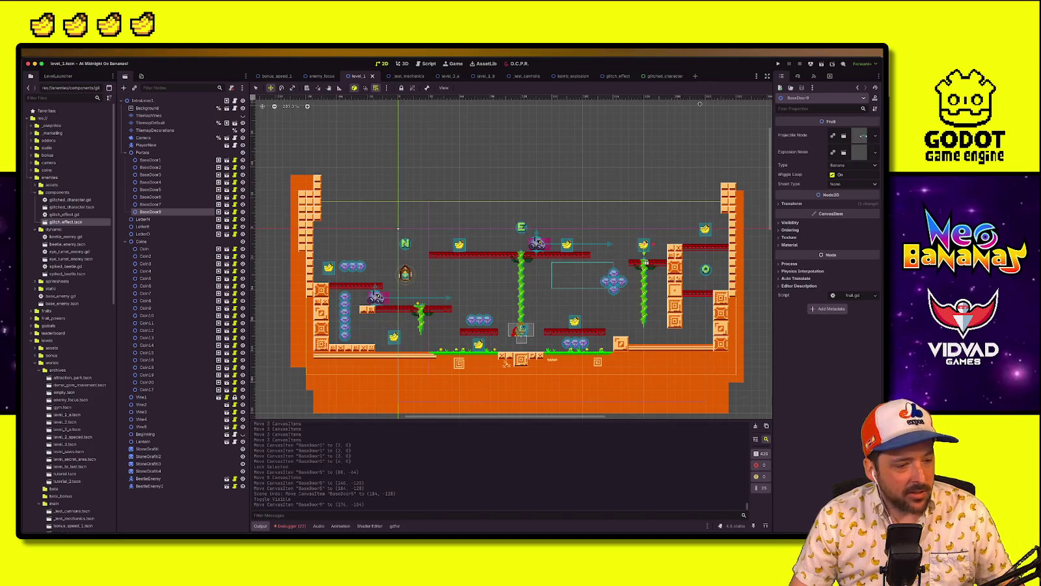
{"action": "left_click", "coordinate": [777, 65]}
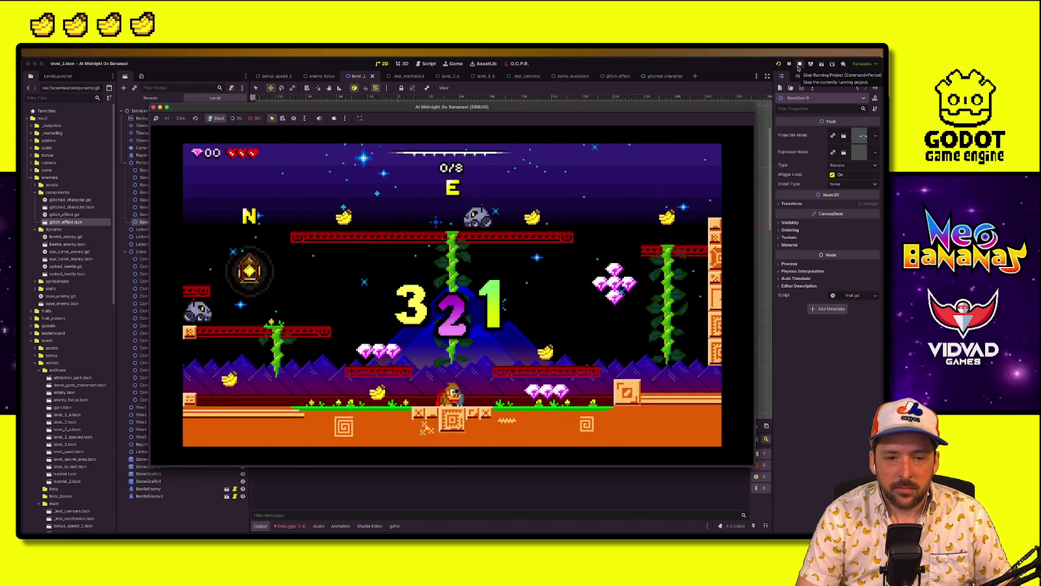
Play level_1 by gliding, wall-jumping and stomping enemies, then restart from the pause menu
{"action": "key", "text": "Right"}
{"action": "key", "text": "space"}
{"action": "key", "text": "Left"}
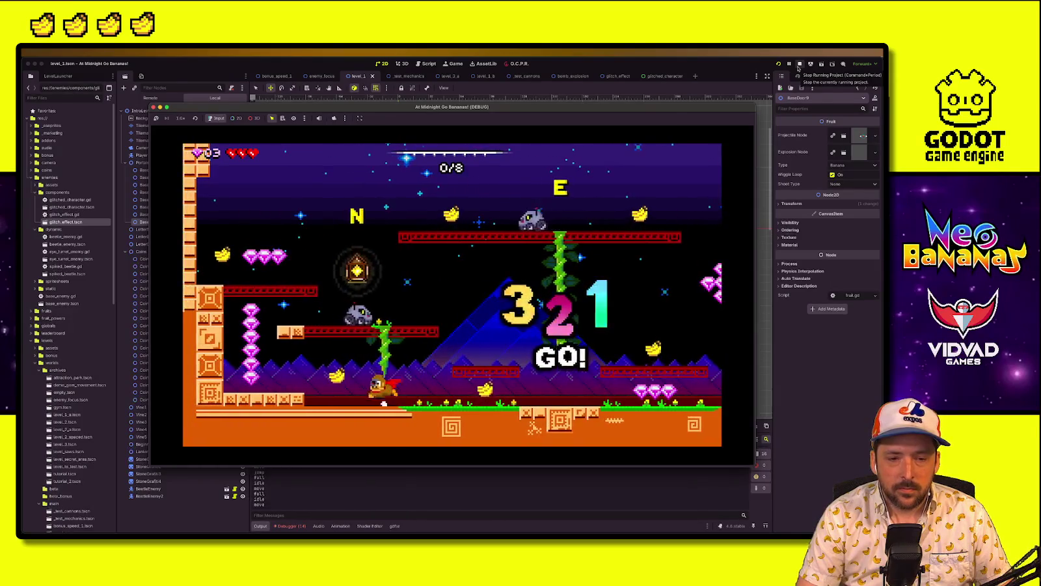
{"action": "key", "text": "space"}
{"action": "key", "text": "Right"}
{"action": "key", "text": "space"}
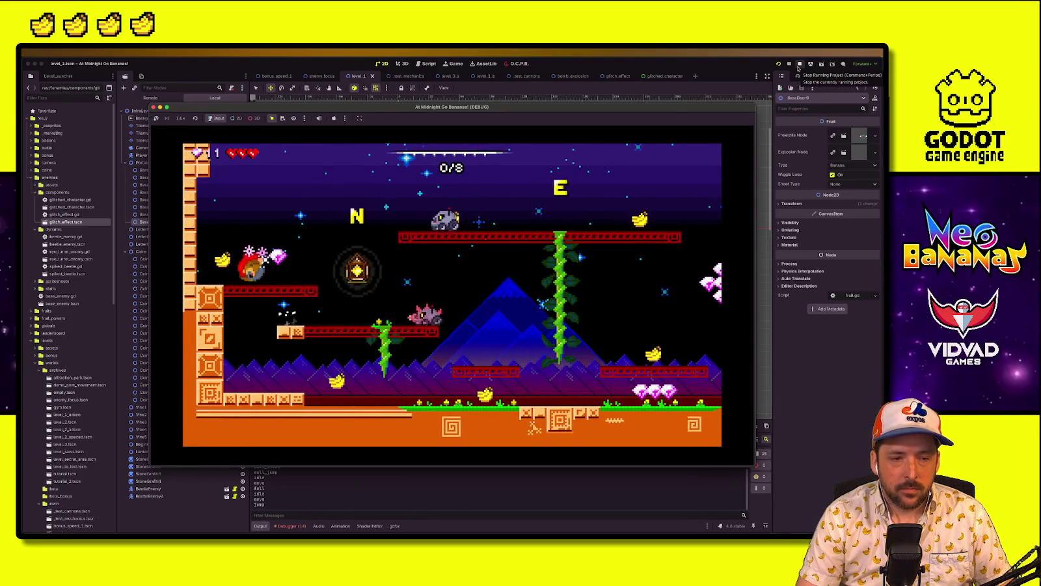
{"action": "key", "text": "Right"}
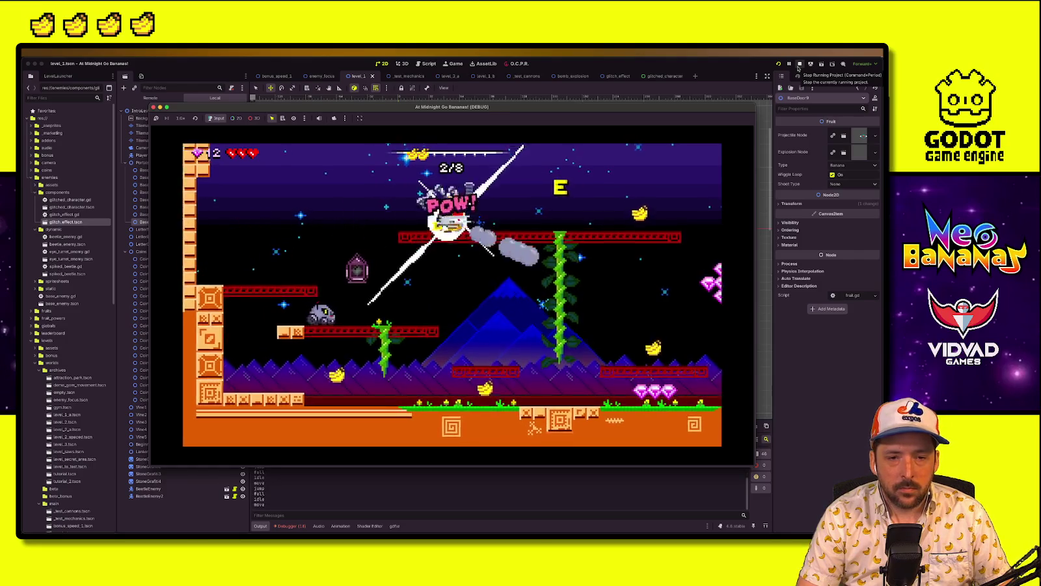
{"action": "key", "text": "space"}
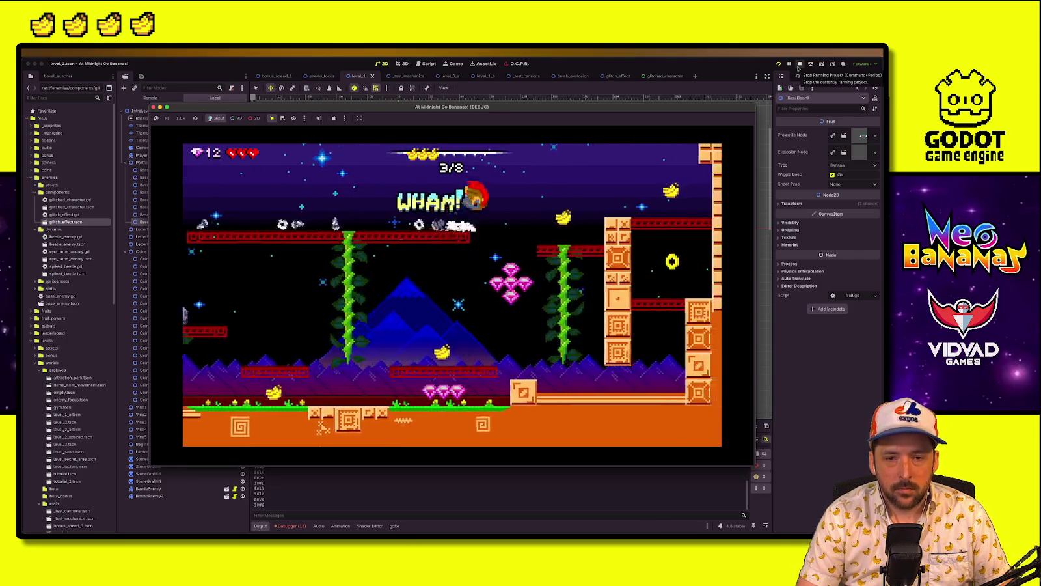
{"action": "key", "text": "Right"}
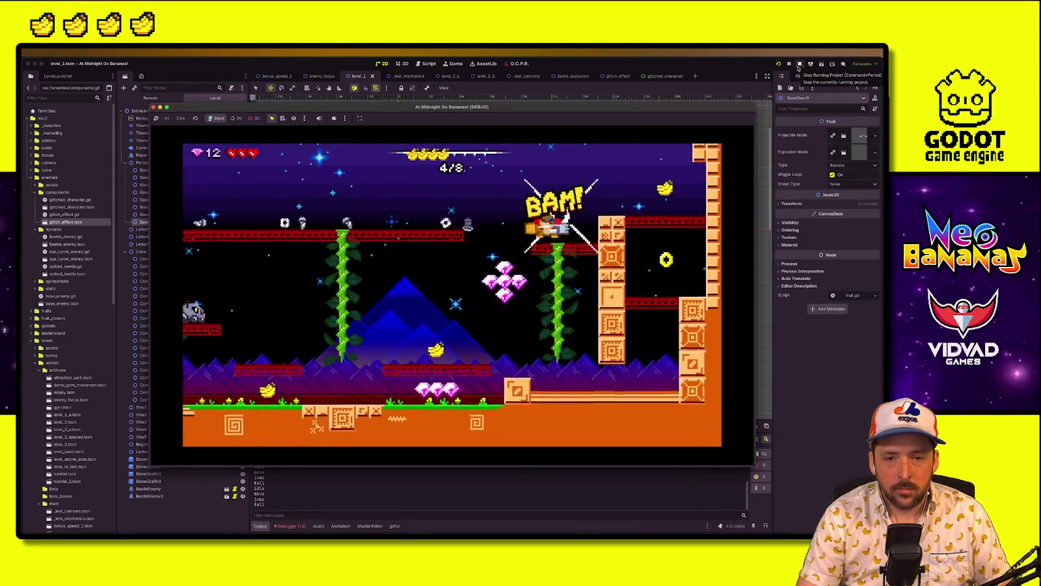
{"action": "key", "text": "Left"}
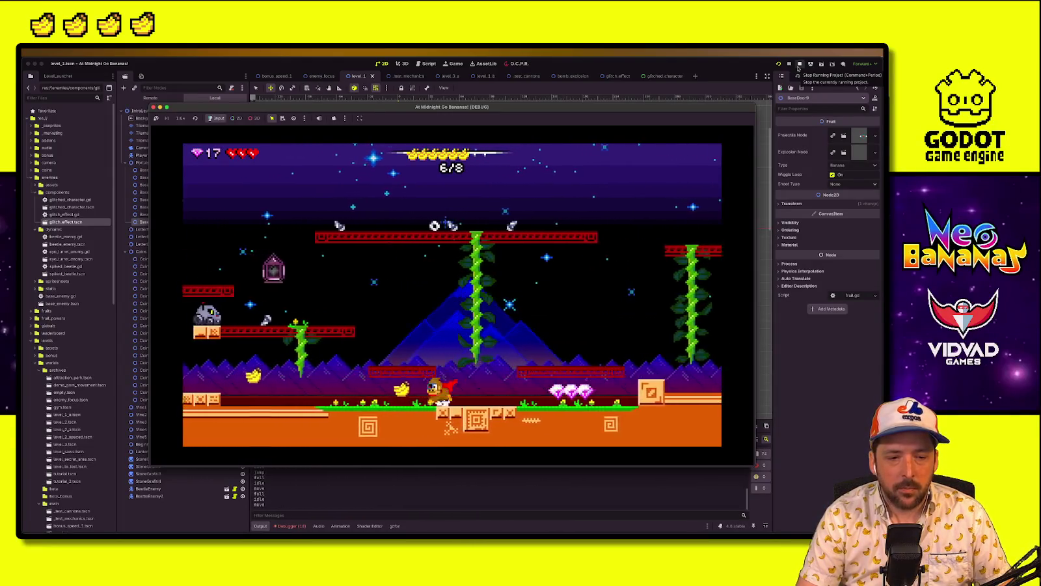
{"action": "key", "text": "Left"}
{"action": "key", "text": "Escape"}
{"action": "key", "text": "Escape"}
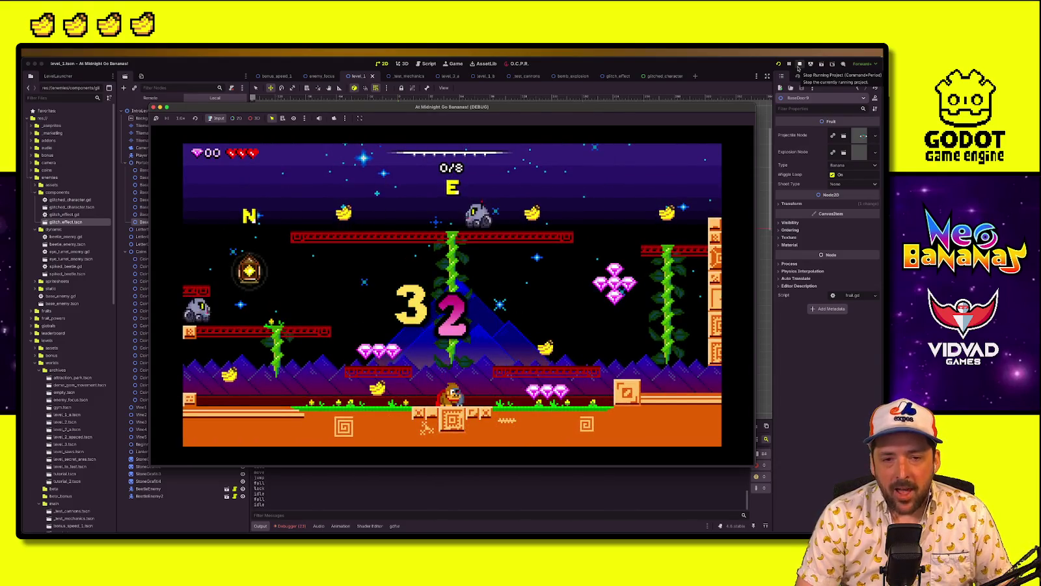
Replay level_1 through the enemies to the EXIT, then stop the running project
{"action": "key", "text": "Left"}
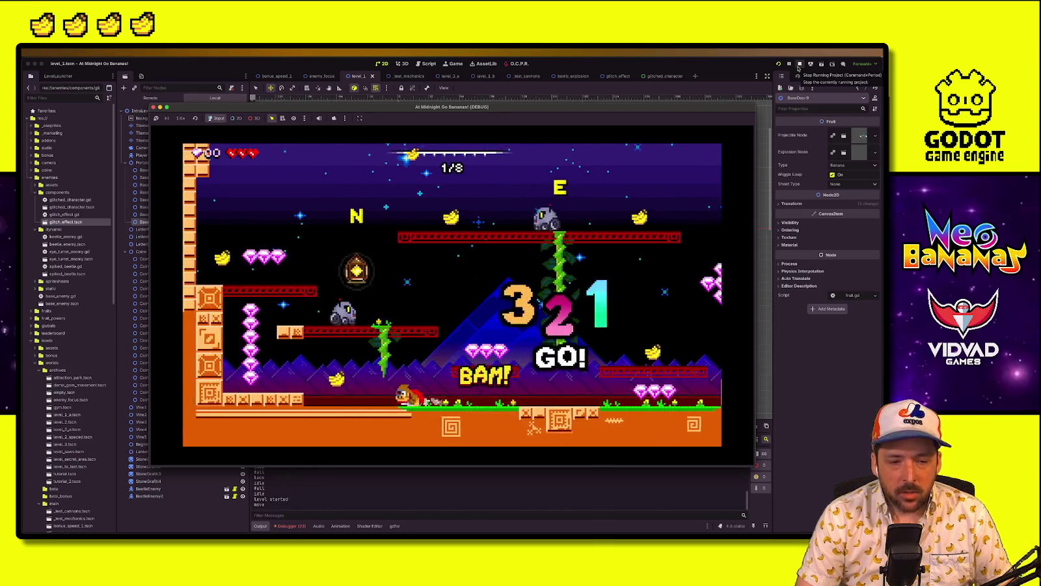
{"action": "key", "text": "space"}
{"action": "key", "text": "Right"}
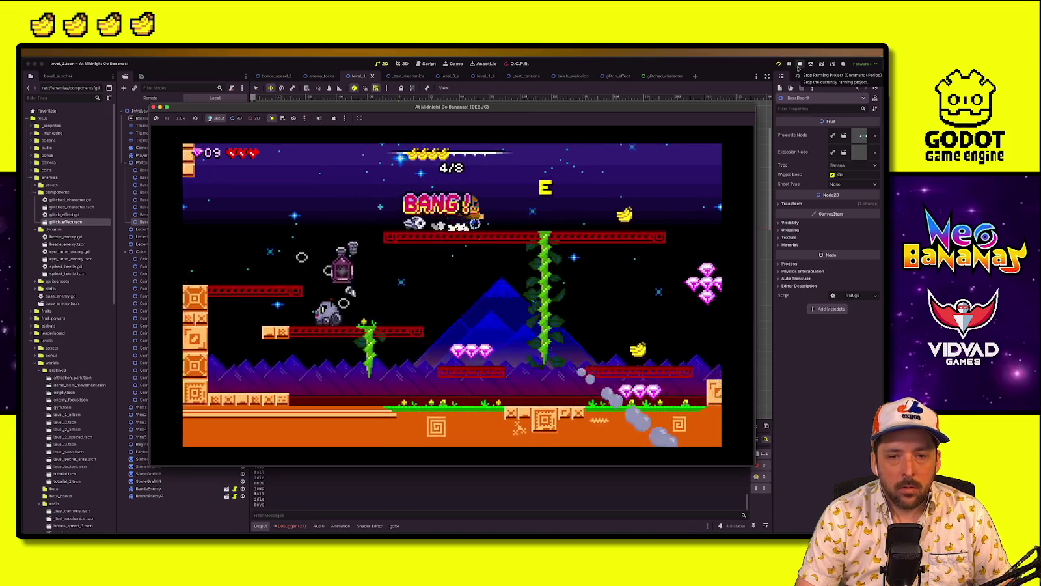
{"action": "key", "text": "Right"}
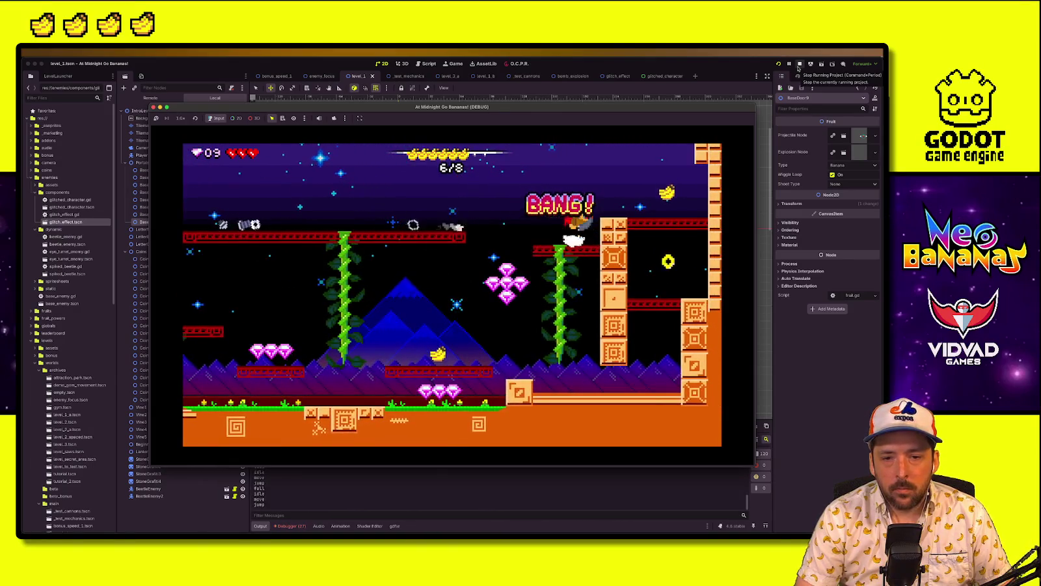
{"action": "key", "text": "Left"}
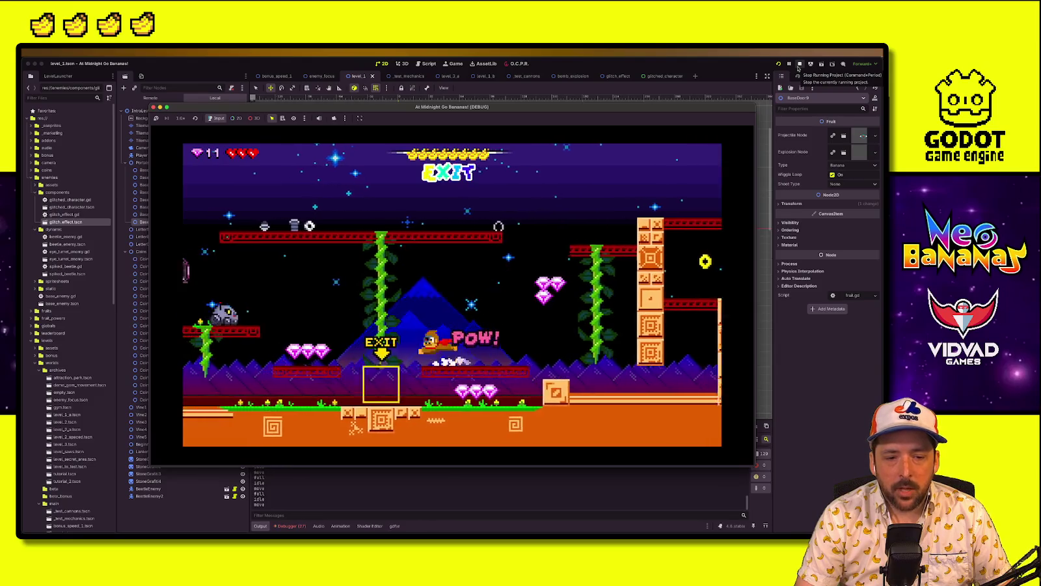
{"action": "key", "text": "Left"}
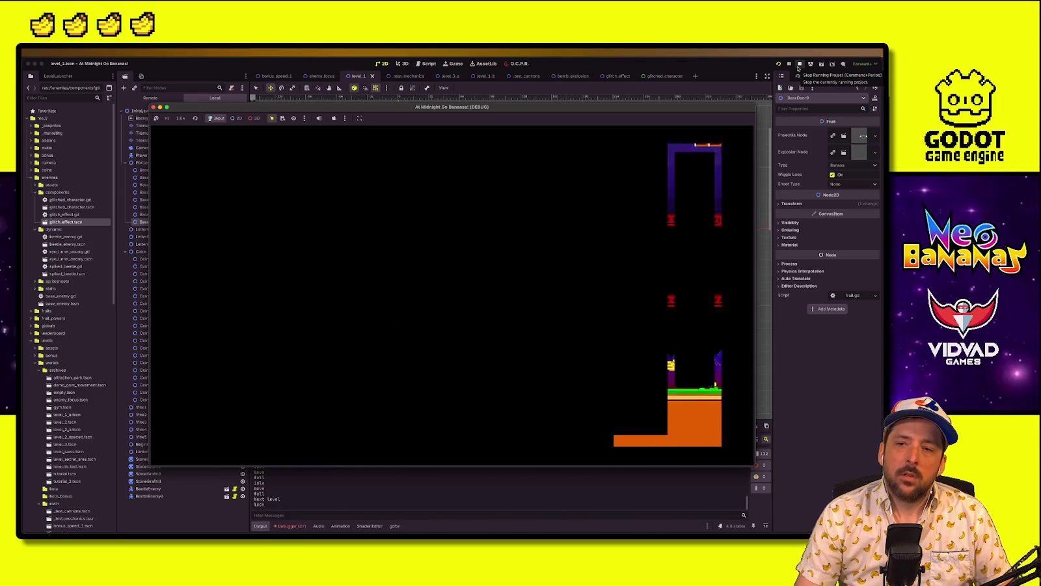
{"action": "left_click", "coordinate": [799, 64]}
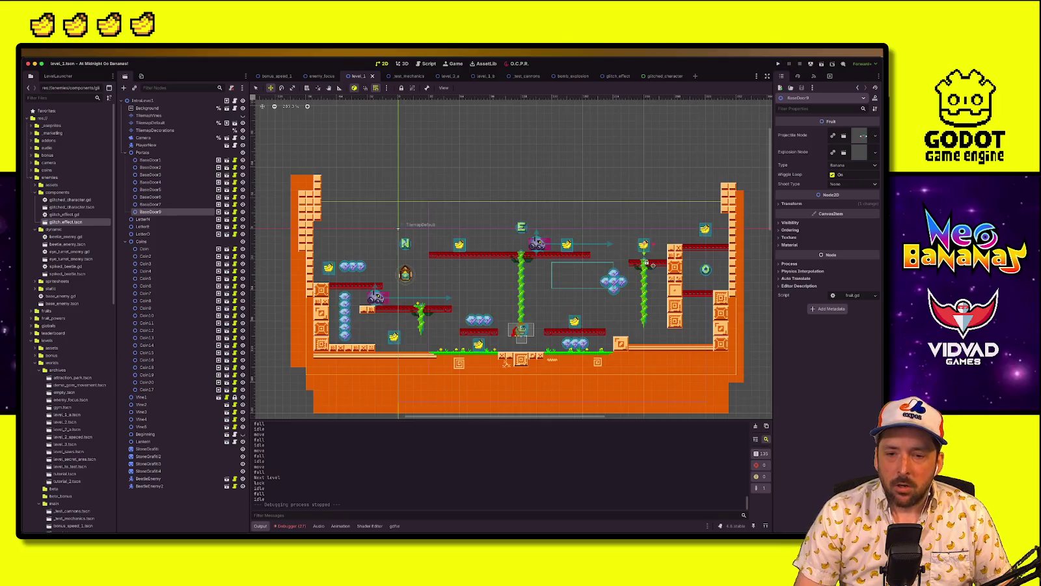
Box-select the diamond gems Coin12–Coin14 and shift them slightly right
{"action": "scroll", "coordinate": [511, 257], "scroll_direction": "right", "scroll_amount": 3}
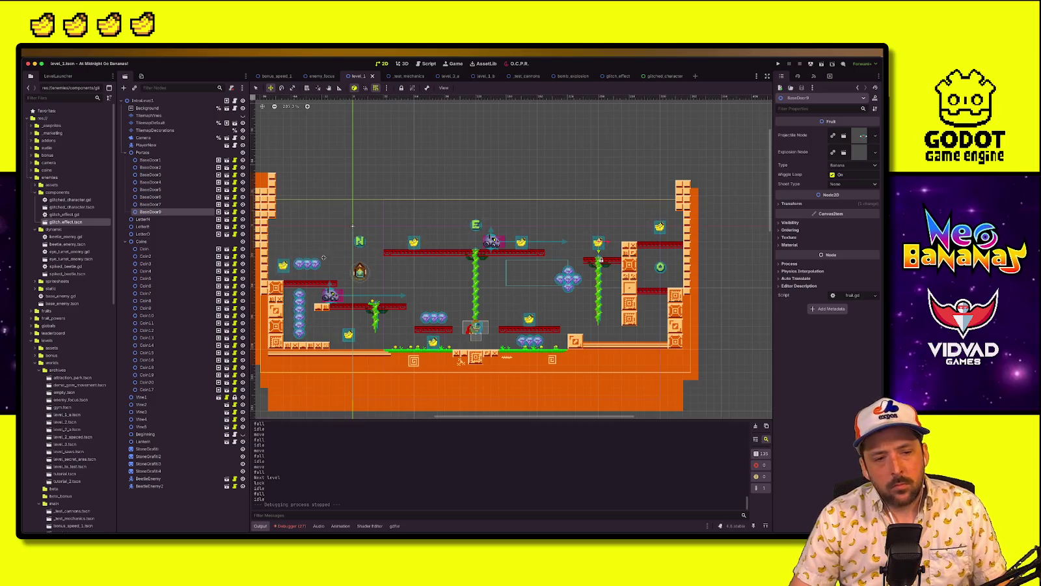
{"action": "left_click_drag", "start_coordinate": [327, 261], "coordinate": [296, 271]}
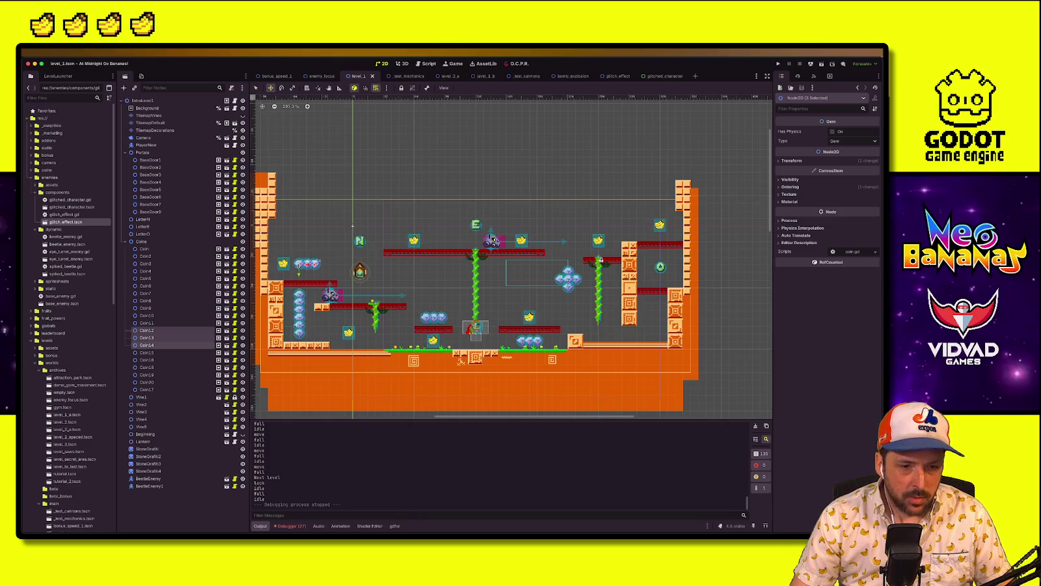
{"action": "left_click_drag", "start_coordinate": [352, 226], "coordinate": [361, 227]}
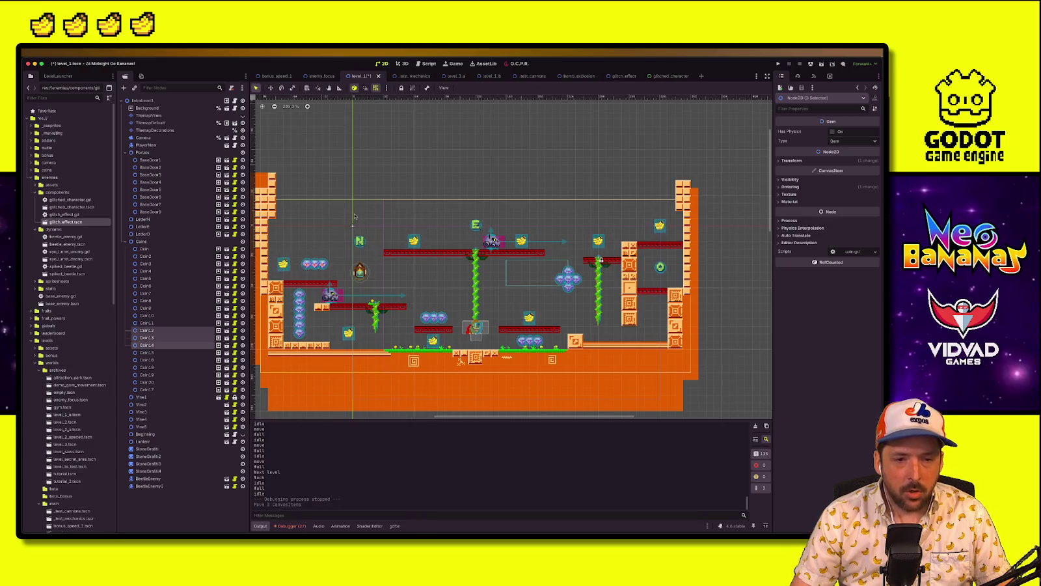
Nudge BeetleEnemy2 one unit right and select the TilemapDecorations layer for painting
{"action": "left_click", "coordinate": [354, 217]}
{"action": "key", "text": "w"}
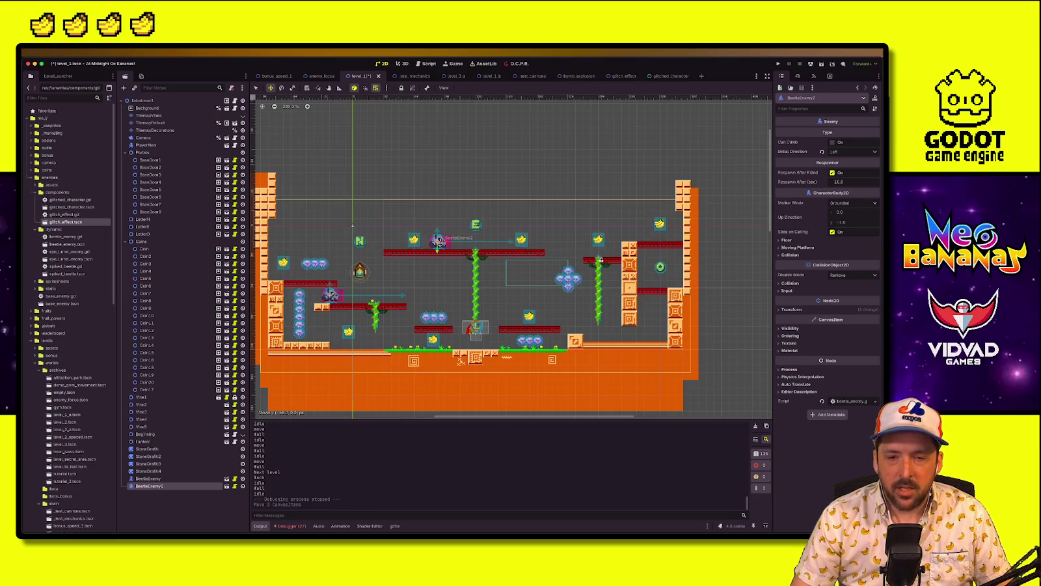
{"action": "key", "text": "Right"}
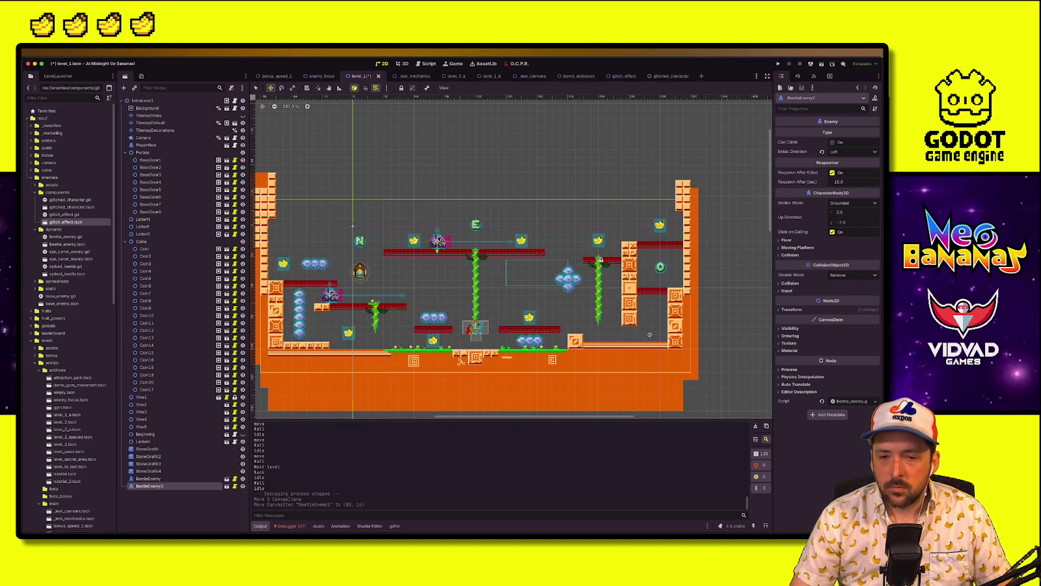
{"action": "left_click", "coordinate": [155, 130]}
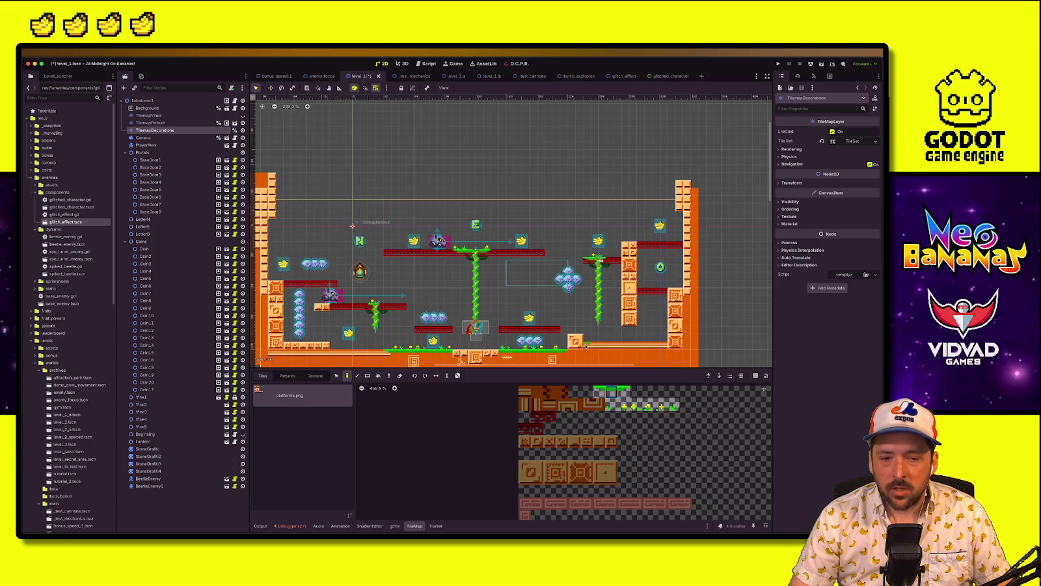
Duplicate StoneGraffiti4 and set the copy's animation frame to 1
{"action": "scroll", "coordinate": [565, 356], "scroll_direction": "down", "scroll_amount": 3}
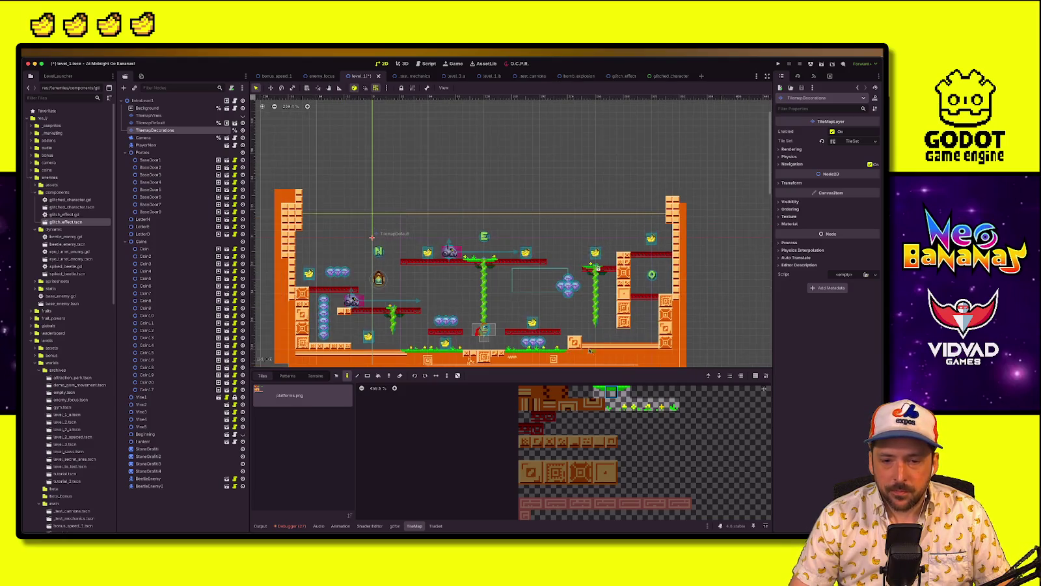
{"action": "left_click", "coordinate": [149, 470]}
{"action": "key", "text": "ctrl+d"}
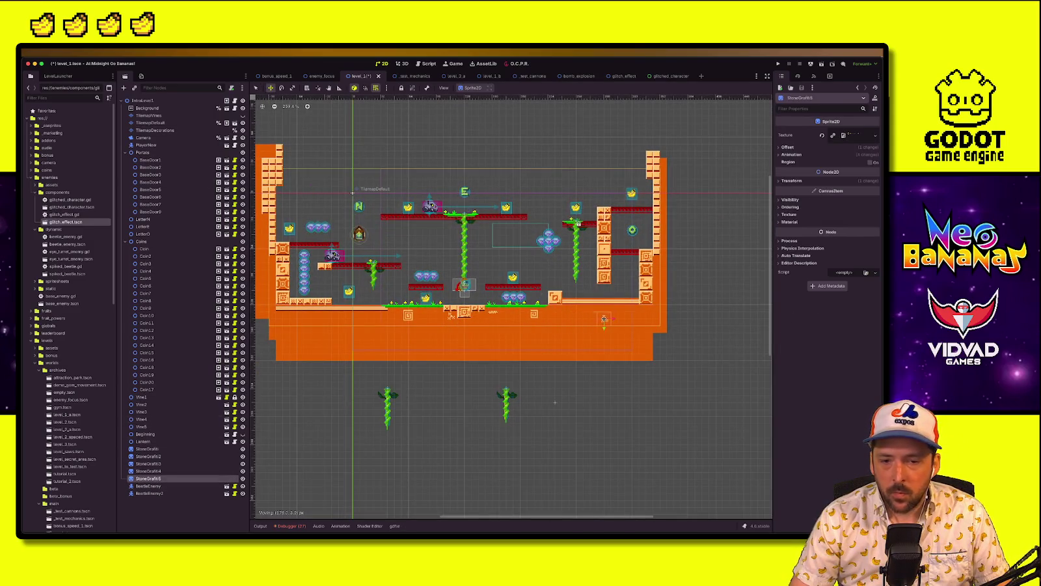
{"action": "scroll", "coordinate": [586, 317], "scroll_direction": "up", "scroll_amount": 2}
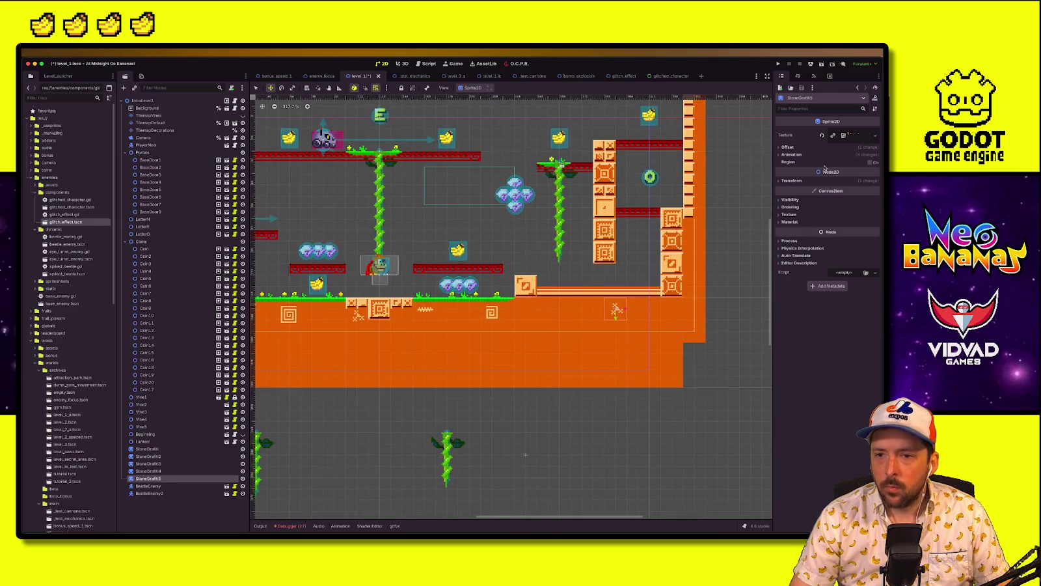
{"action": "left_click", "coordinate": [868, 154]}
{"action": "left_click", "coordinate": [874, 180]}
{"action": "left_click", "coordinate": [874, 179]}
{"action": "left_click", "coordinate": [874, 180]}
{"action": "left_click", "coordinate": [874, 185]}
{"action": "left_click", "coordinate": [874, 184]}
{"action": "left_click", "coordinate": [874, 185]}
{"action": "left_click", "coordinate": [874, 186]}
{"action": "left_click", "coordinate": [874, 186]}
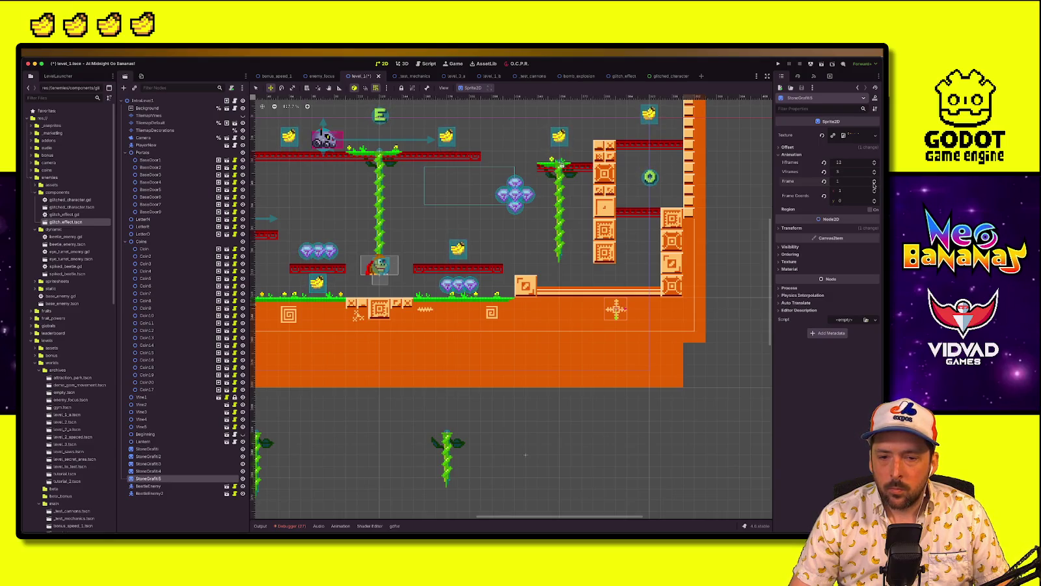
Drag the new graffiti onto the lower-right ground, save level_1, and run the game
{"action": "left_click_drag", "start_coordinate": [616, 316], "coordinate": [638, 316]}
{"action": "left_click", "coordinate": [500, 445]}
{"action": "key", "text": "ctrl+s"}
{"action": "scroll", "coordinate": [608, 351], "scroll_direction": "down", "scroll_amount": 3}
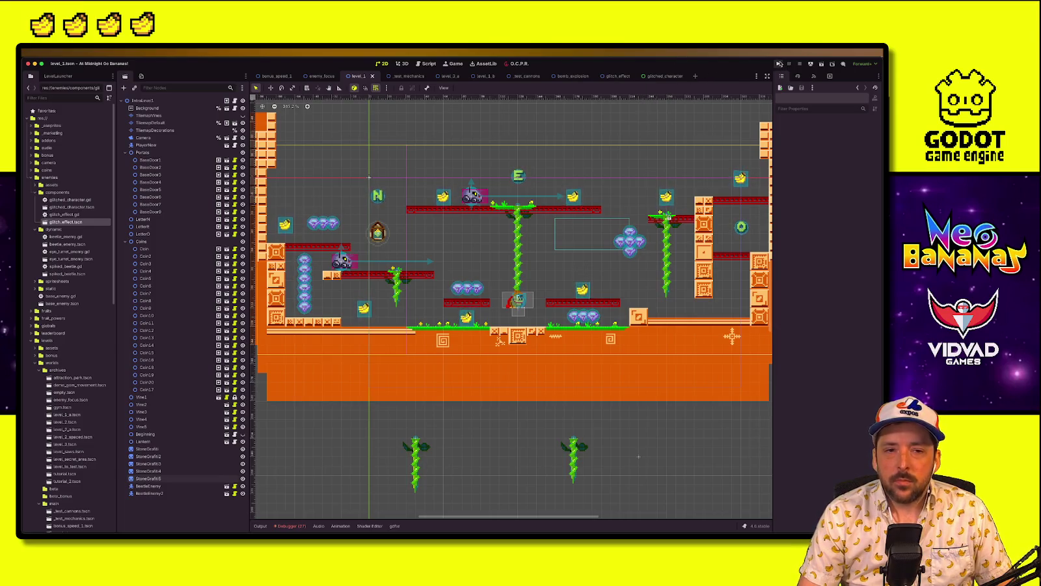
{"action": "left_click", "coordinate": [777, 63]}
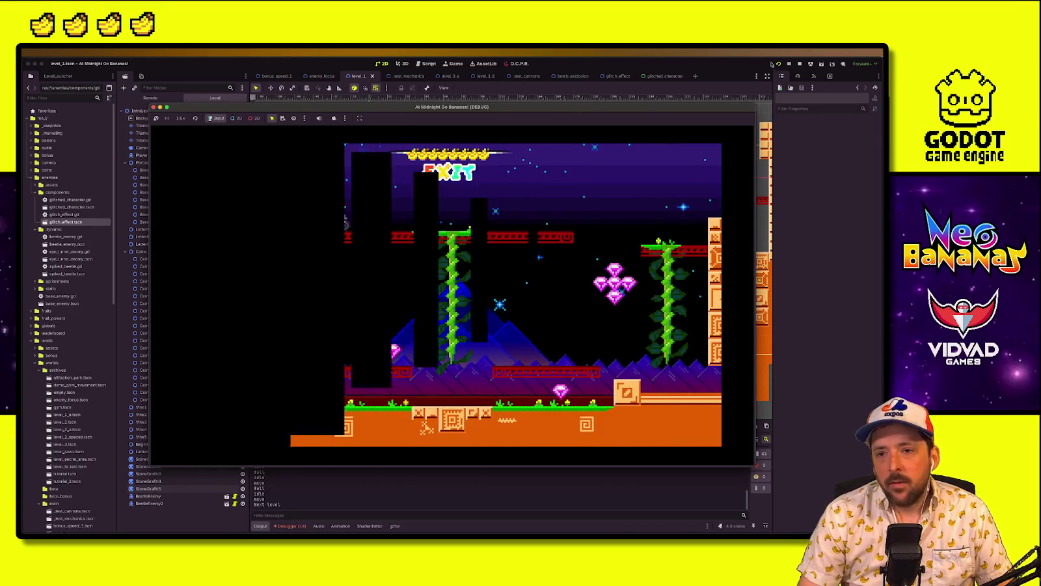
{"action": "left_click", "coordinate": [799, 63]}
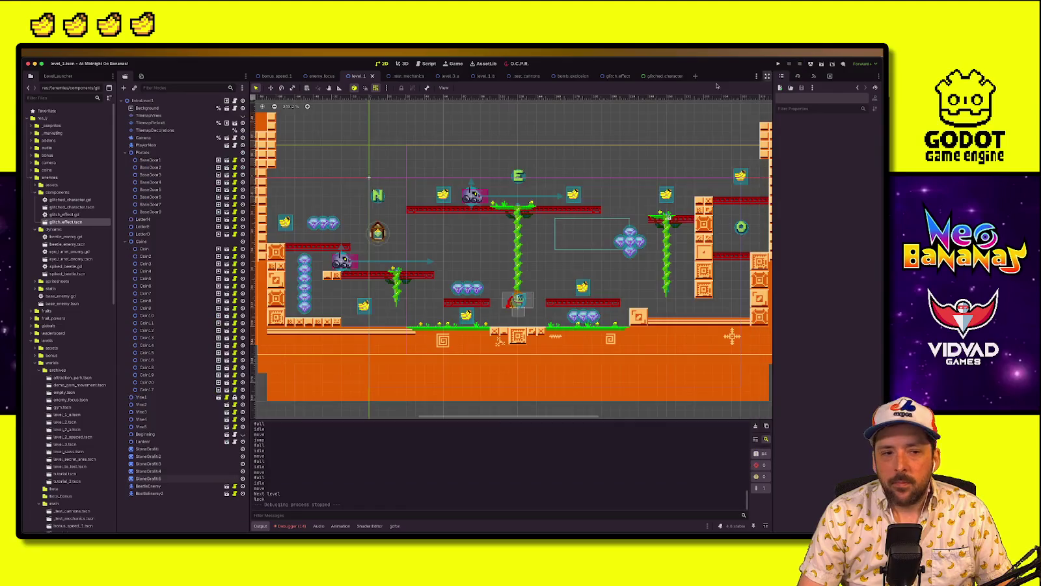
{"action": "left_click", "coordinate": [61, 76]}
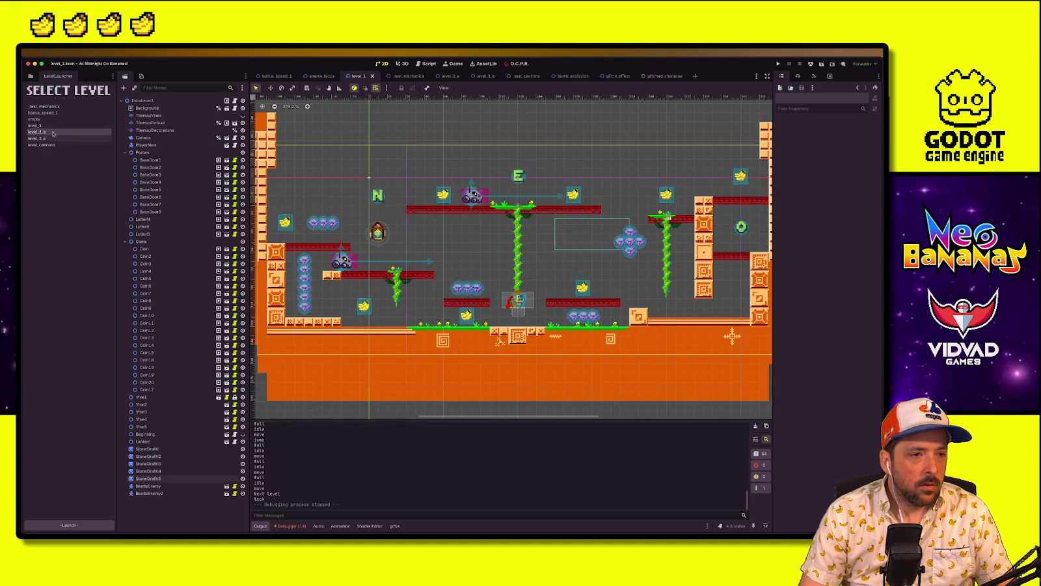
Launch level_1 from the LevelLauncher list, play it to the results screen, then stop
{"action": "left_click", "coordinate": [54, 126]}
{"action": "left_click", "coordinate": [69, 525]}
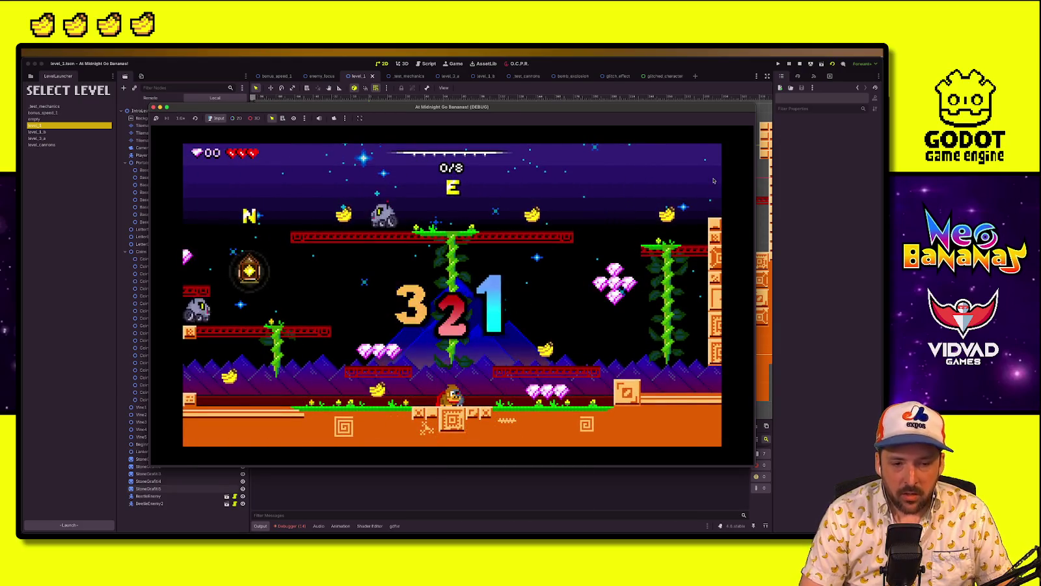
{"action": "key", "text": "Left"}
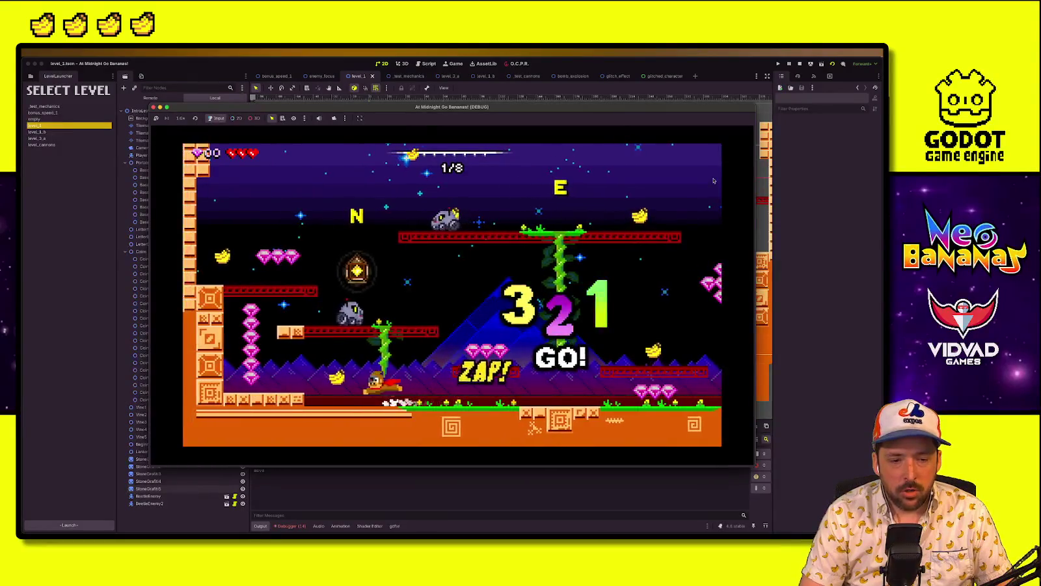
{"action": "key", "text": "space"}
{"action": "key", "text": "space"}
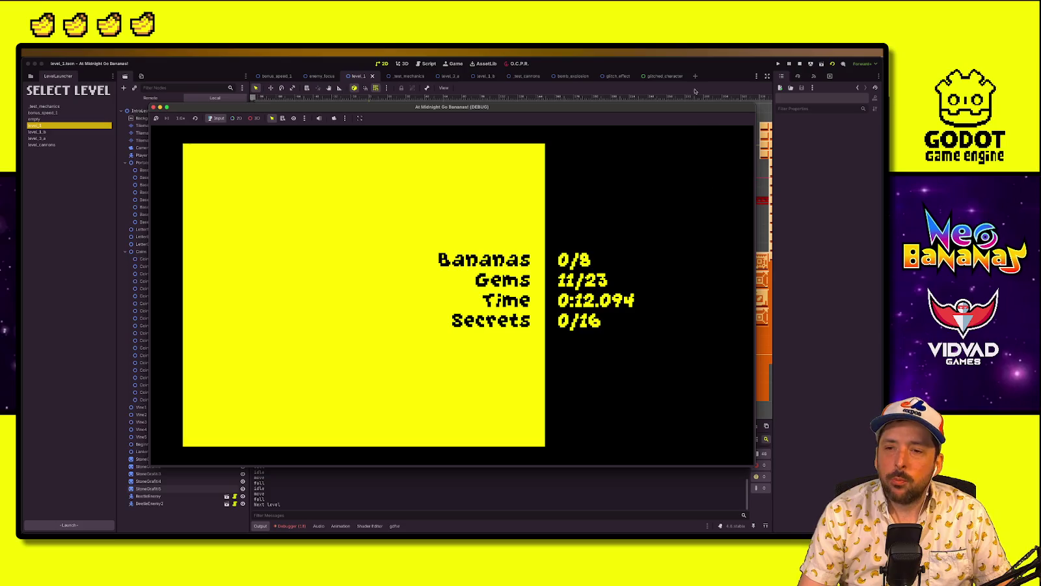
{"action": "left_click", "coordinate": [799, 64]}
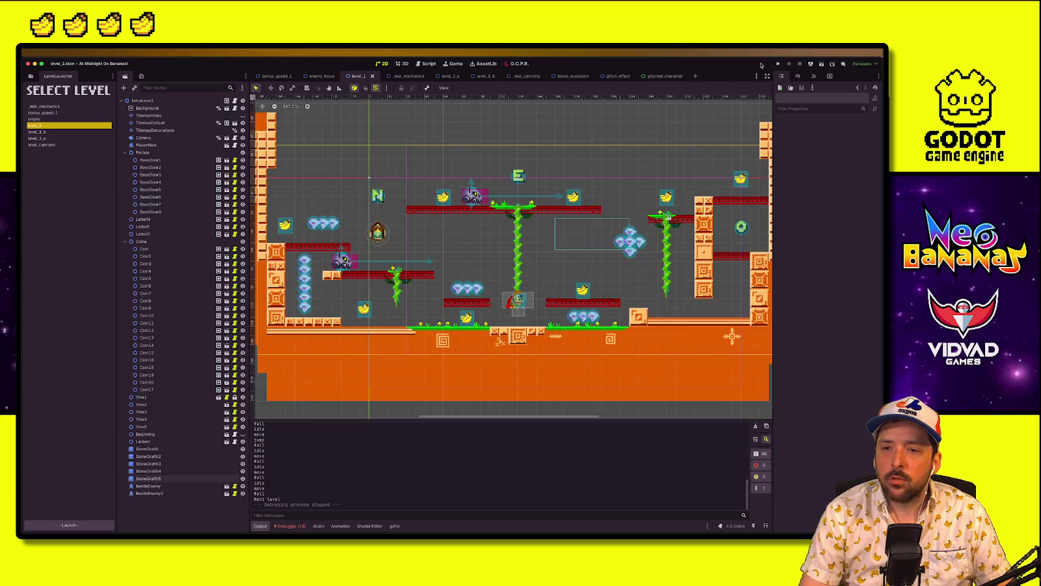
{"action": "key", "text": "super+b"}
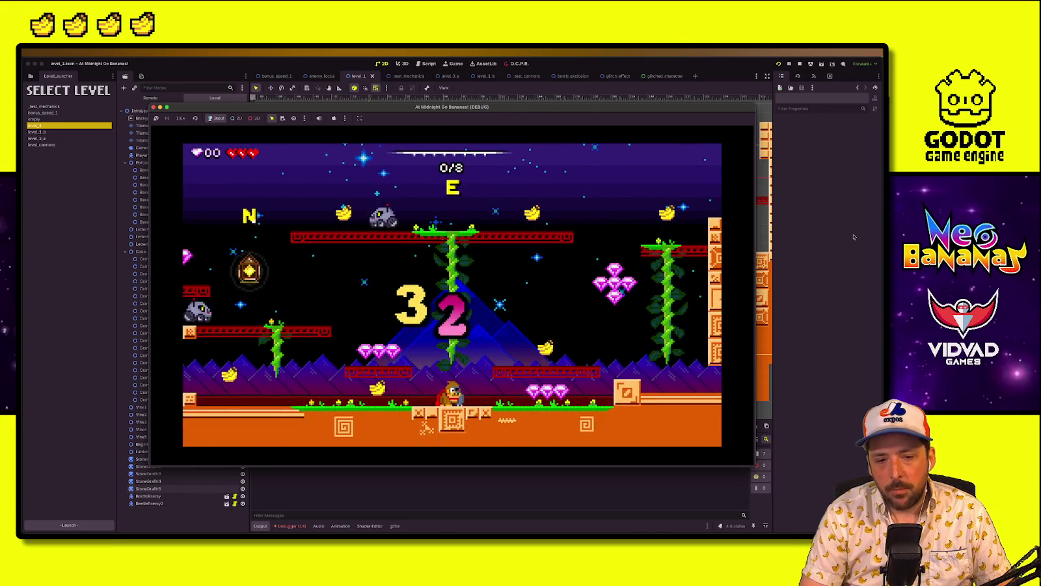
{"action": "key", "text": "Right"}
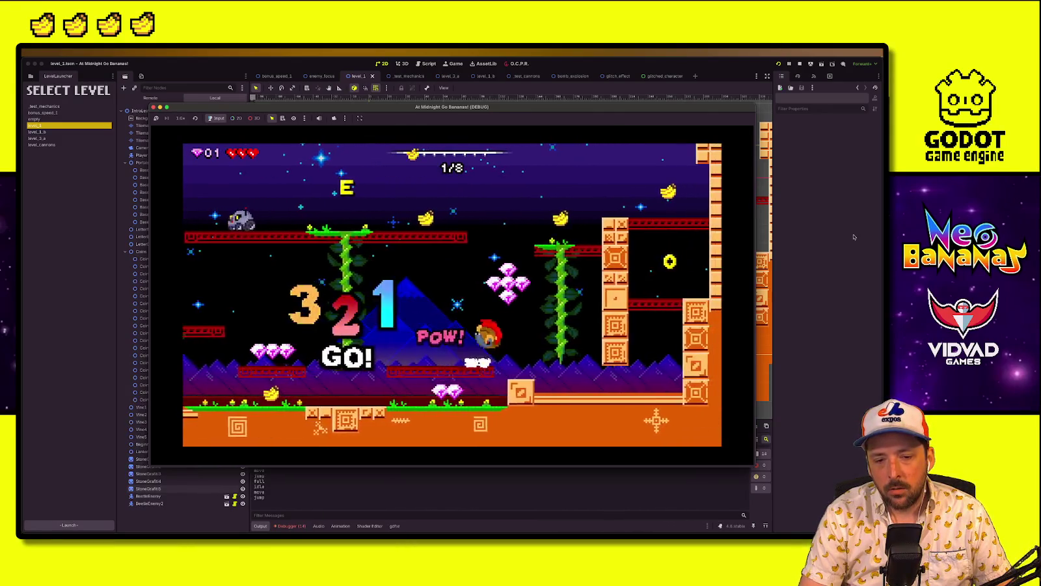
{"action": "key", "text": "space"}
{"action": "key", "text": "space"}
{"action": "key", "text": "Left"}
{"action": "key", "text": "Left"}
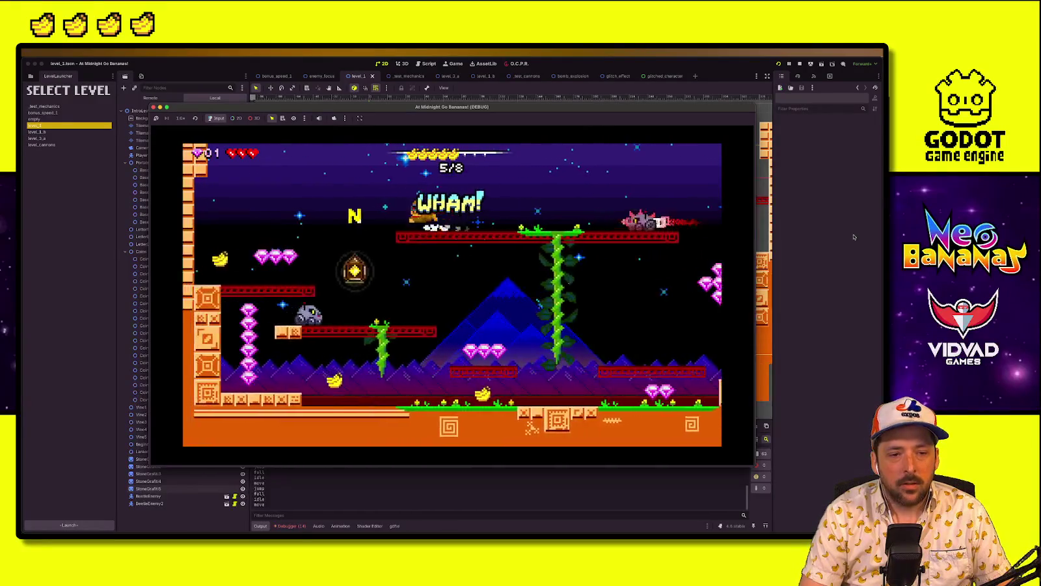
{"action": "key", "text": "Left"}
{"action": "key", "text": "Right"}
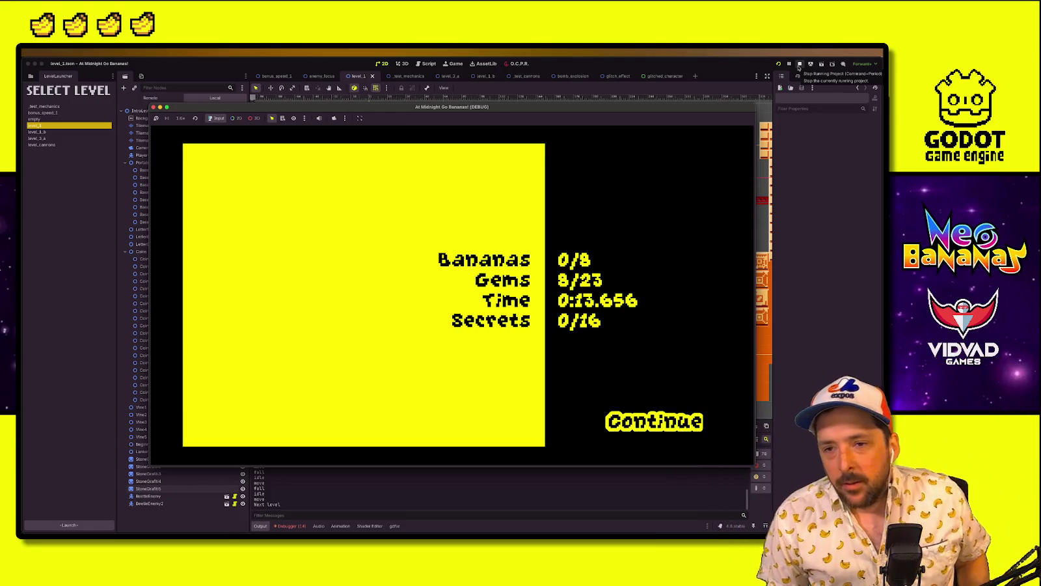
{"action": "left_click", "coordinate": [799, 64]}
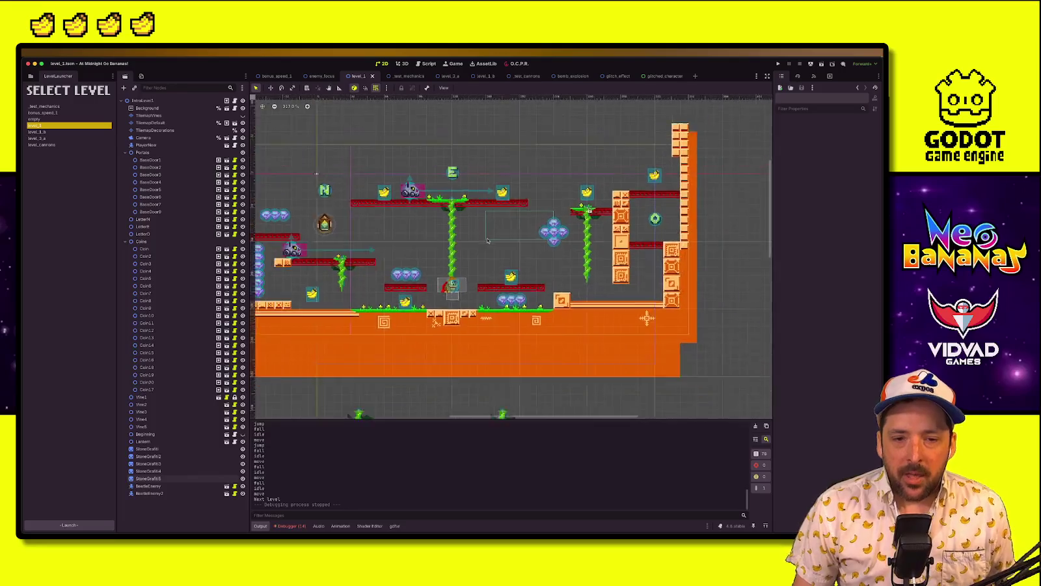
{"action": "scroll", "coordinate": [488, 240], "scroll_direction": "down", "scroll_amount": 4}
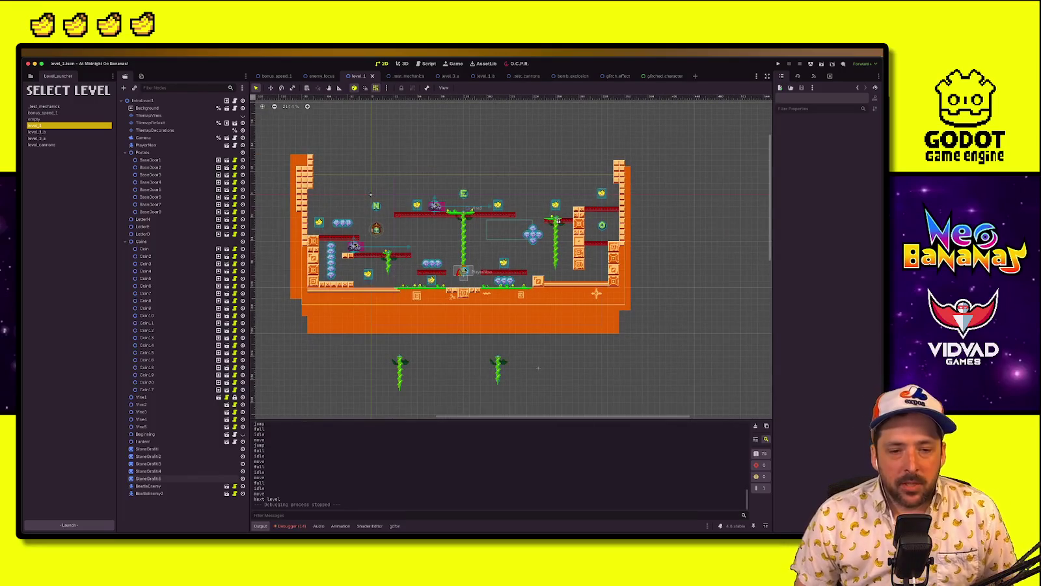
{"action": "scroll", "coordinate": [463, 270], "scroll_direction": "down", "scroll_amount": 2}
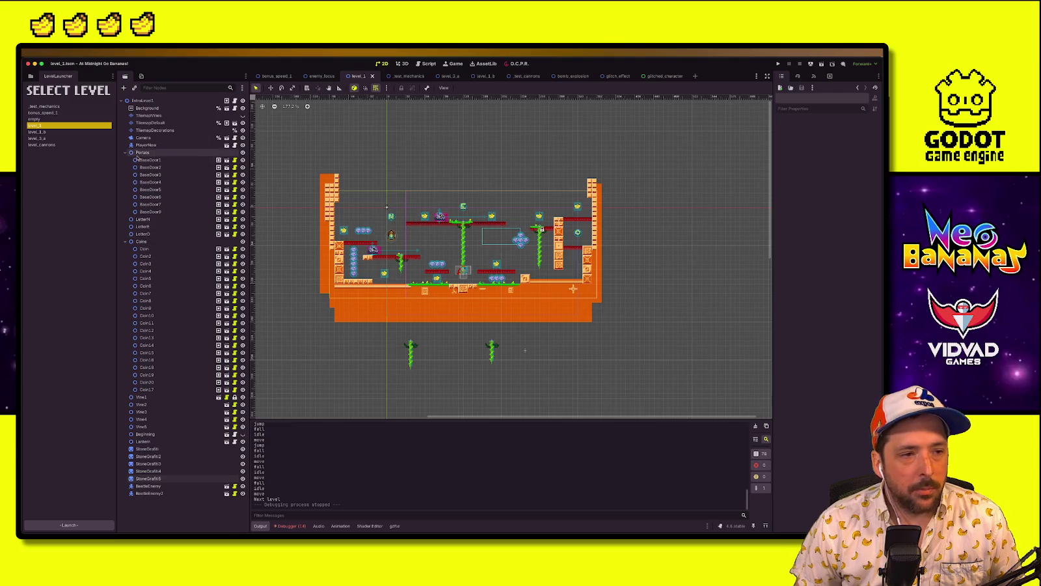
{"action": "key", "text": "super+Tab"}
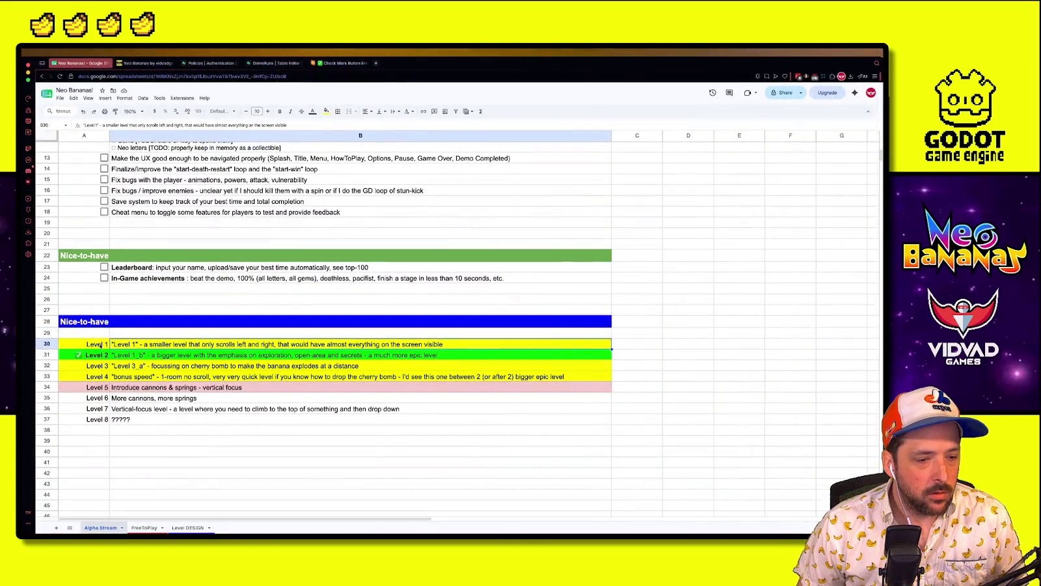
Fill the Level 1 cells A30:B30 green and add its done checkmark like Level 2
{"action": "left_click_drag", "start_coordinate": [99, 345], "coordinate": [195, 344]}
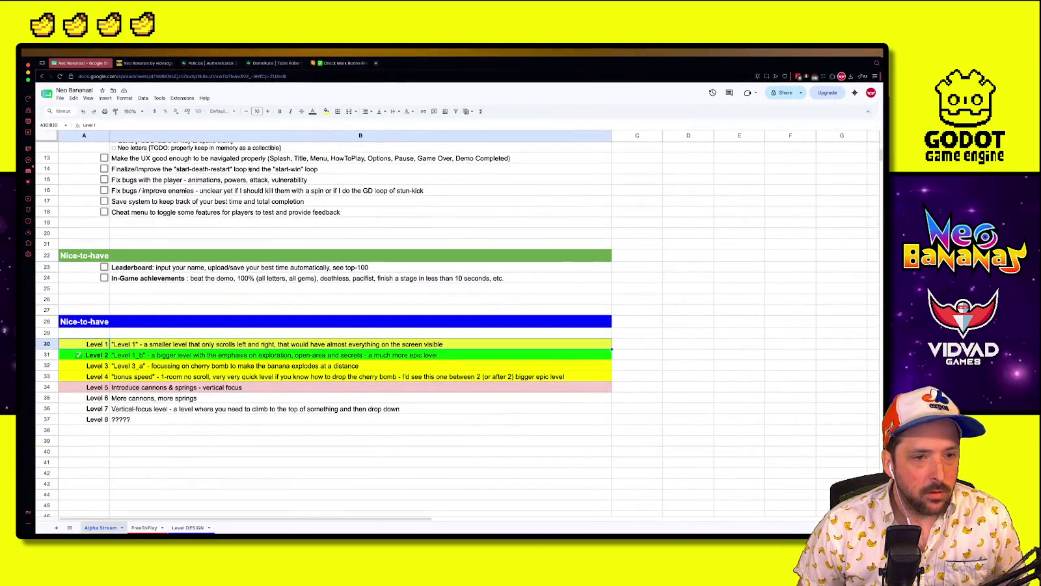
{"action": "left_click", "coordinate": [325, 112]}
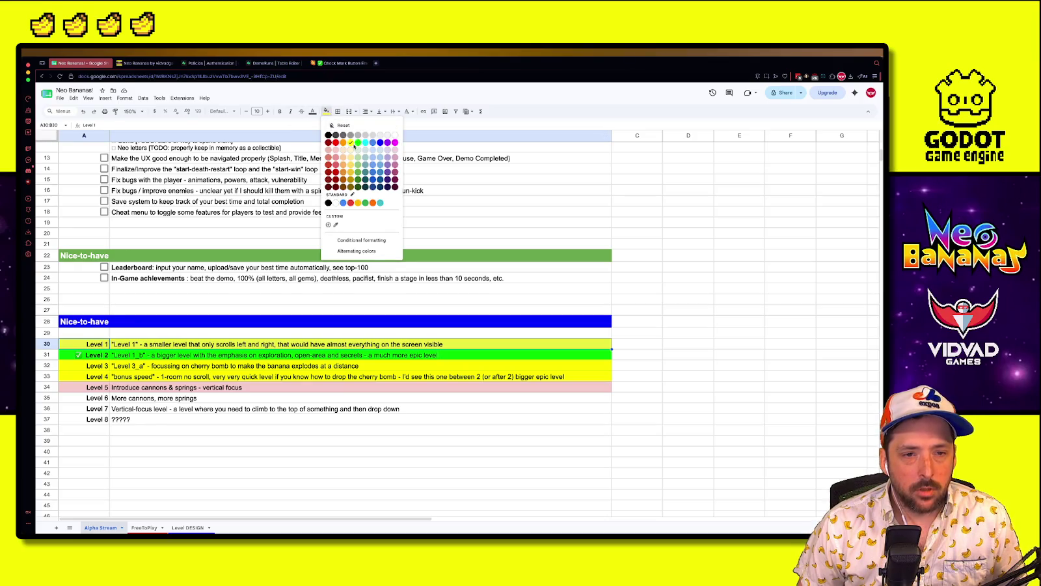
{"action": "left_click", "coordinate": [357, 143]}
{"action": "left_click", "coordinate": [84, 355]}
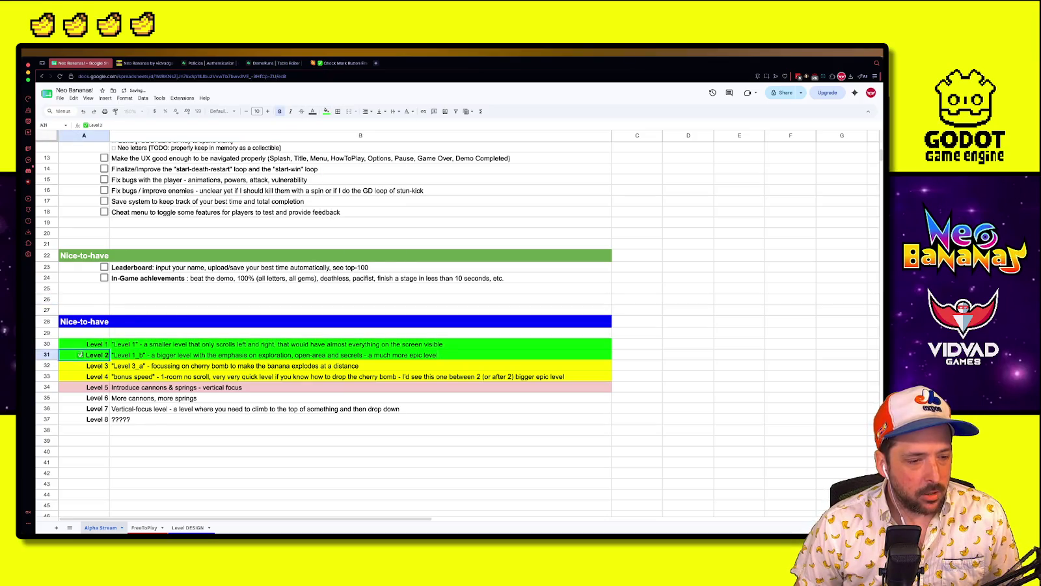
{"action": "left_click", "coordinate": [79, 345]}
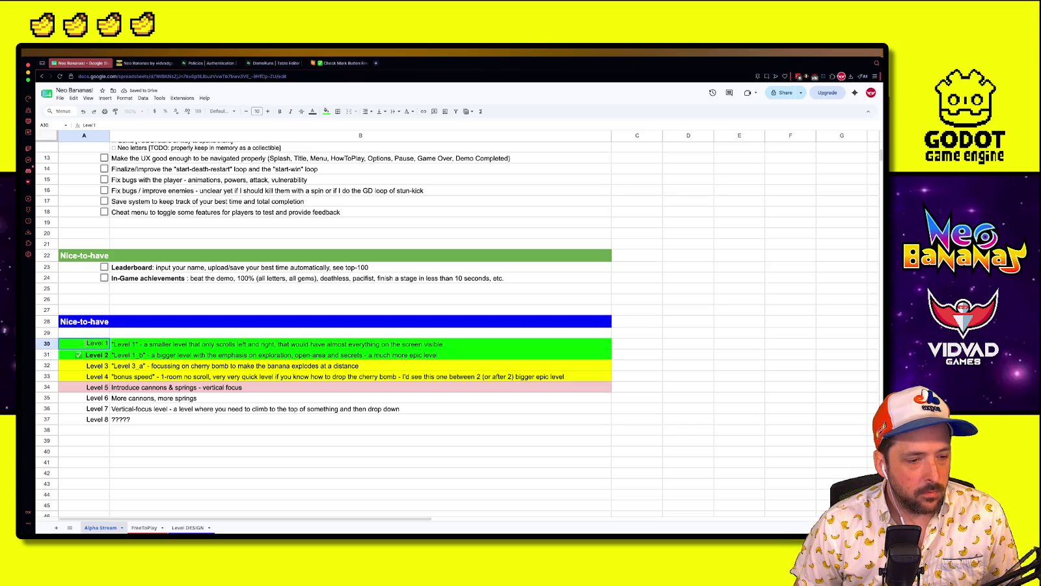
{"action": "left_click_drag", "start_coordinate": [94, 372], "coordinate": [97, 343]}
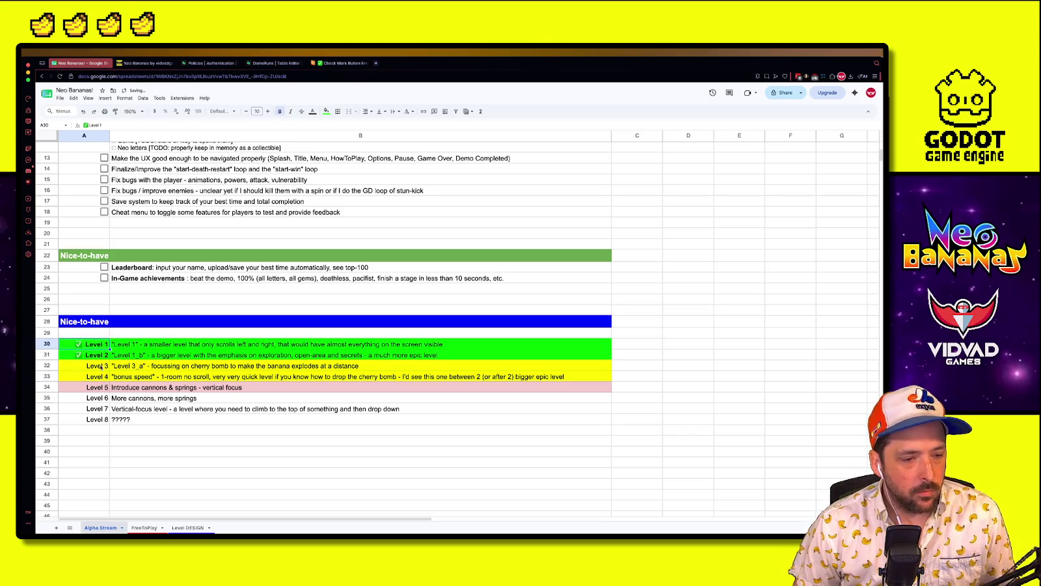
{"action": "left_click", "coordinate": [218, 358]}
{"action": "key", "text": "ctrl+Up"}
Add level_1_b to the LevelLauncher selection and launch both levels
{"action": "left_click", "coordinate": [44, 133]}
{"action": "left_click", "coordinate": [60, 134]}
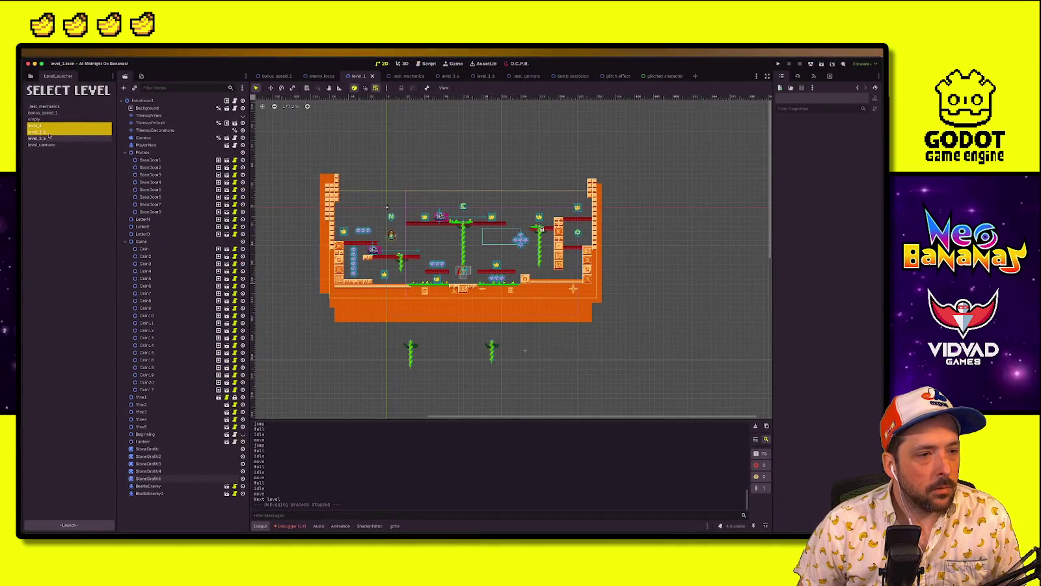
{"action": "left_click", "coordinate": [778, 64]}
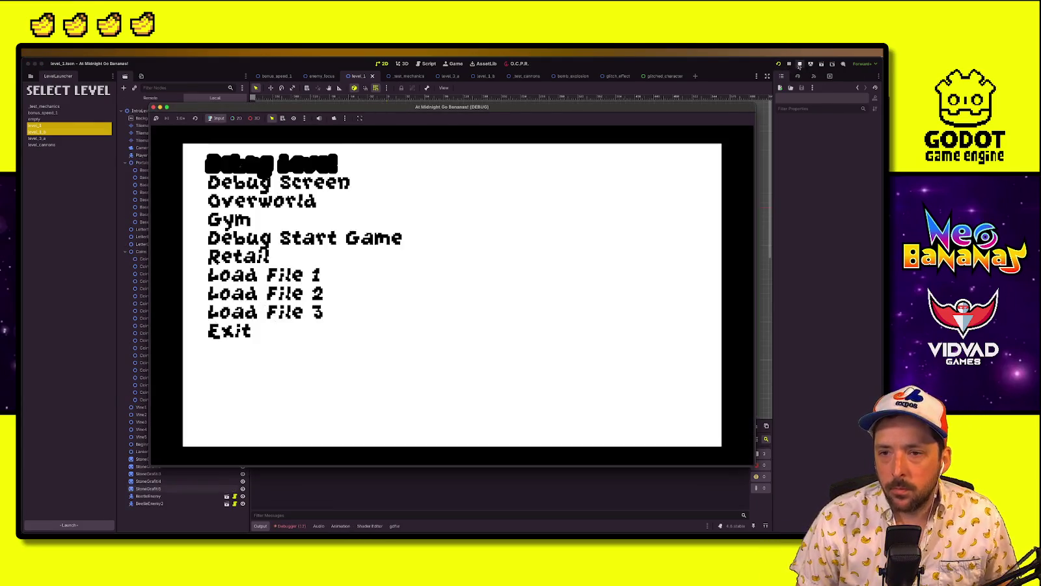
{"action": "left_click", "coordinate": [800, 64]}
{"action": "left_click", "coordinate": [98, 526]}
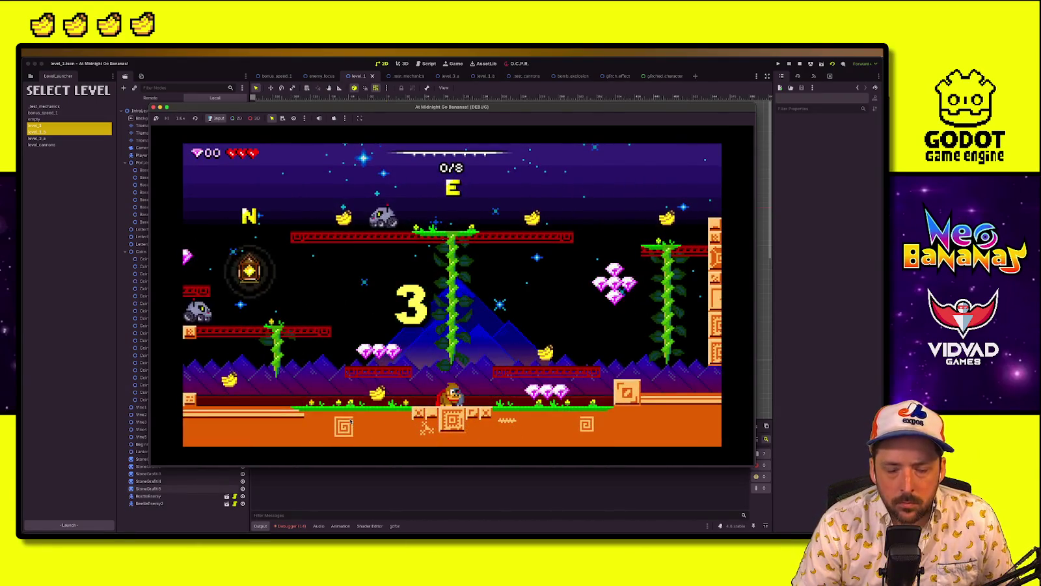
Play level_1 by climbing left, stomping enemies and grabbing bananas on the way to the exit
{"action": "key", "text": "Left"}
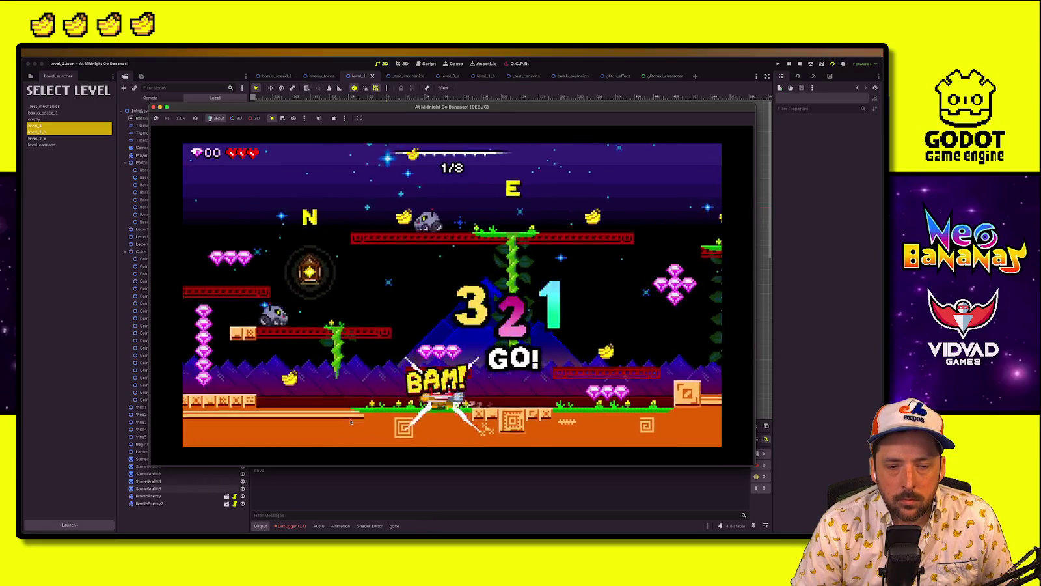
{"action": "key", "text": "space"}
{"action": "key", "text": "Left"}
{"action": "key", "text": "space"}
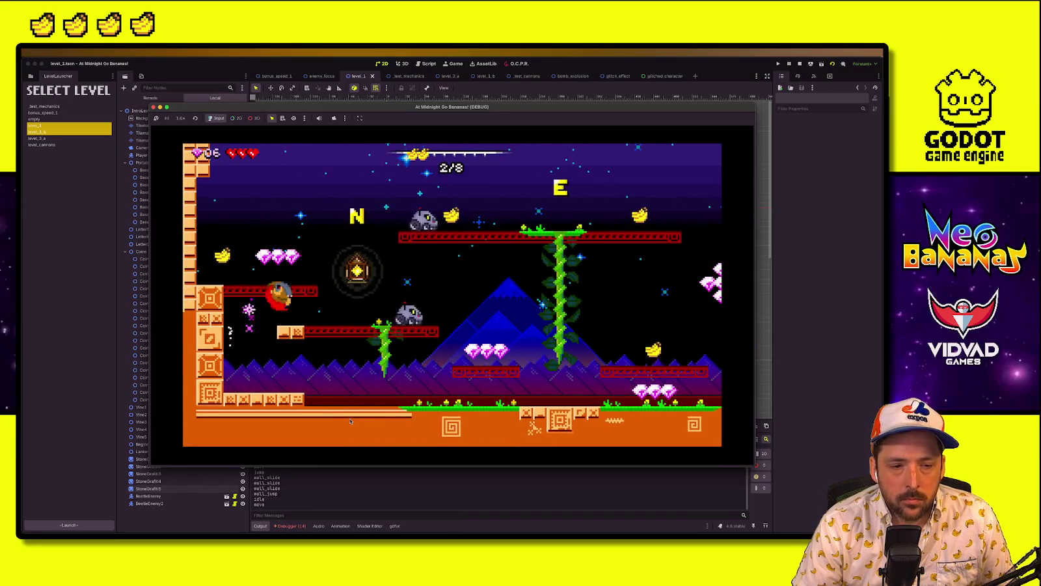
{"action": "key", "text": "Right"}
{"action": "key", "text": "space"}
{"action": "key", "text": "Right"}
{"action": "key", "text": "space"}
{"action": "key", "text": "Right"}
{"action": "key", "text": "space"}
{"action": "key", "text": "Left"}
{"action": "key", "text": "space"}
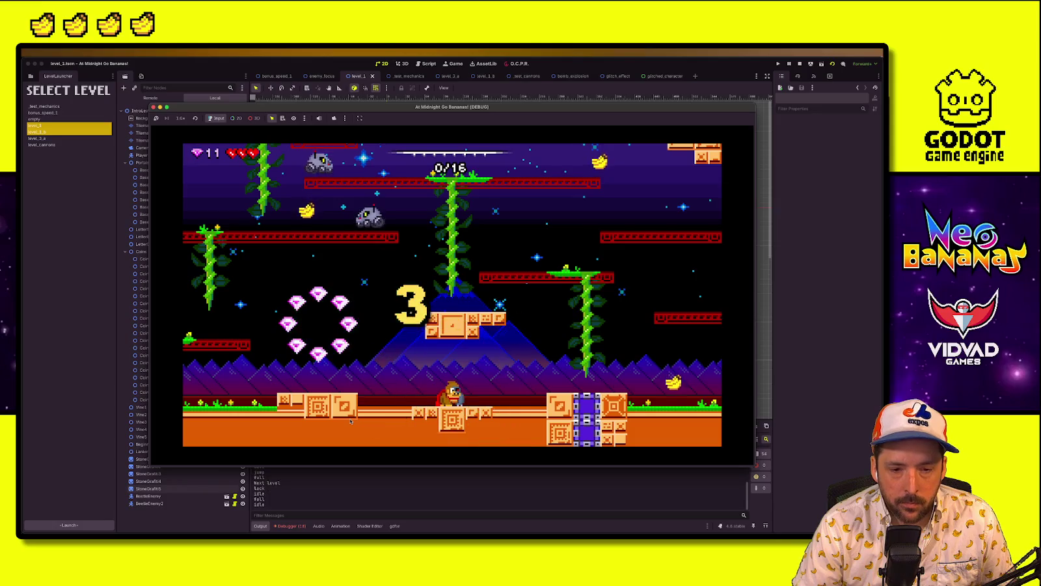
Play the run to its results screen (31/46 gems in 0:49.061), then stop it
{"action": "key", "text": "Right"}
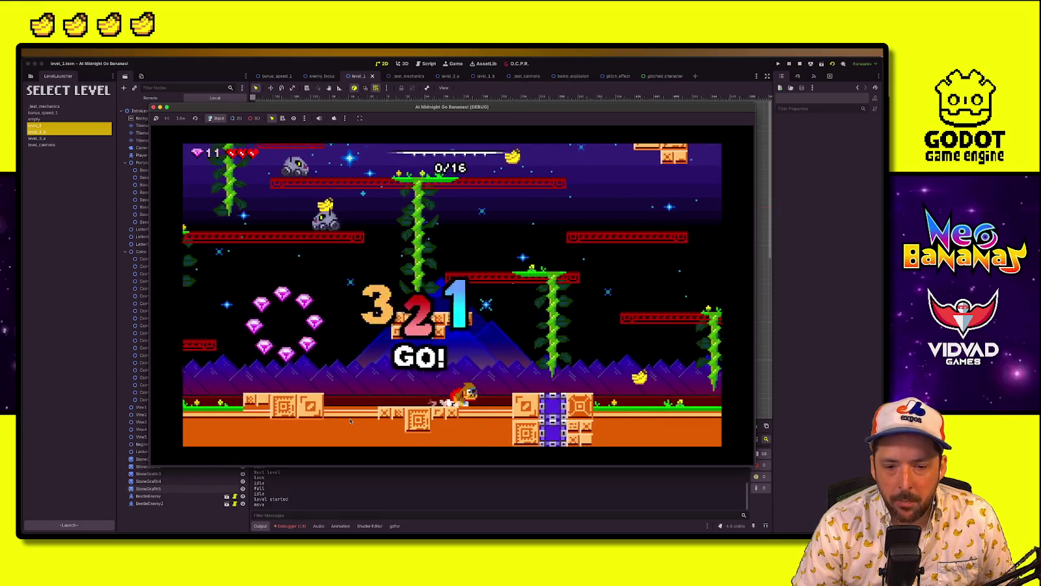
{"action": "key", "text": "space"}
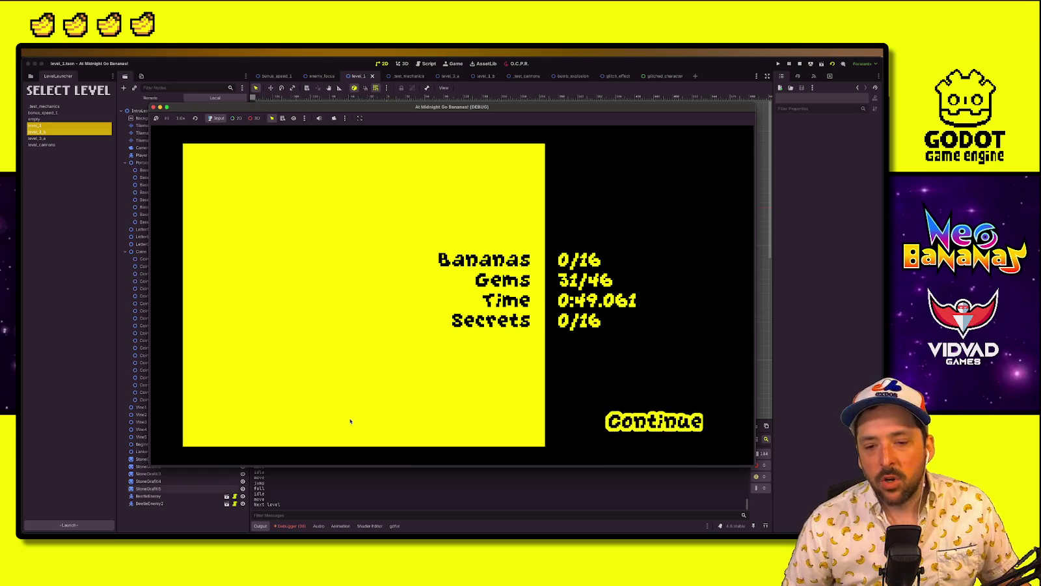
{"action": "left_click", "coordinate": [800, 64]}
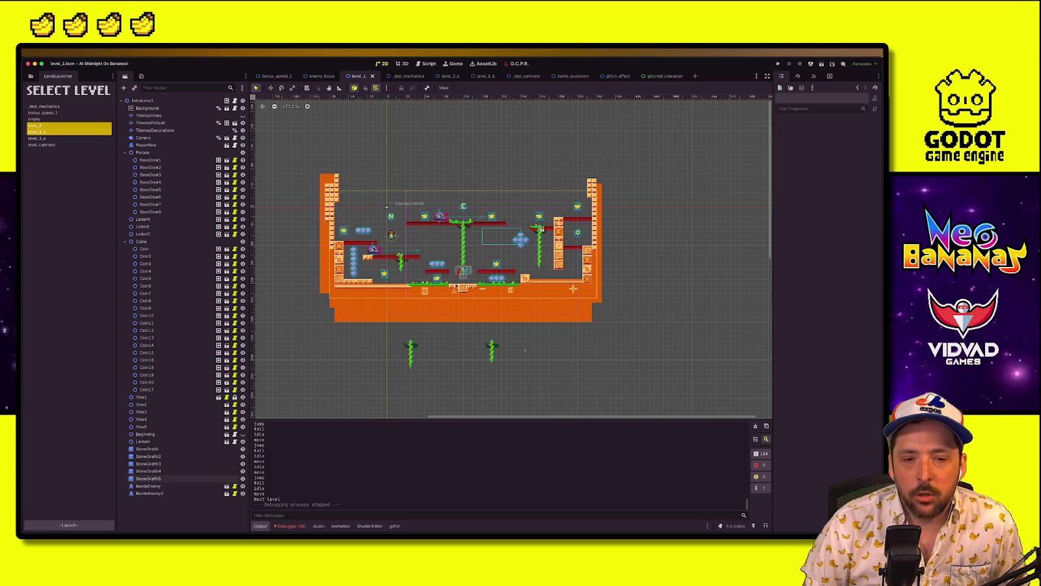
Open the level_1_b scene tab and review the Level 3 entry in the plan sheet
{"action": "scroll", "coordinate": [462, 267], "scroll_direction": "up", "scroll_amount": 3}
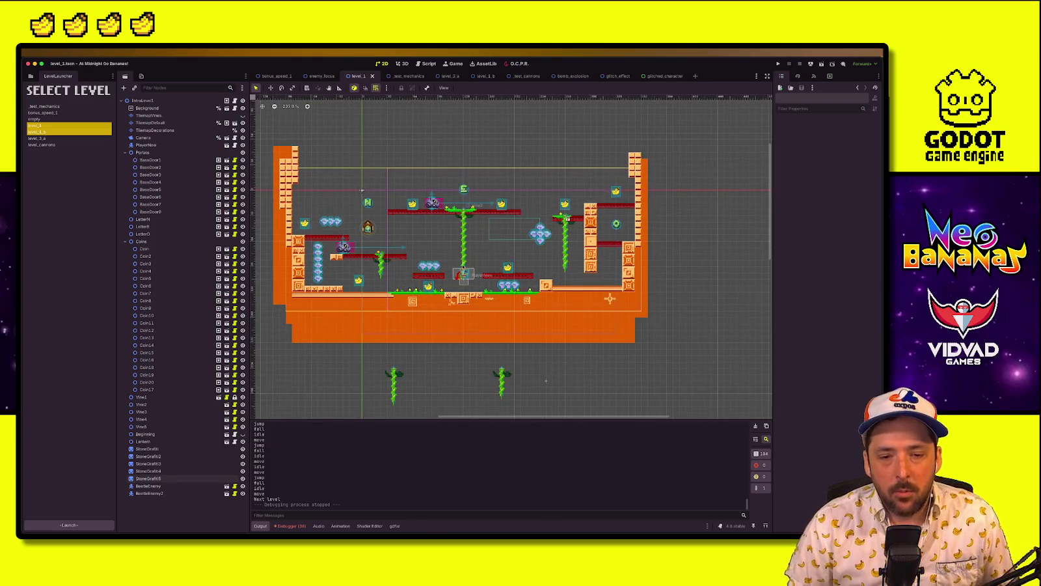
{"action": "scroll", "coordinate": [461, 266], "scroll_direction": "down", "scroll_amount": 3}
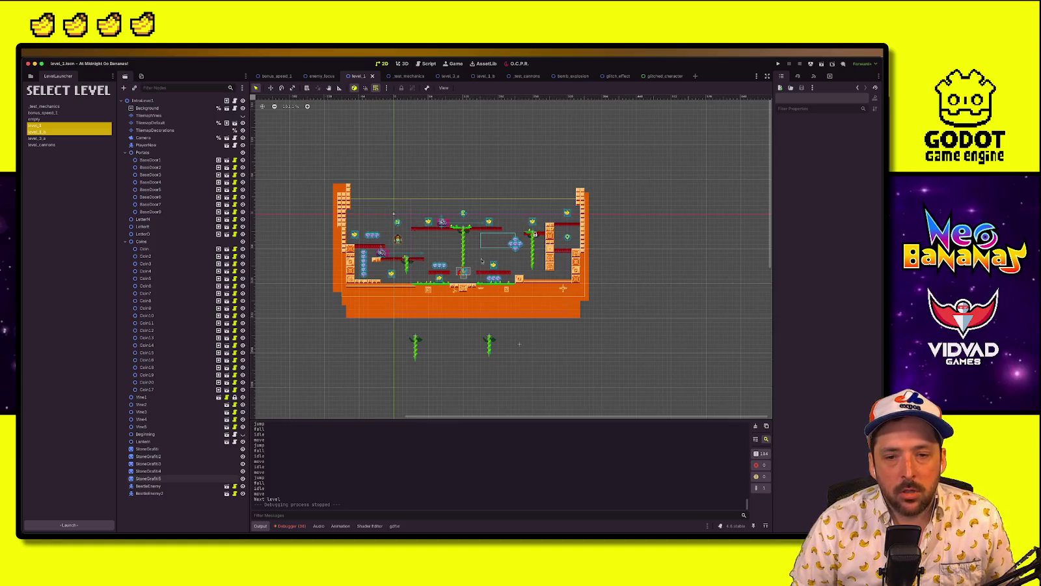
{"action": "left_click", "coordinate": [482, 77]}
{"action": "scroll", "coordinate": [539, 275], "scroll_direction": "up", "scroll_amount": 5}
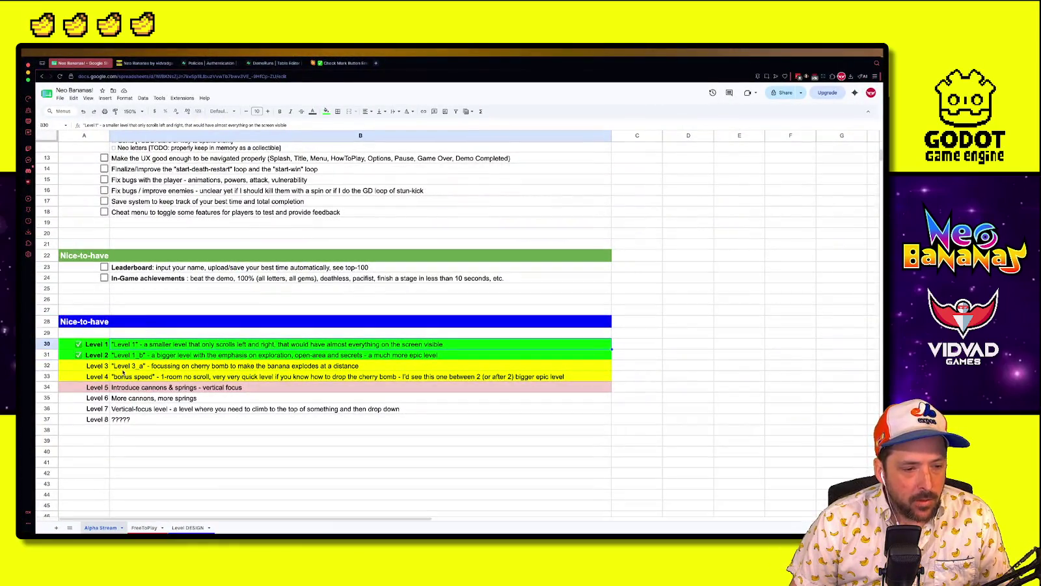
{"action": "left_click", "coordinate": [123, 368]}
{"action": "left_click", "coordinate": [215, 443]}
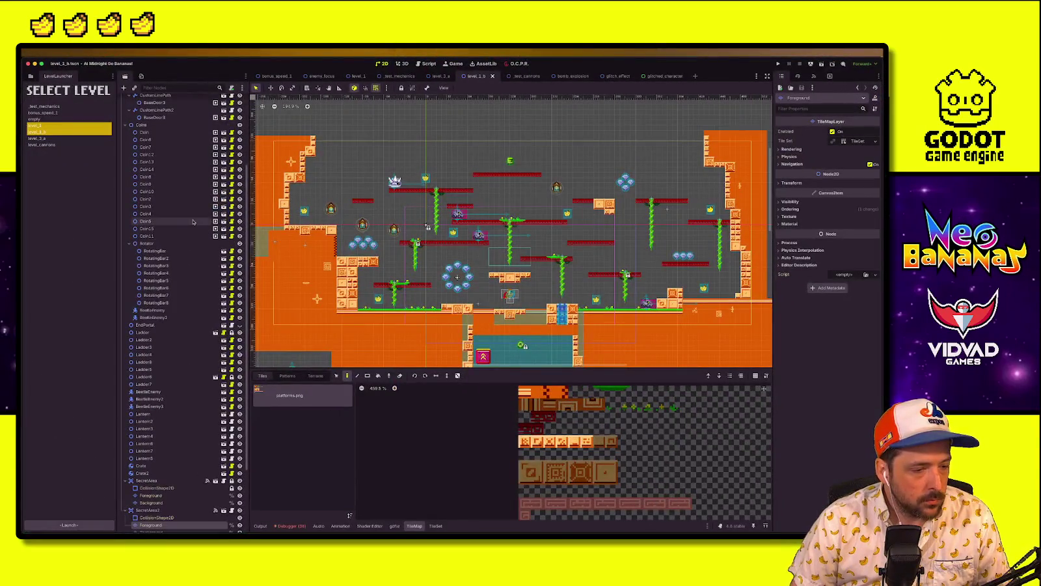
Zoom the canvas out and switch to the level_3_a scene tab
{"action": "scroll", "coordinate": [426, 228], "scroll_direction": "down", "scroll_amount": 3}
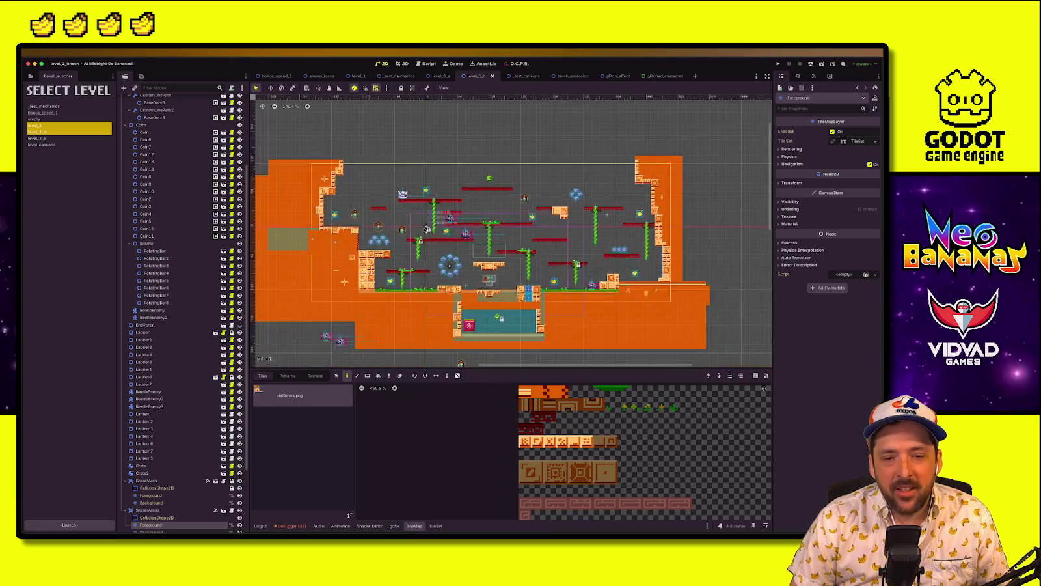
{"action": "left_click", "coordinate": [441, 77]}
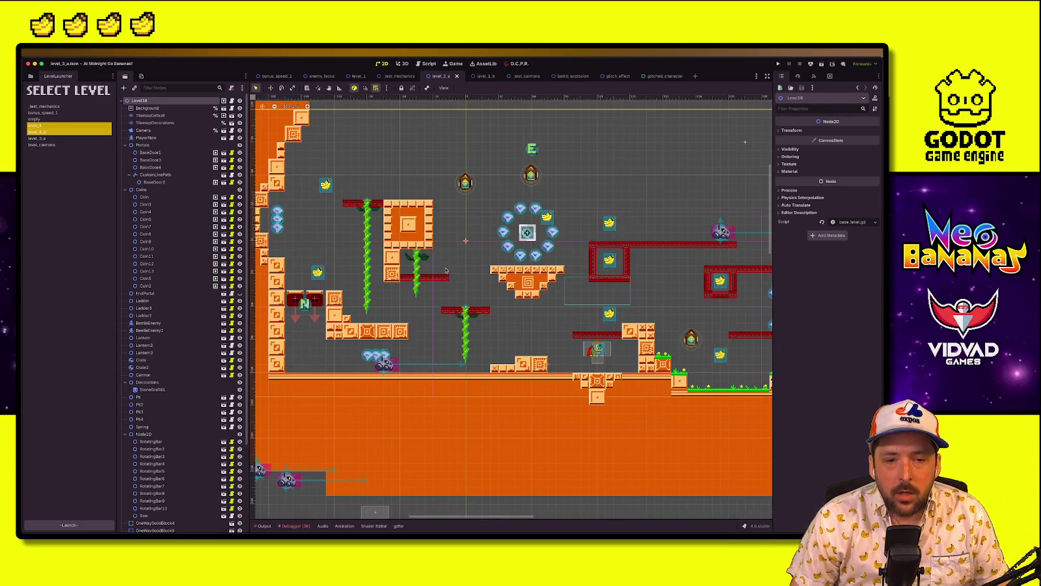
Choose level_3_a in TilemapDefault's LevelLauncher list and launch the game on it
{"action": "scroll", "coordinate": [434, 263], "scroll_direction": "right", "scroll_amount": 3}
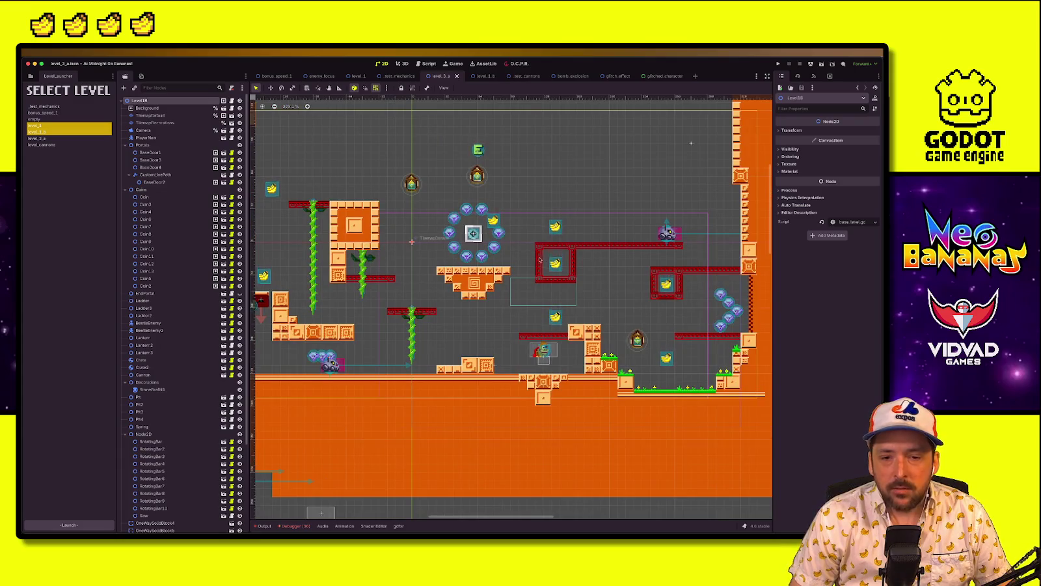
{"action": "left_click", "coordinate": [163, 115]}
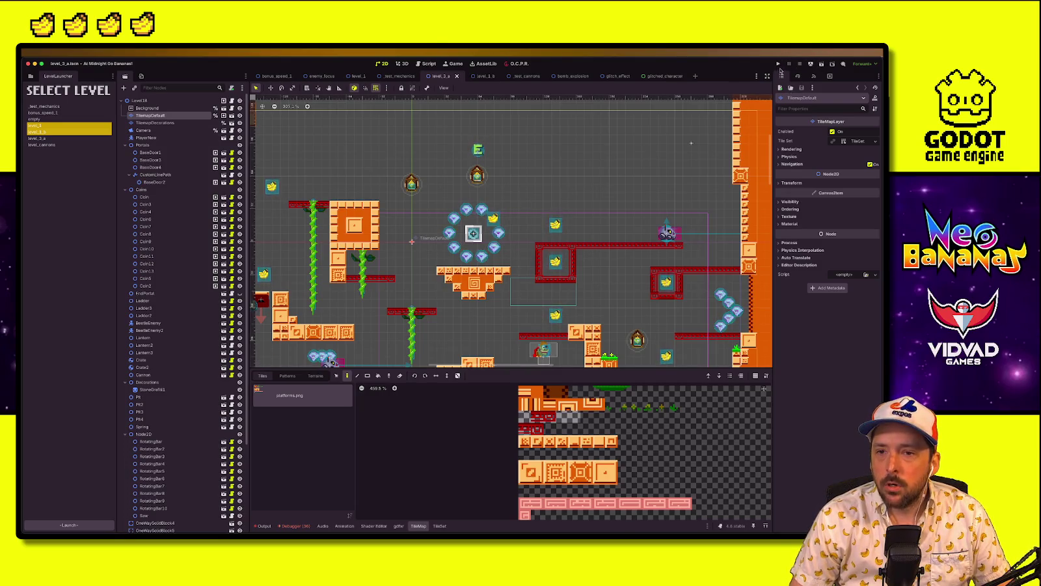
{"action": "left_click", "coordinate": [91, 138]}
{"action": "left_click", "coordinate": [79, 526]}
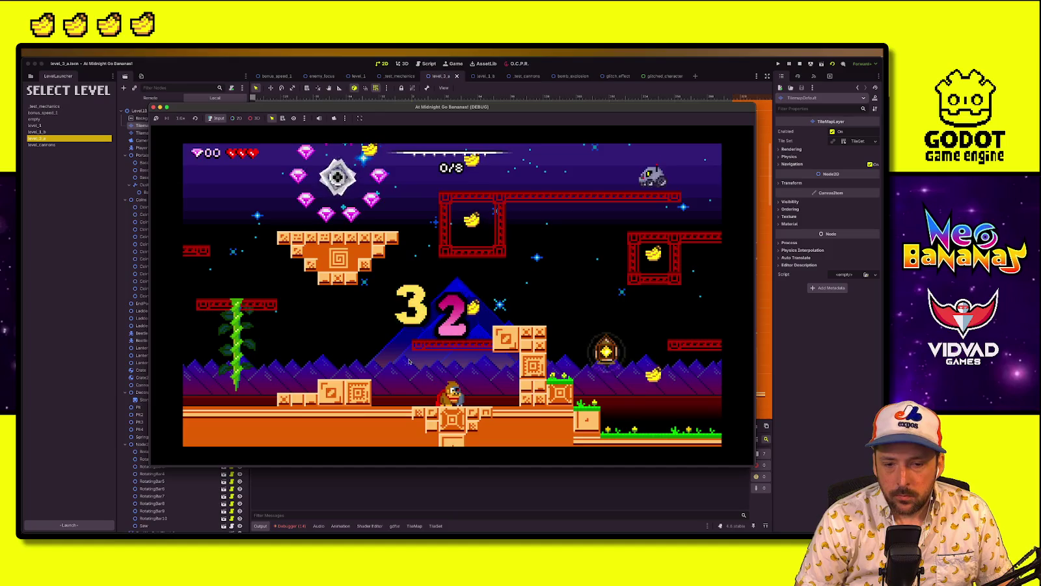
Run right and drop down for a banana, then dash-jump and turn back left for gems
{"action": "key", "text": "Right"}
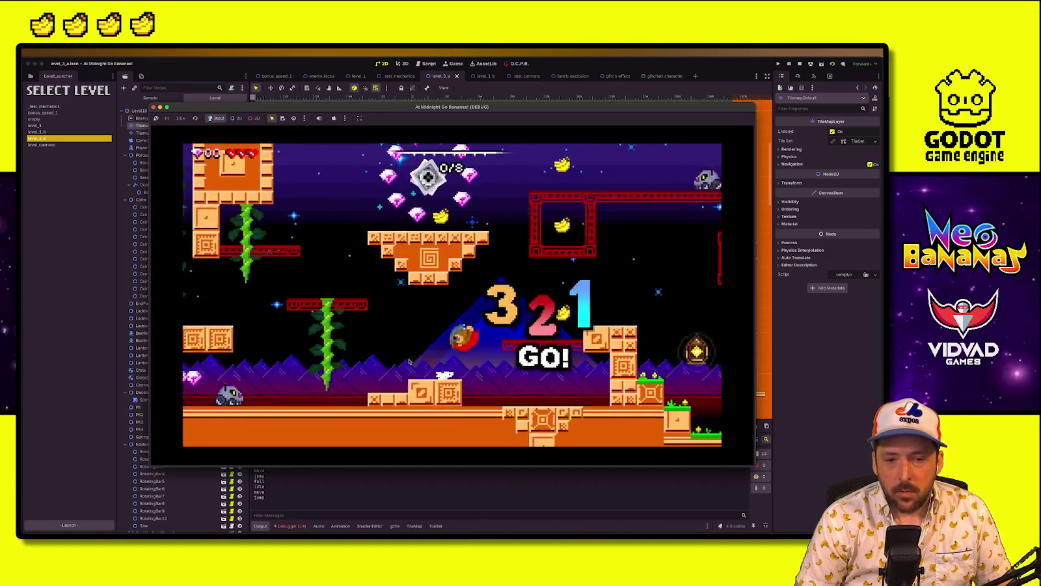
{"action": "key", "text": "space"}
{"action": "key", "text": "Right"}
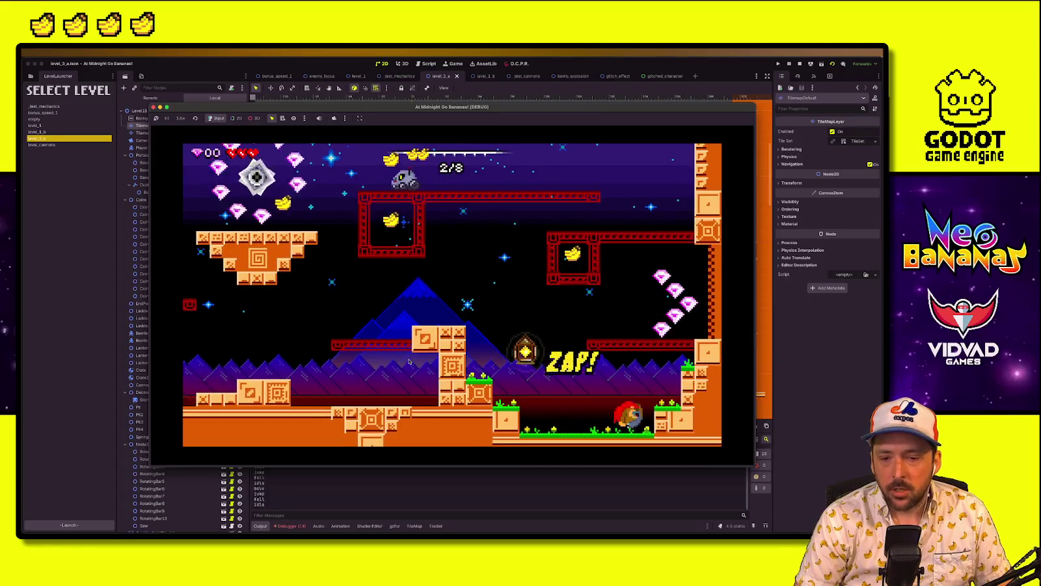
{"action": "key", "text": "space"}
{"action": "key", "text": "Right"}
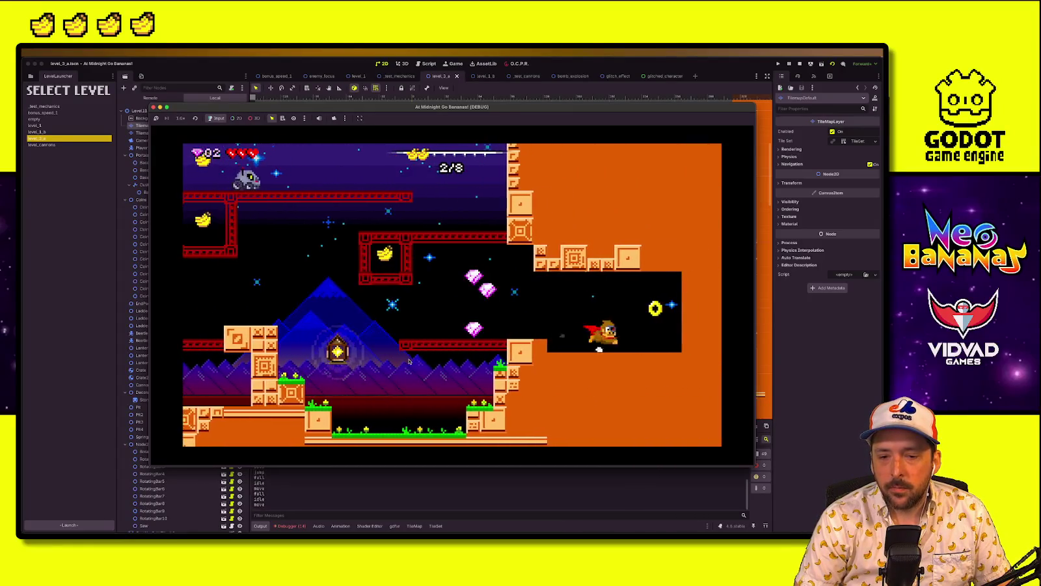
{"action": "key", "text": "Left"}
{"action": "key", "text": "space"}
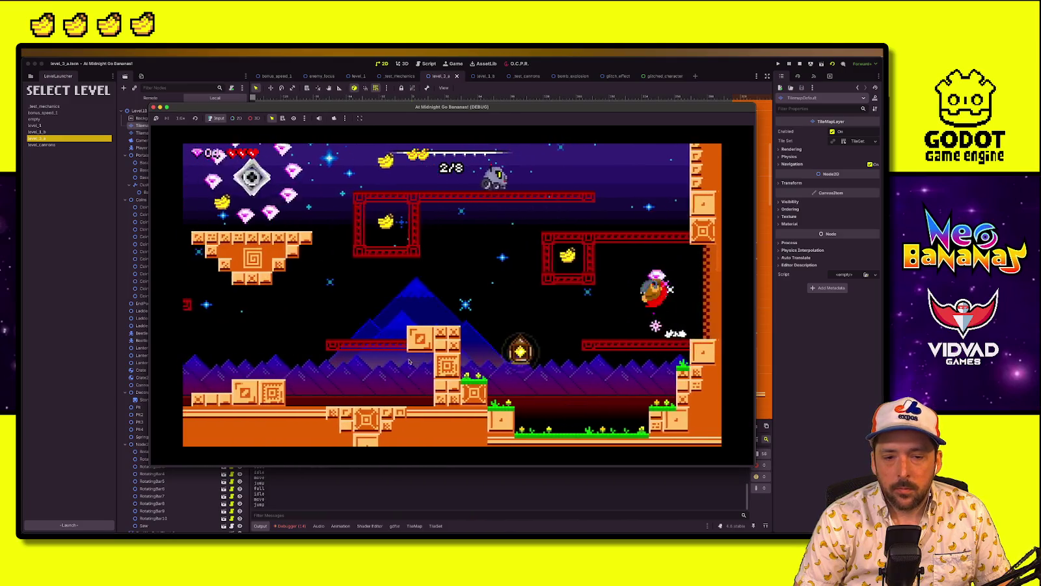
{"action": "key", "text": "Left"}
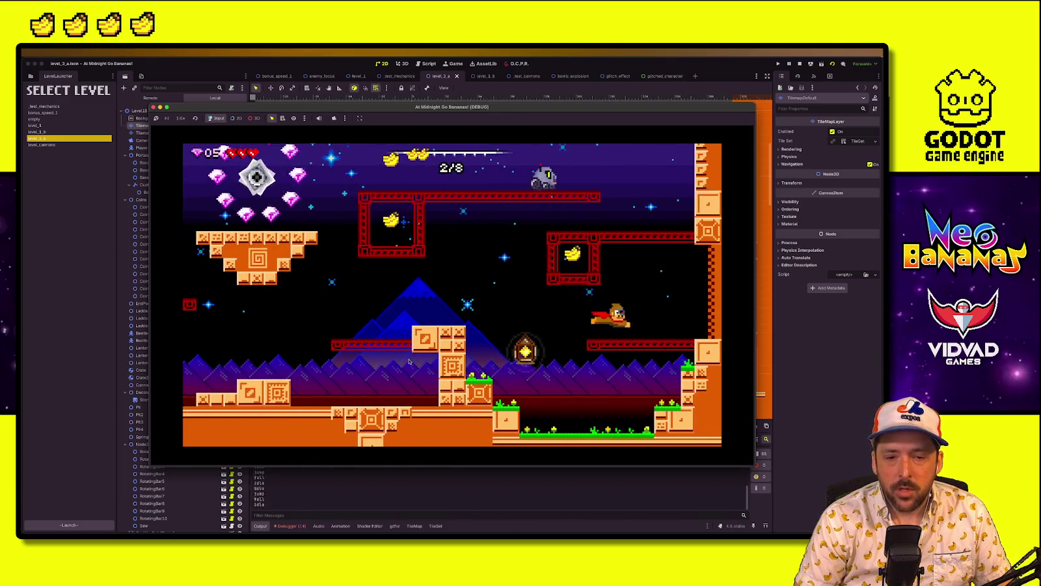
Ball-jump repeatedly off the lantern, steering over the block to collect the surrounding gems
{"action": "key", "text": "Right"}
{"action": "key", "text": "space"}
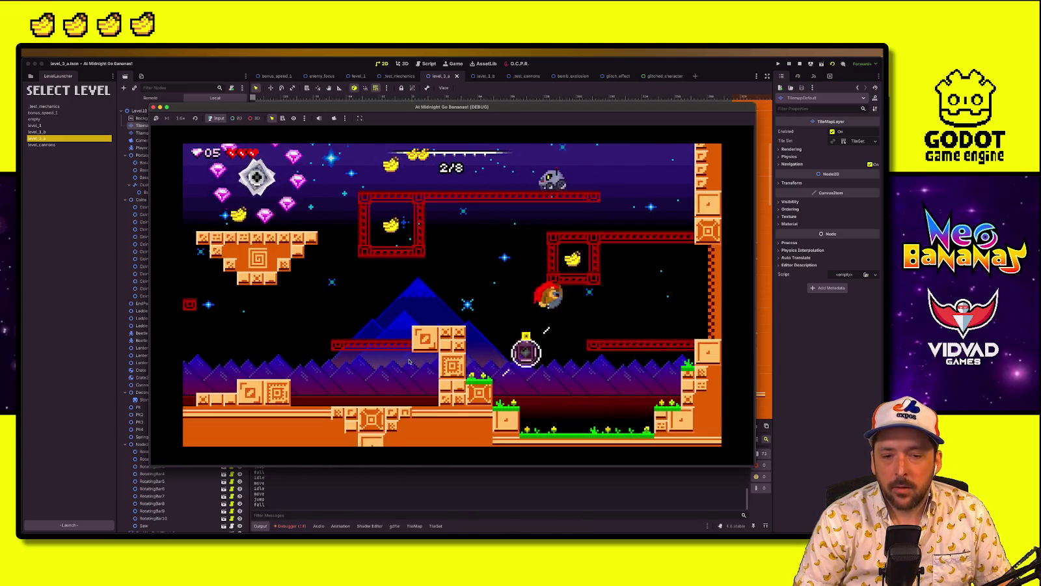
{"action": "key", "text": "Left"}
{"action": "key", "text": "space"}
{"action": "key", "text": "Right"}
{"action": "key", "text": "Left"}
{"action": "key", "text": "space"}
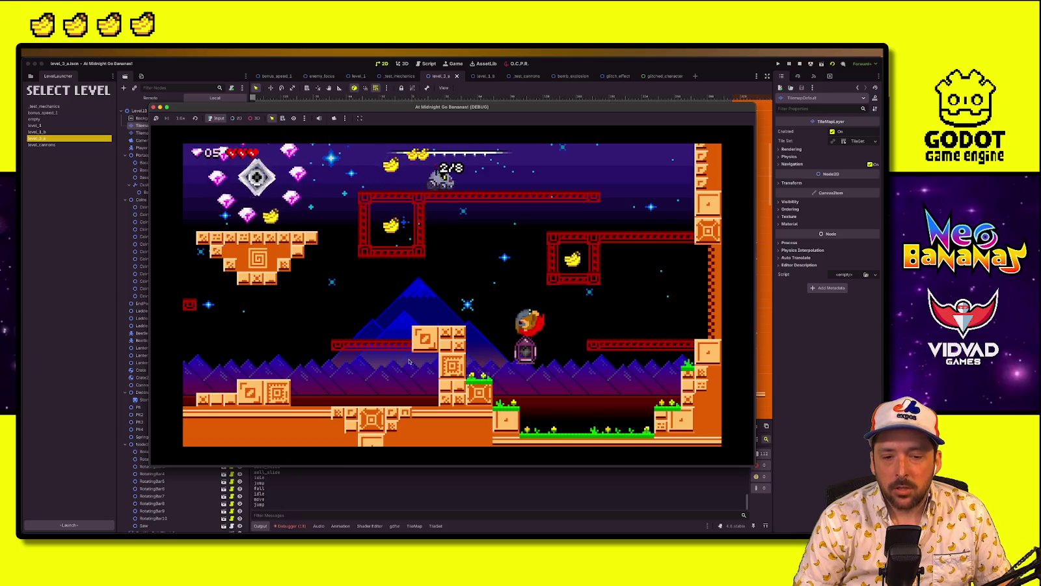
{"action": "key", "text": "Left"}
{"action": "key", "text": "Right"}
{"action": "key", "text": "space"}
{"action": "key", "text": "Left"}
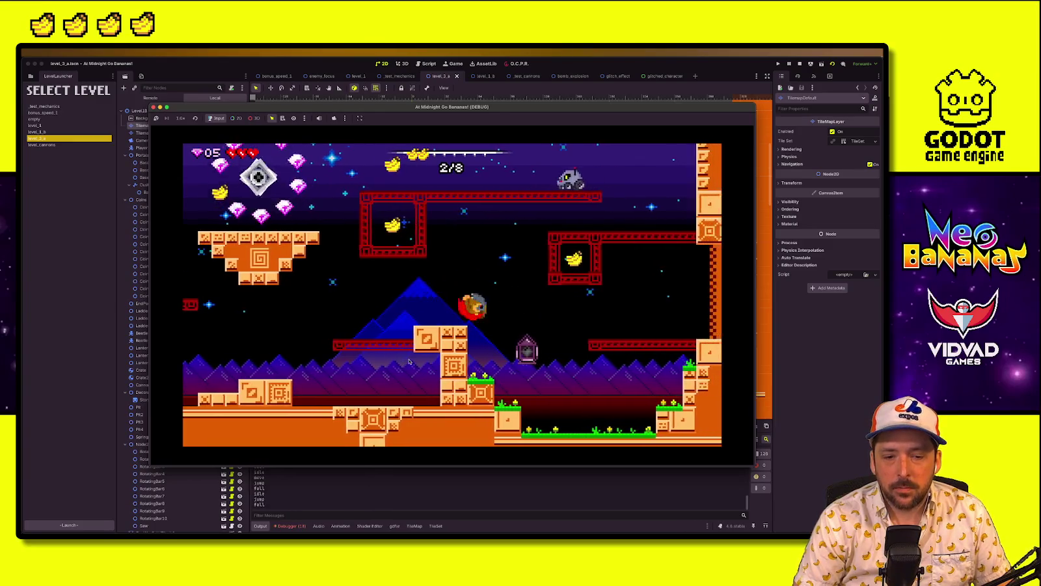
{"action": "key", "text": "Right"}
{"action": "key", "text": "space"}
{"action": "key", "text": "Left"}
{"action": "key", "text": "Right"}
{"action": "key", "text": "Left"}
{"action": "key", "text": "Right"}
{"action": "key", "text": "Right"}
Roll past the lantern to the right wall, hop onto the grass block and run back left
{"action": "key", "text": "space"}
{"action": "key", "text": "Left"}
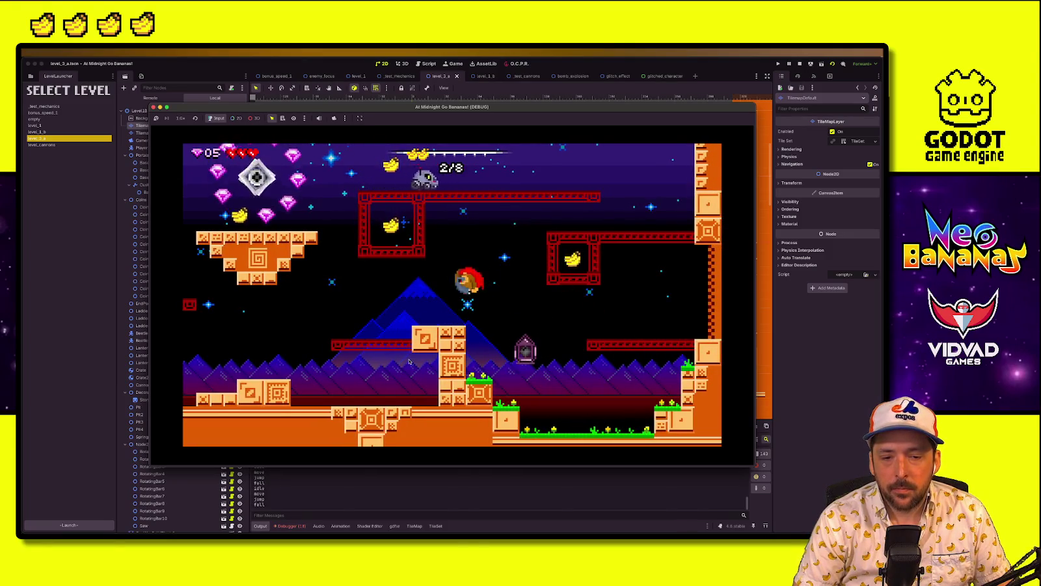
{"action": "key", "text": "Left"}
{"action": "key", "text": "Right"}
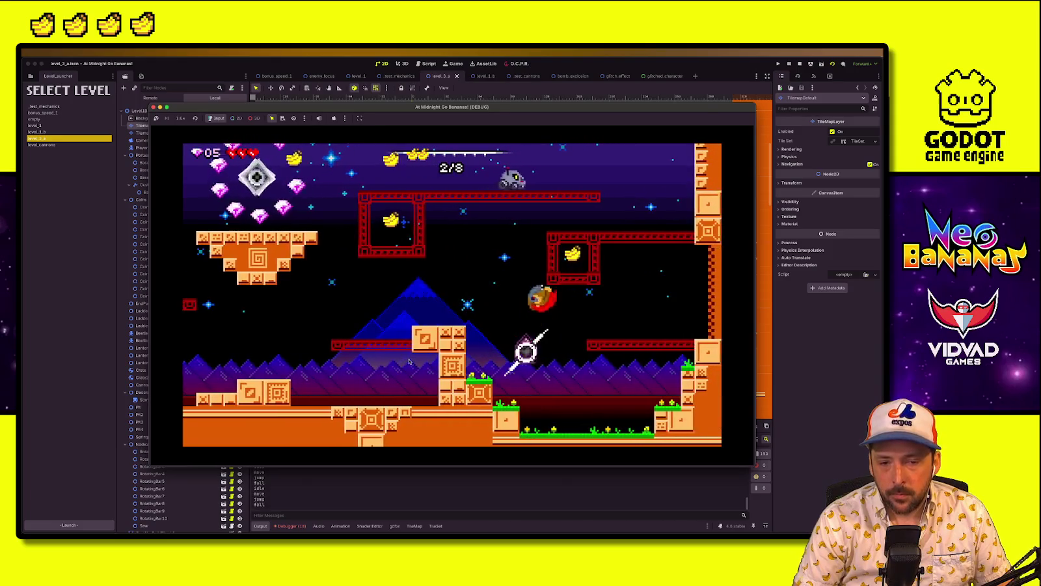
{"action": "key", "text": "Left"}
{"action": "key", "text": "Right"}
{"action": "key", "text": "Left"}
{"action": "key", "text": "space"}
{"action": "key", "text": "Left"}
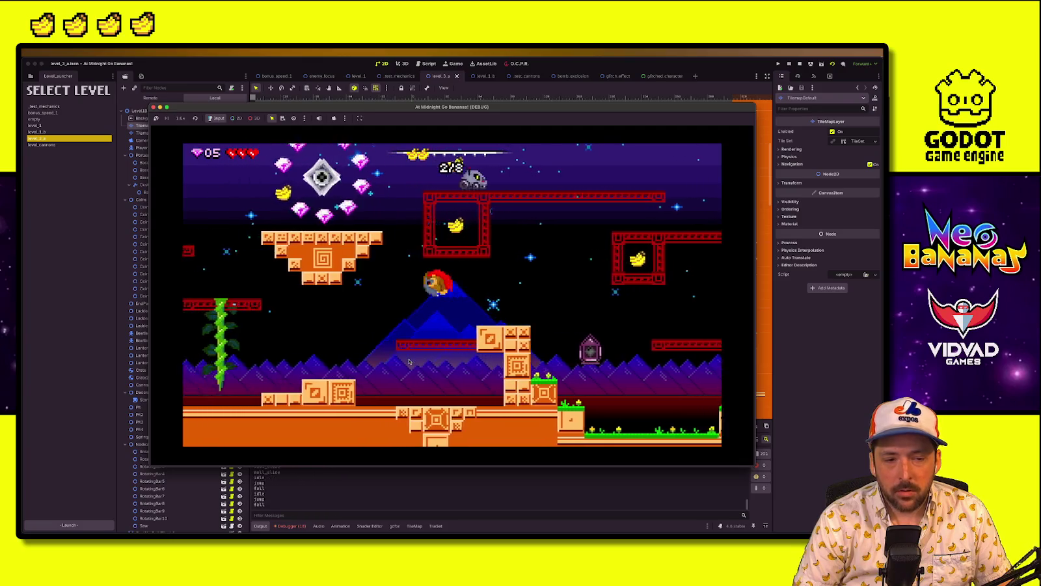
{"action": "key", "text": "Left"}
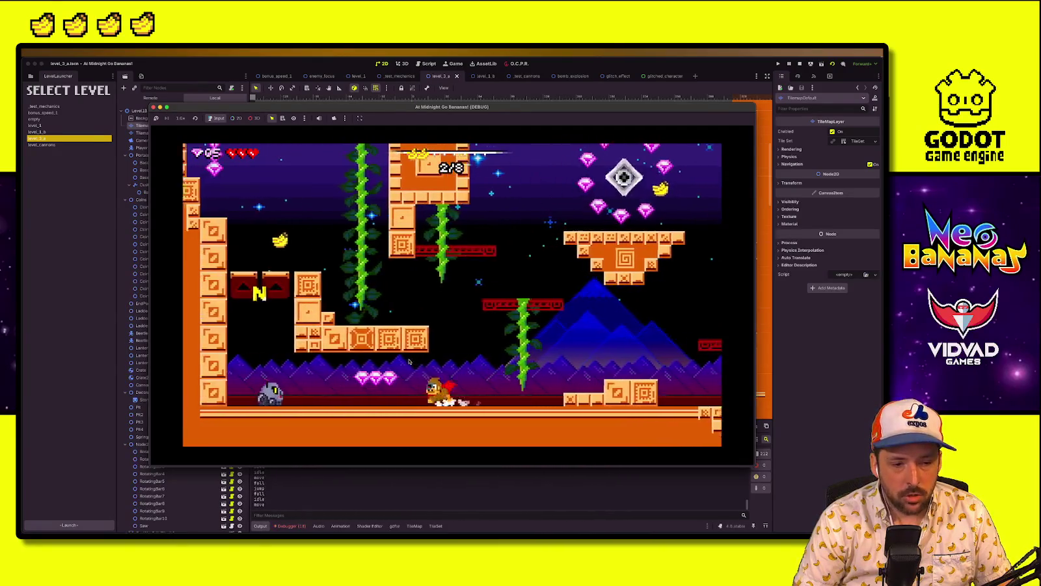
Wall-jump up the left block wall to reach 6 of 8 bananas, then stop the game
{"action": "key", "text": "Left"}
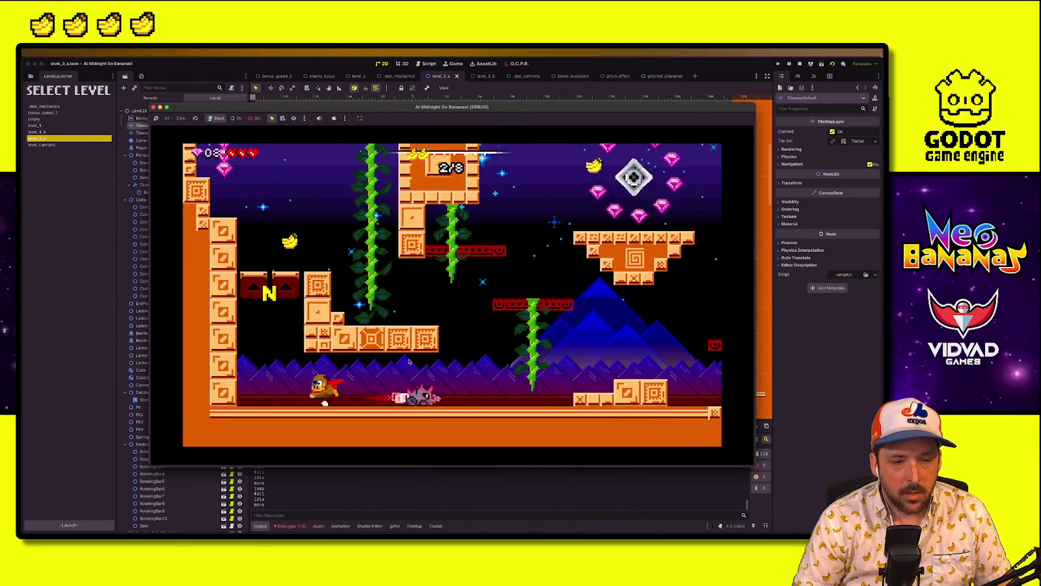
{"action": "key", "text": "space"}
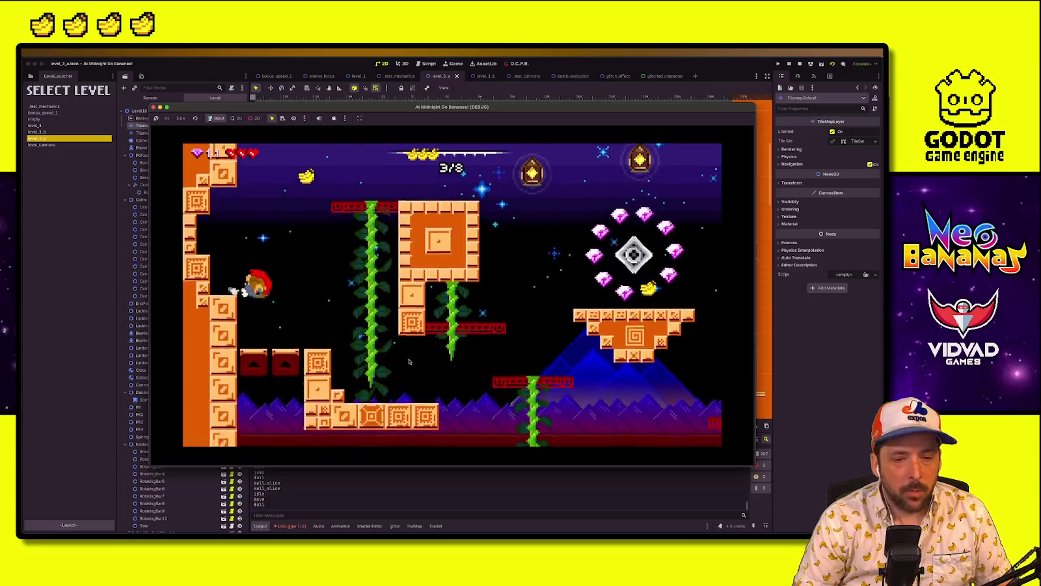
{"action": "key", "text": "space"}
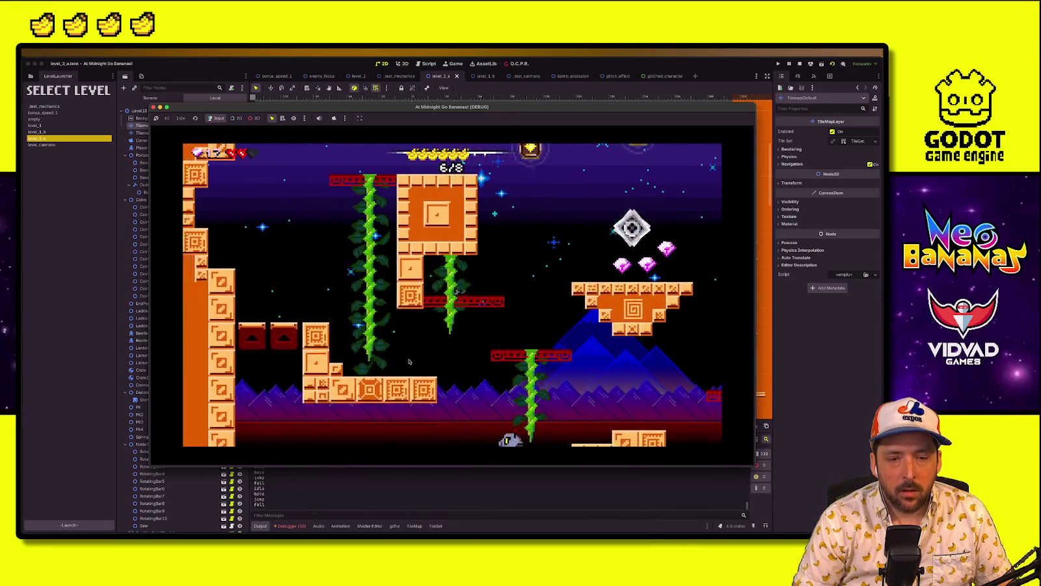
{"action": "key", "text": "space"}
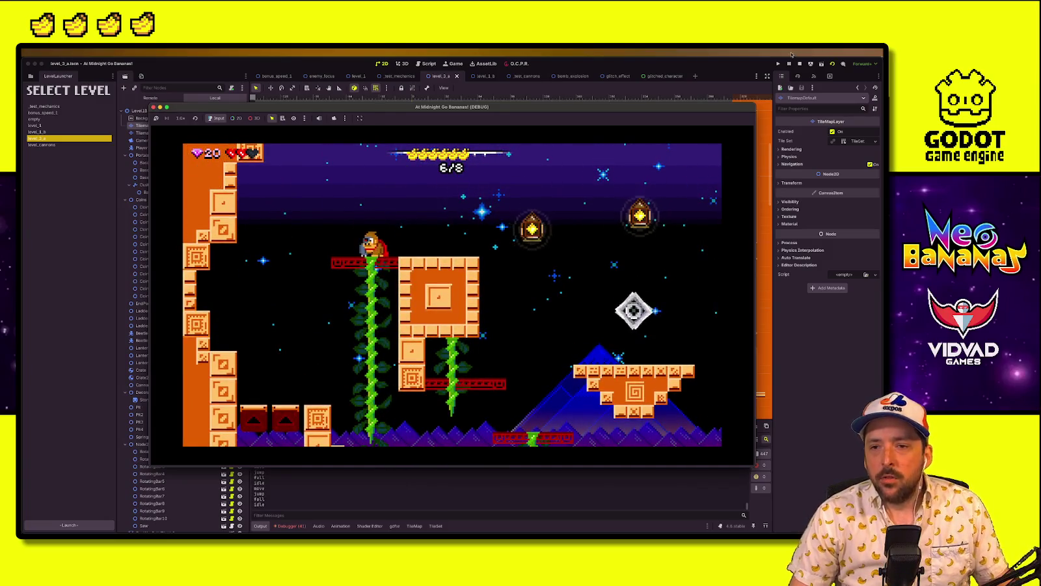
{"action": "left_click", "coordinate": [800, 63]}
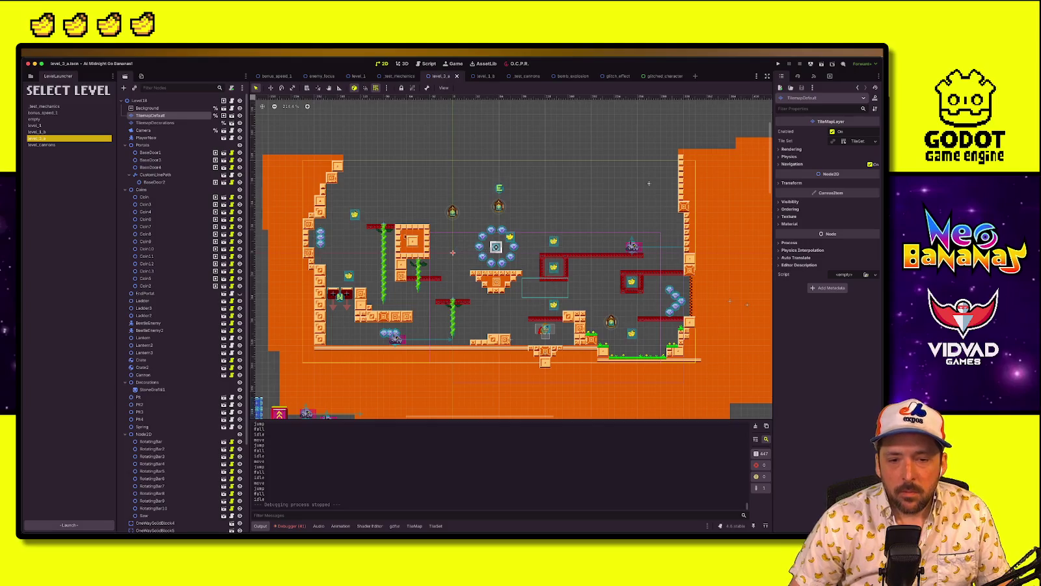
Move the three gems up and to the right in level_3_a
{"action": "scroll", "coordinate": [338, 228], "scroll_direction": "up", "scroll_amount": 4}
{"action": "mouse_move", "coordinate": [337, 221]}
{"action": "left_mouse_down"}
{"action": "mouse_move", "coordinate": [304, 254]}
{"action": "mouse_move", "coordinate": [447, 193]}
{"action": "left_mouse_up"}
{"action": "scroll", "coordinate": [652, 284], "scroll_direction": "right", "scroll_amount": 3}
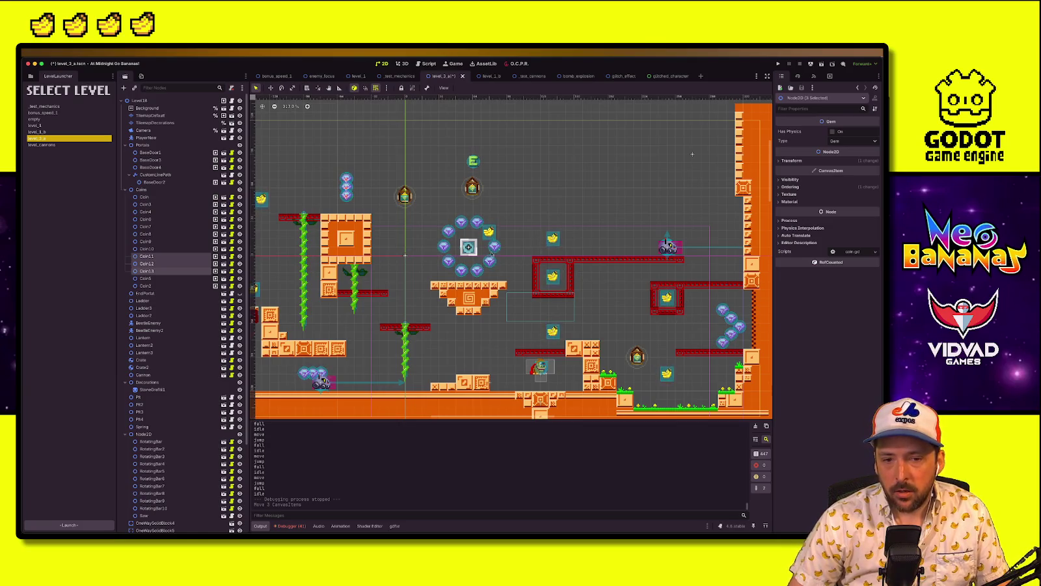
{"action": "scroll", "coordinate": [491, 253], "scroll_direction": "left", "scroll_amount": 5}
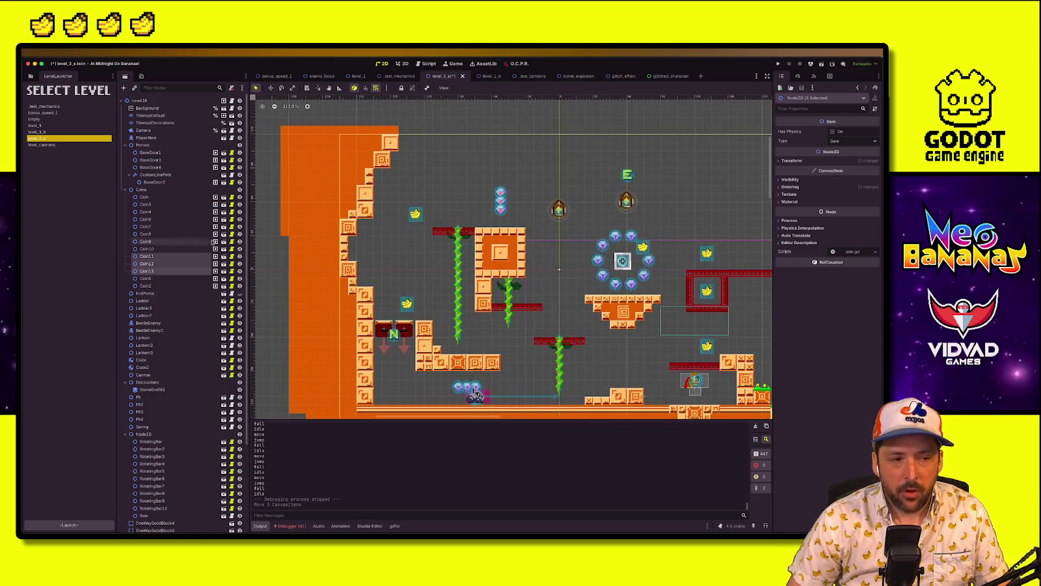
Save the level_3_a scene with TilemapDefault selected, then select the Pit2 node
{"action": "left_click", "coordinate": [151, 115]}
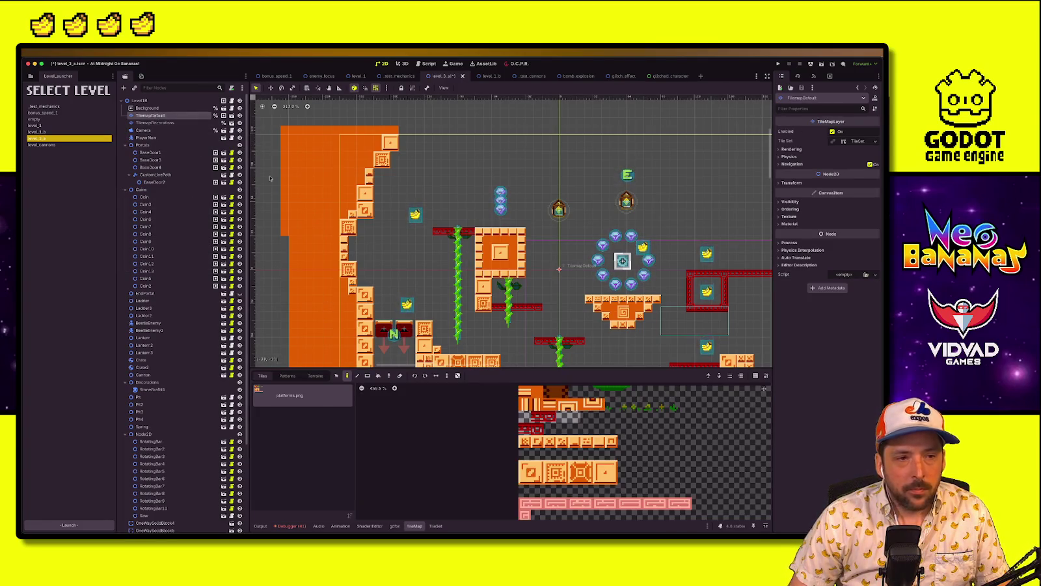
{"action": "left_click", "coordinate": [163, 130]}
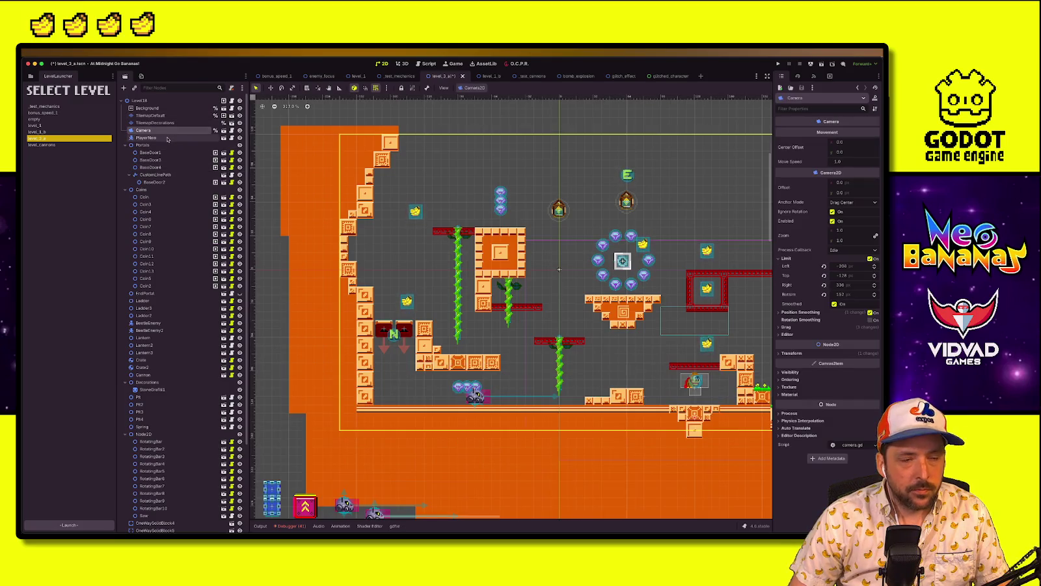
{"action": "left_click", "coordinate": [150, 115]}
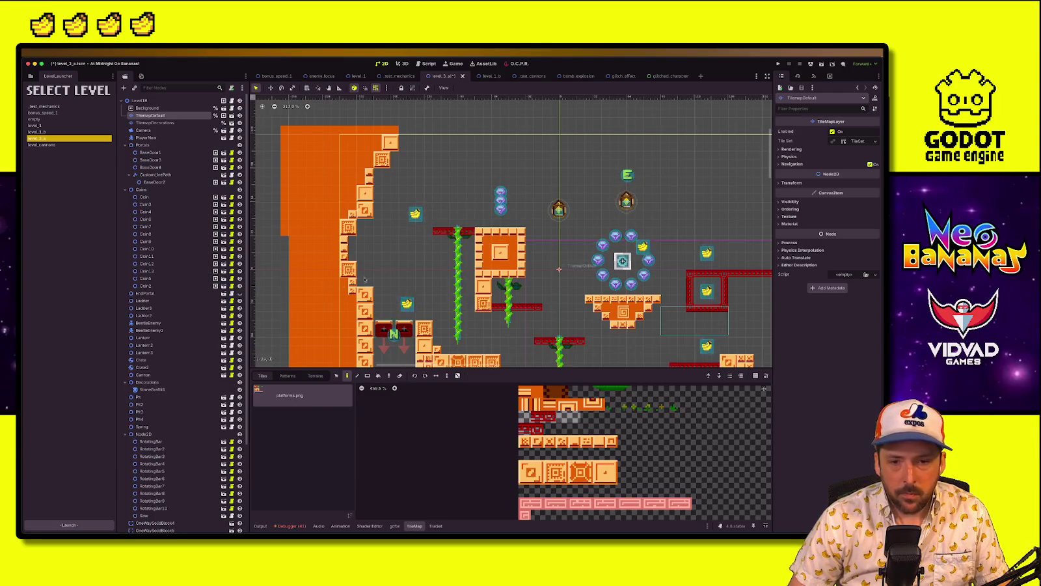
{"action": "scroll", "coordinate": [534, 267], "scroll_direction": "down", "scroll_amount": 2}
{"action": "key", "text": "ctrl+s"}
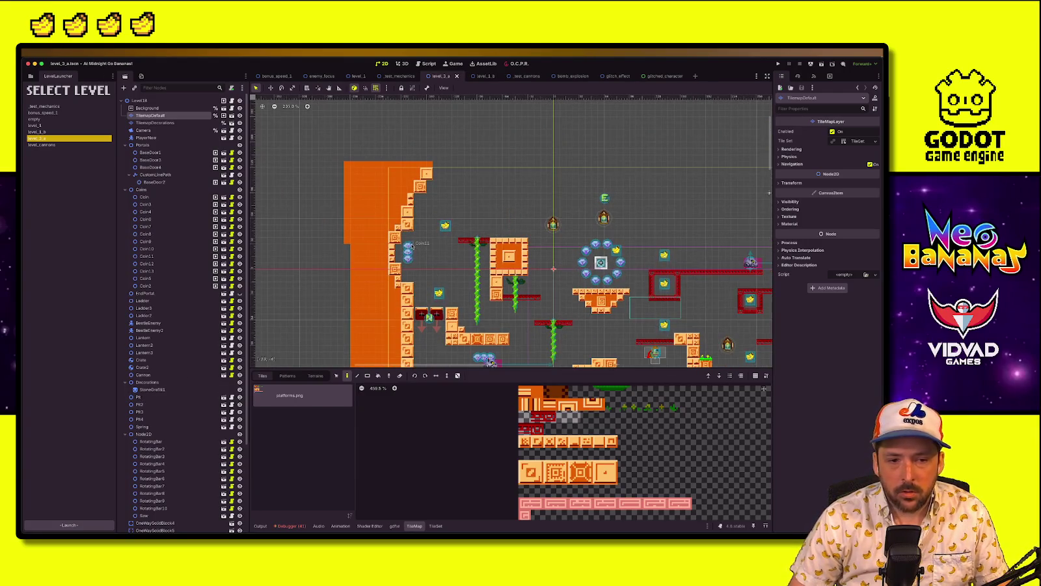
{"action": "left_click", "coordinate": [139, 404]}
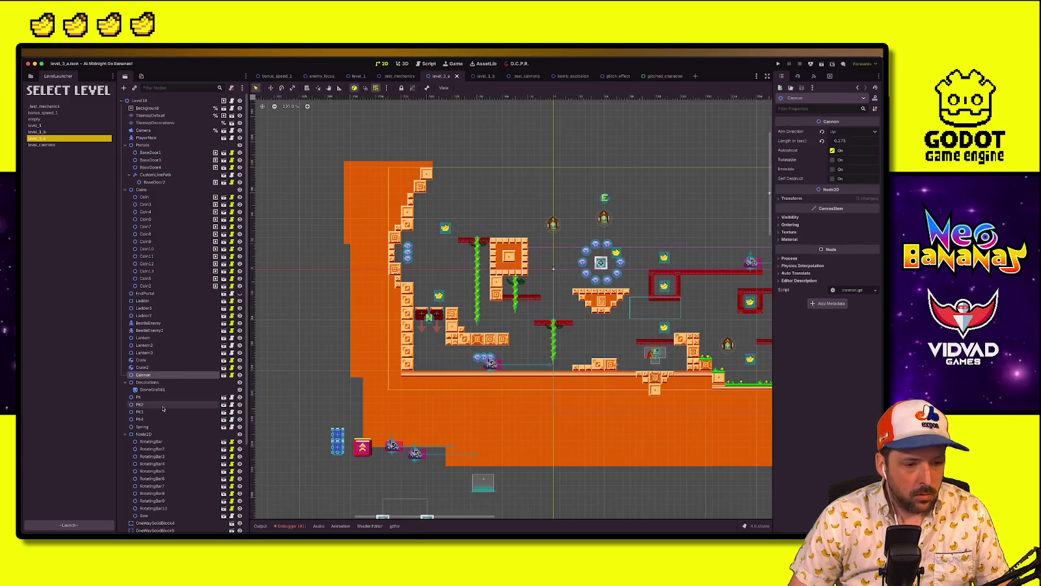
Search the scene tree for CustomLinePath and collapse SecretArea2's children
{"action": "scroll", "coordinate": [152, 442], "scroll_direction": "down", "scroll_amount": 5}
{"action": "left_click", "coordinate": [152, 434]}
{"action": "left_click", "coordinate": [156, 488]}
{"action": "left_click", "coordinate": [162, 480]}
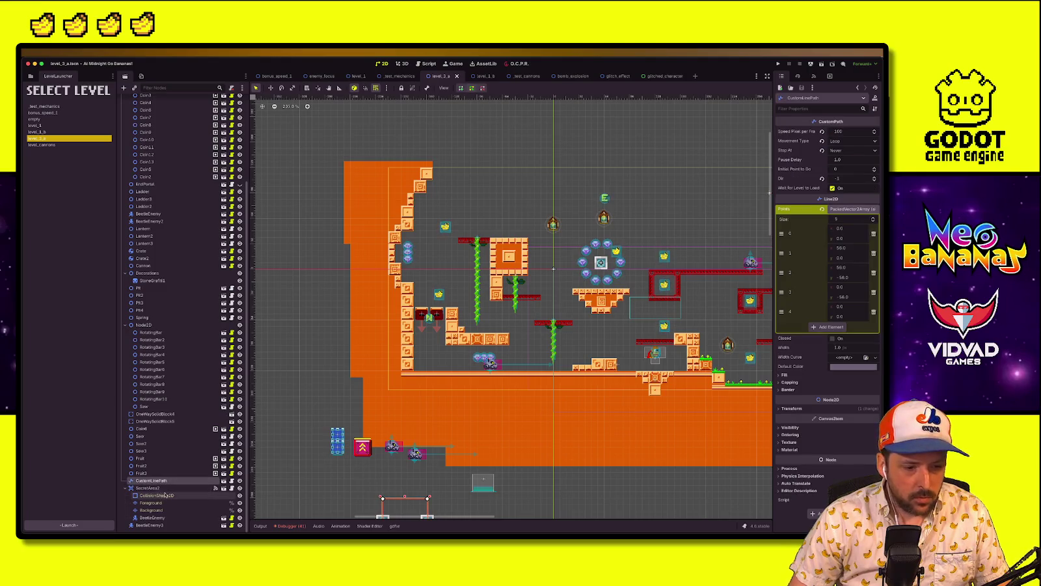
{"action": "left_click", "coordinate": [125, 488]}
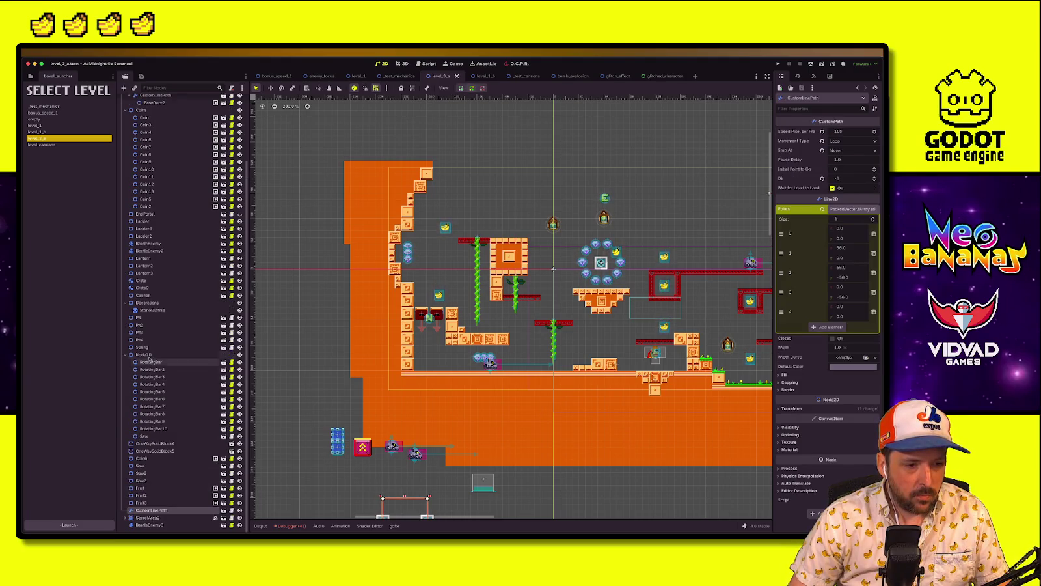
Revert the Portals CustomLinePath's line width to 1 and open custom_line_path.tscn
{"action": "scroll", "coordinate": [137, 299], "scroll_direction": "up", "scroll_amount": 5}
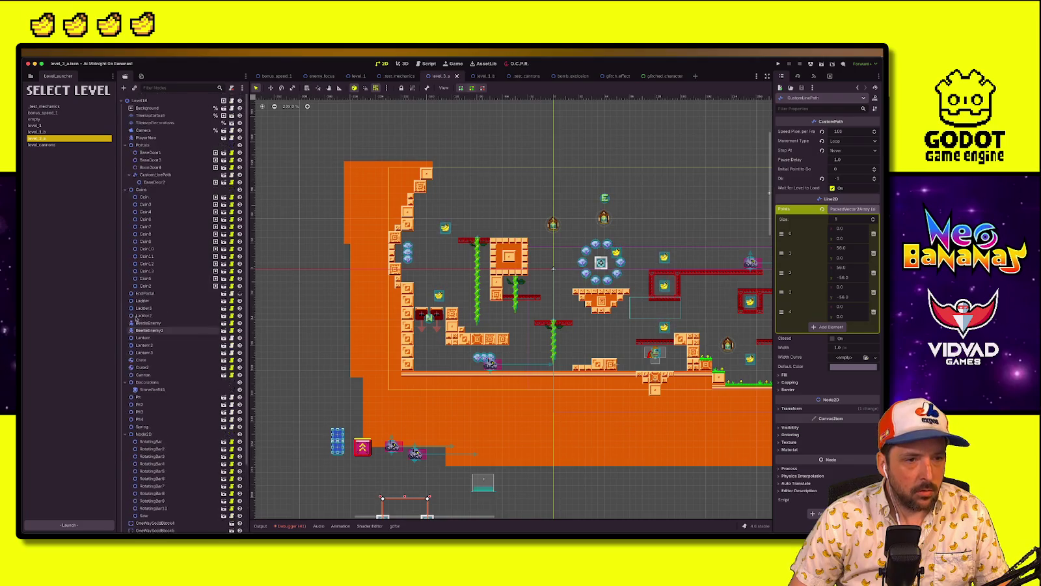
{"action": "left_click", "coordinate": [171, 175]}
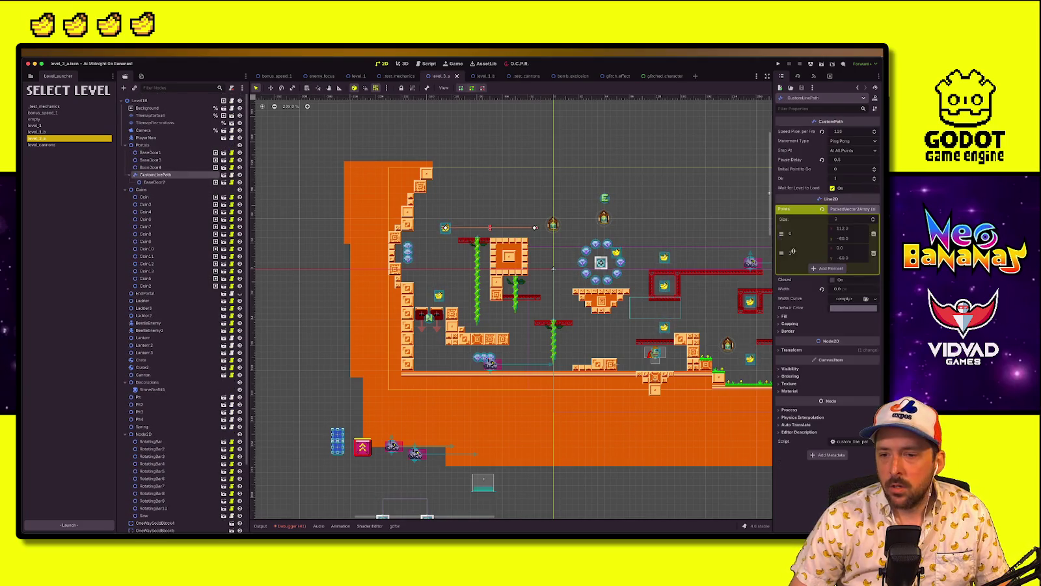
{"action": "left_click", "coordinate": [821, 288]}
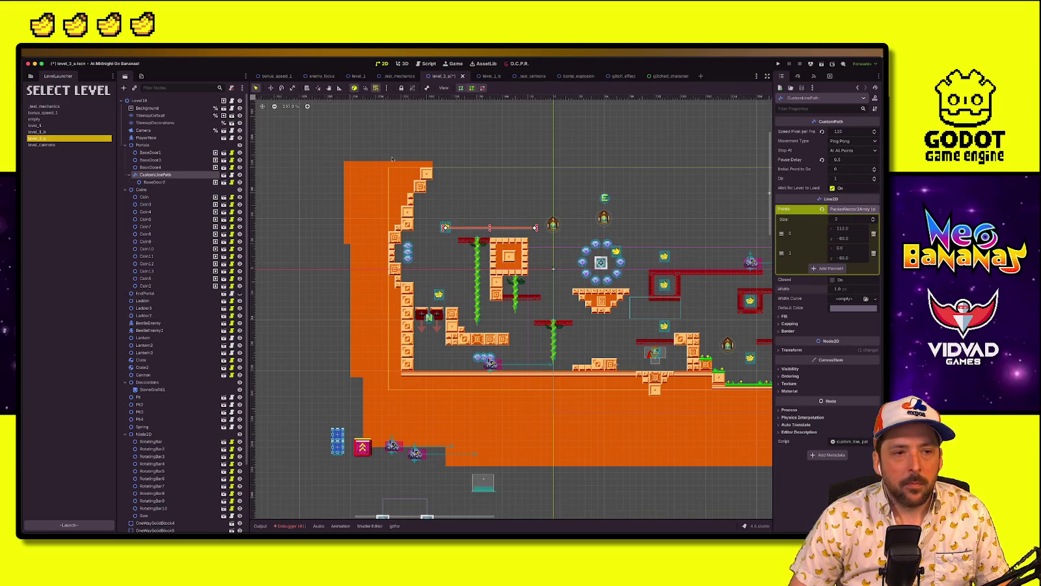
{"action": "left_click", "coordinate": [224, 175]}
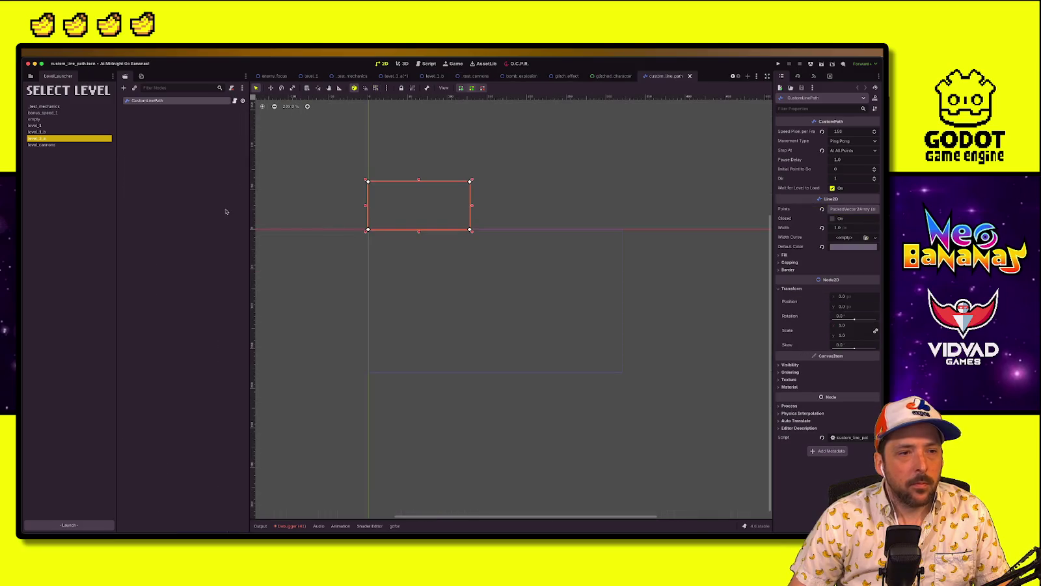
Add an exported show_line variable defaulting to true to custom_line_path.gd and save
{"action": "left_click", "coordinate": [234, 101]}
{"action": "left_click", "coordinate": [471, 200]}
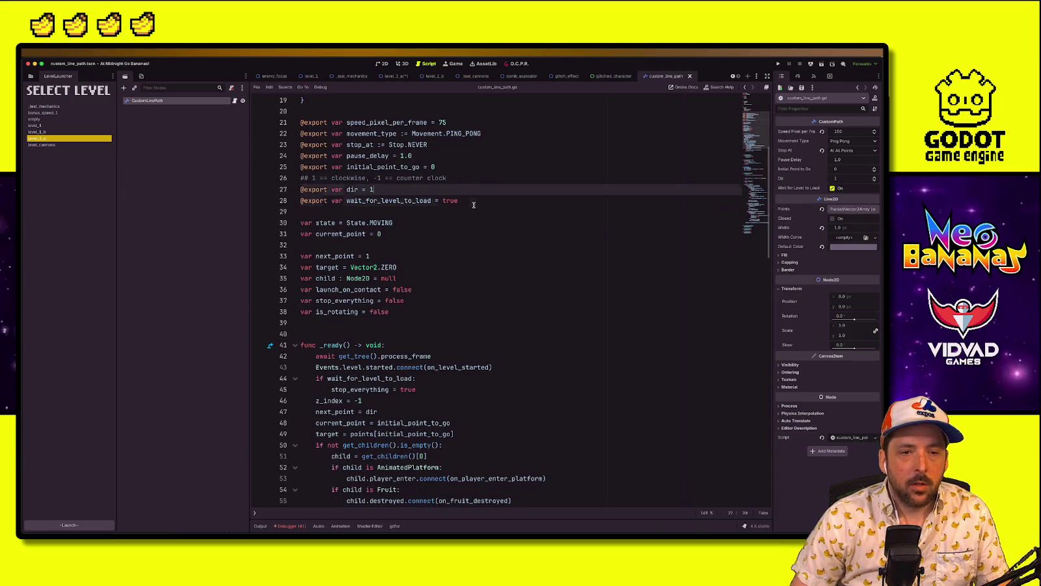
{"action": "scroll", "coordinate": [474, 204], "scroll_direction": "up", "scroll_amount": 3}
{"action": "left_click", "coordinate": [477, 293]}
{"action": "key", "text": "Return"}
{"action": "type", "text": "@export var show"}
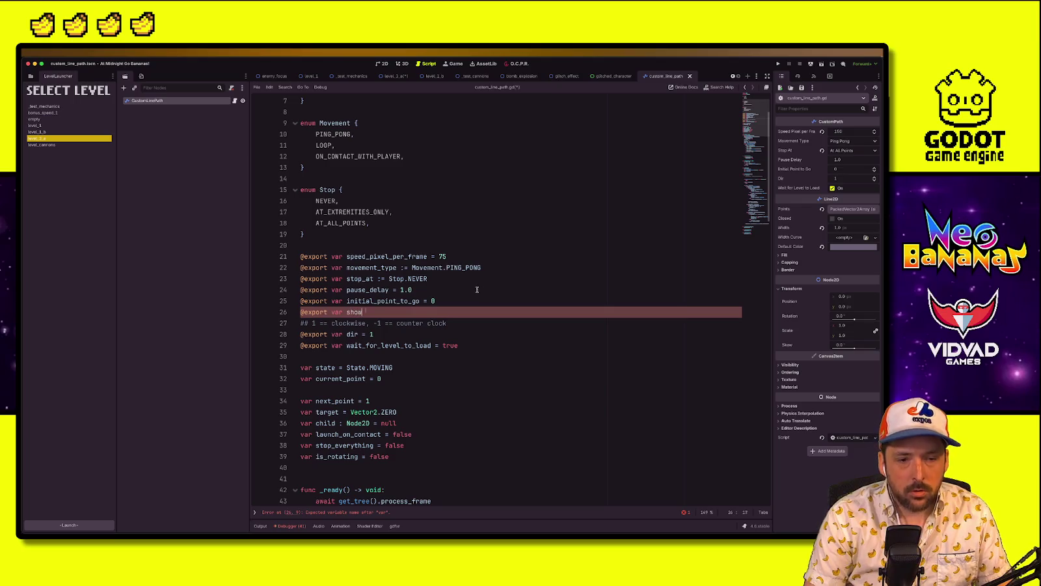
{"action": "type", "text": "_line =: tr"}
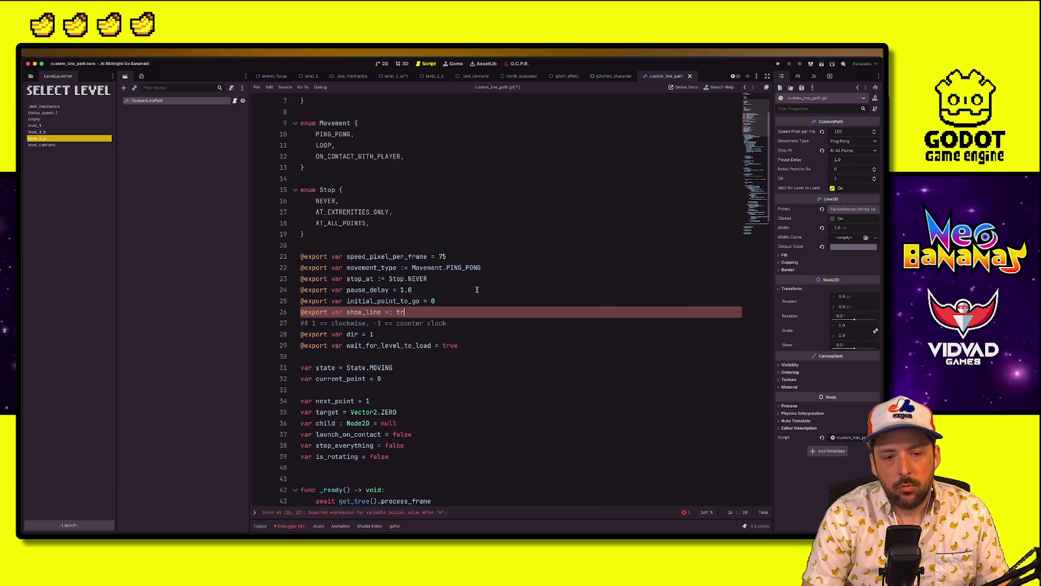
{"action": "key", "text": "ctrl+s"}
Give the show_line declaration on line 26 an explicit bool type
{"action": "double_click", "coordinate": [368, 312]}
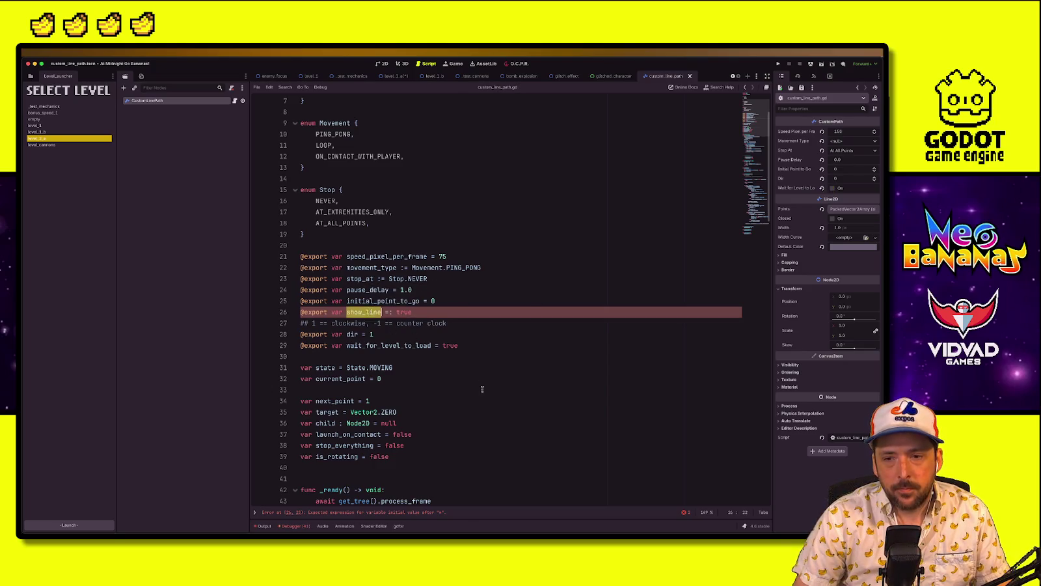
{"action": "scroll", "coordinate": [368, 312], "scroll_direction": "down", "scroll_amount": 4}
{"action": "left_click", "coordinate": [406, 319]}
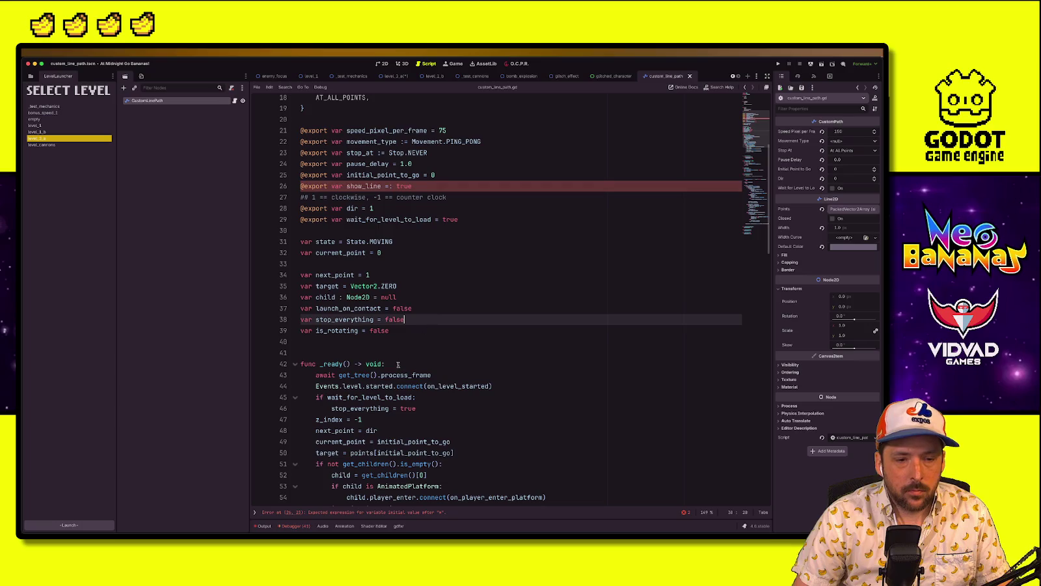
{"action": "left_click", "coordinate": [391, 186]}
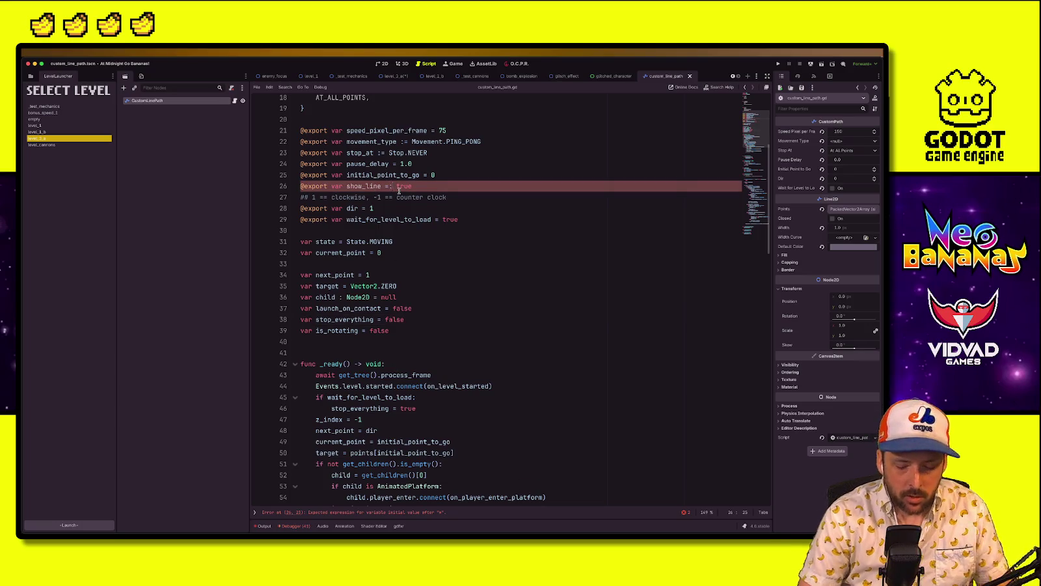
{"action": "type", "text": "bool ="}
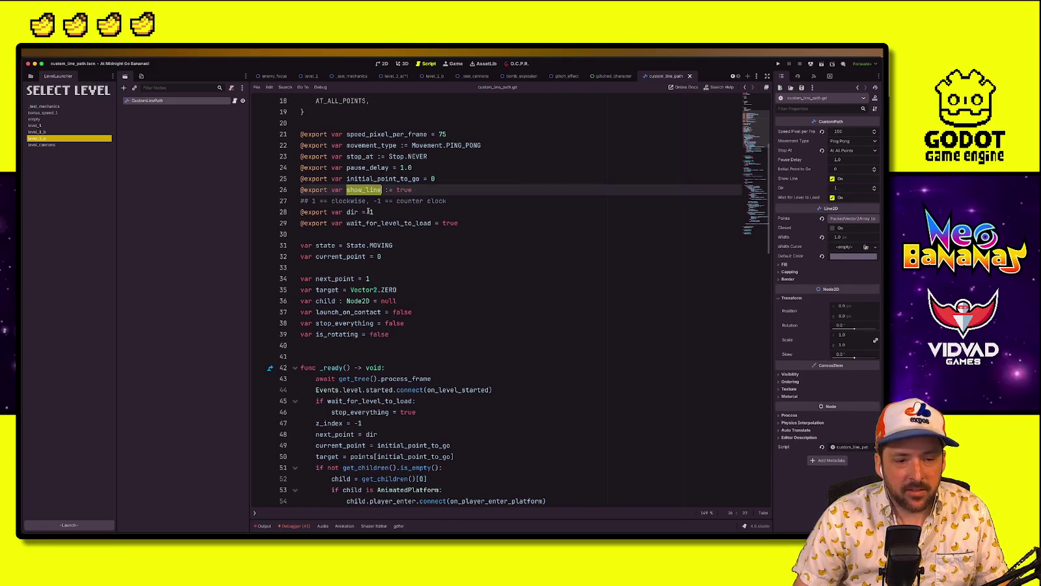
Add 'if not show_line: width = 0.0' to _ready after stop_everything = true
{"action": "scroll", "coordinate": [378, 350], "scroll_direction": "down", "scroll_amount": 4}
{"action": "left_click", "coordinate": [385, 336]}
{"action": "left_click", "coordinate": [417, 281]}
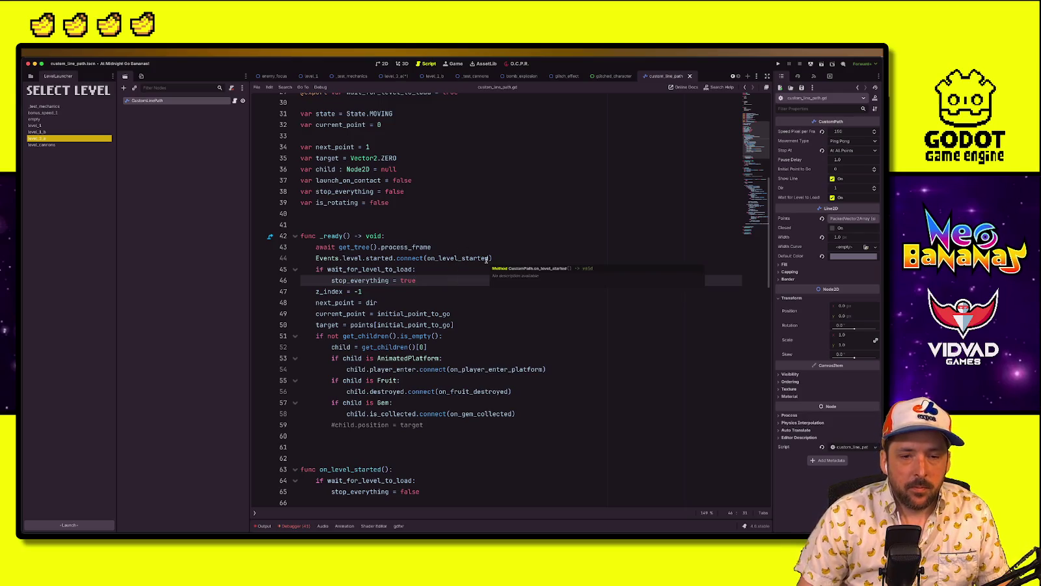
{"action": "key", "text": "Return"}
{"action": "type", "text": "if not show_line"}
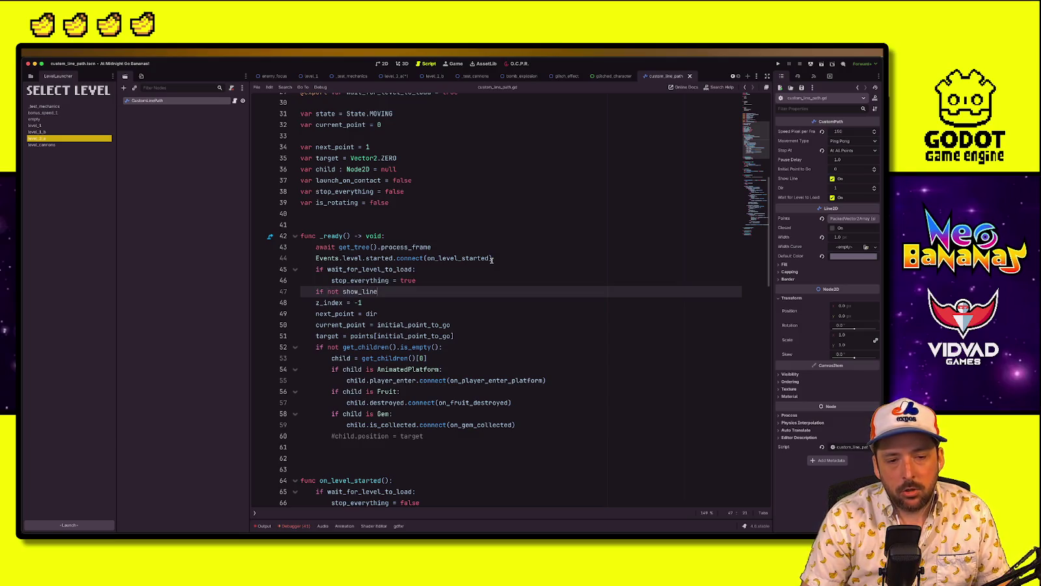
{"action": "type", "text": ":"}
{"action": "key", "text": "Return"}
{"action": "type", "text": "idth = 0"}
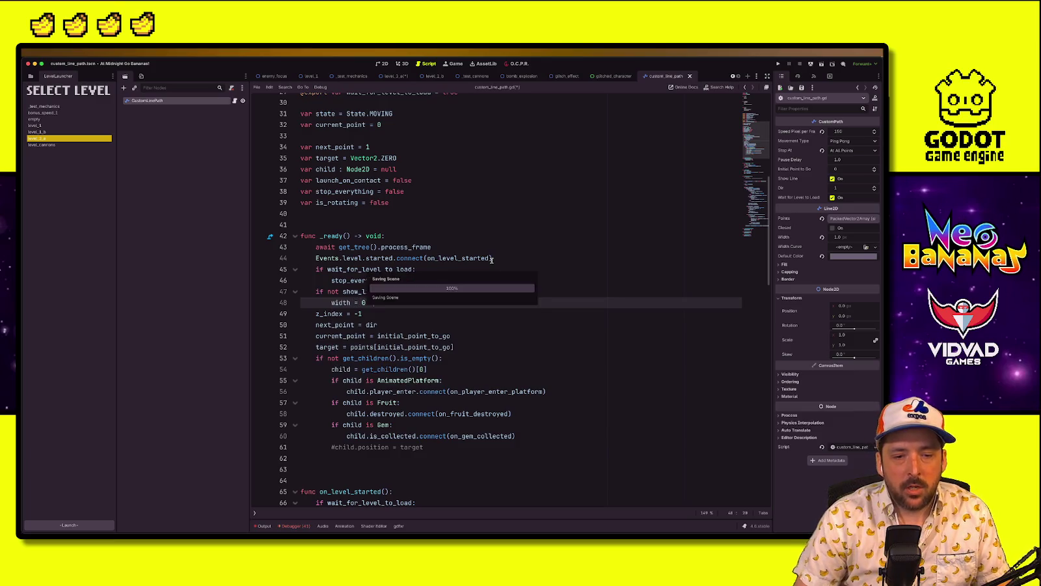
{"action": "left_click", "coordinate": [558, 214]}
{"action": "left_click", "coordinate": [468, 191]}
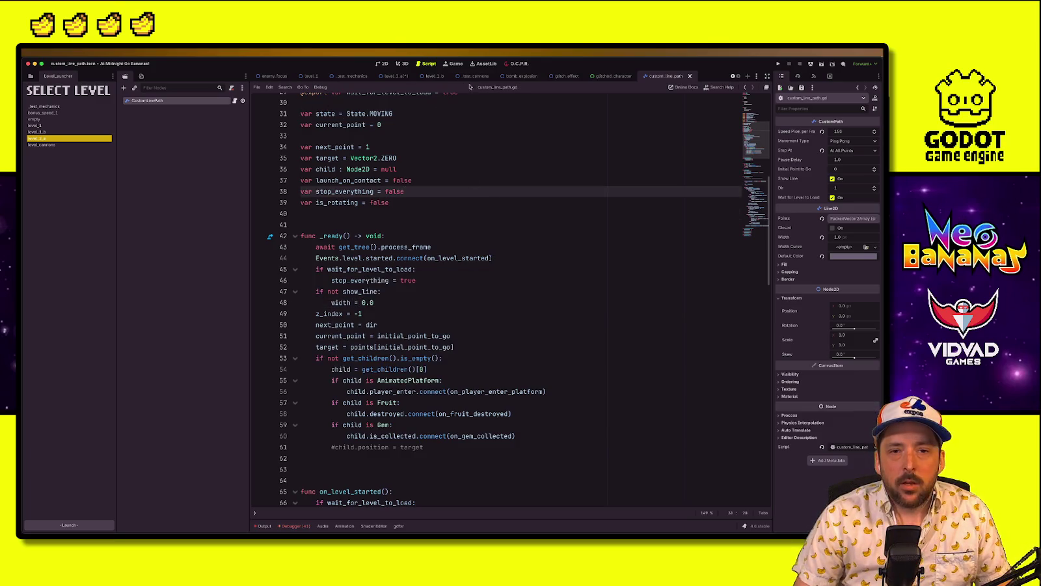
{"action": "left_click", "coordinate": [393, 75]}
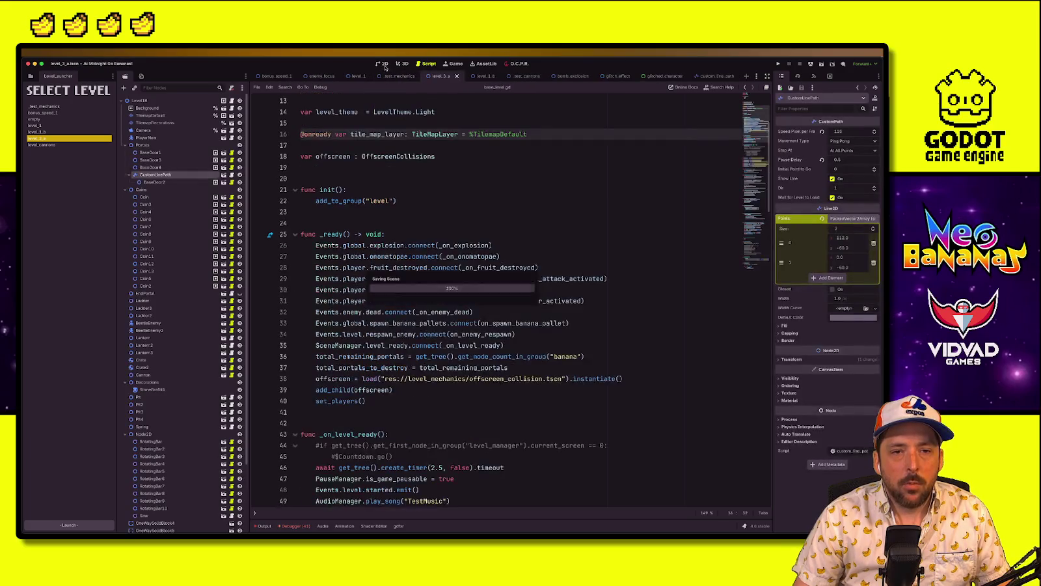
Set the CustomLinePath width to 2 px and brighten its default colour to pale yellow
{"action": "left_click", "coordinate": [384, 64]}
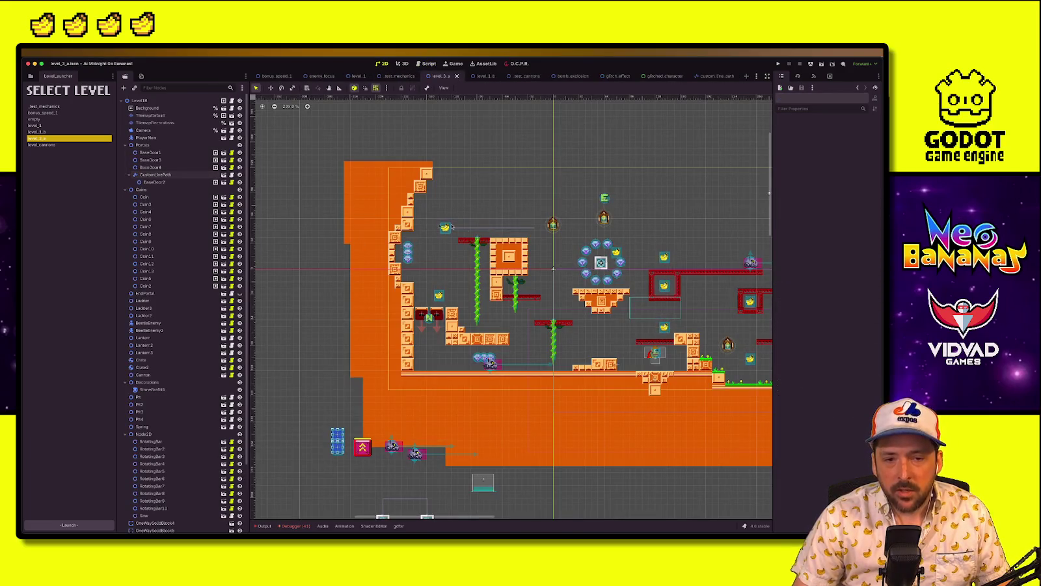
{"action": "left_click", "coordinate": [155, 175]}
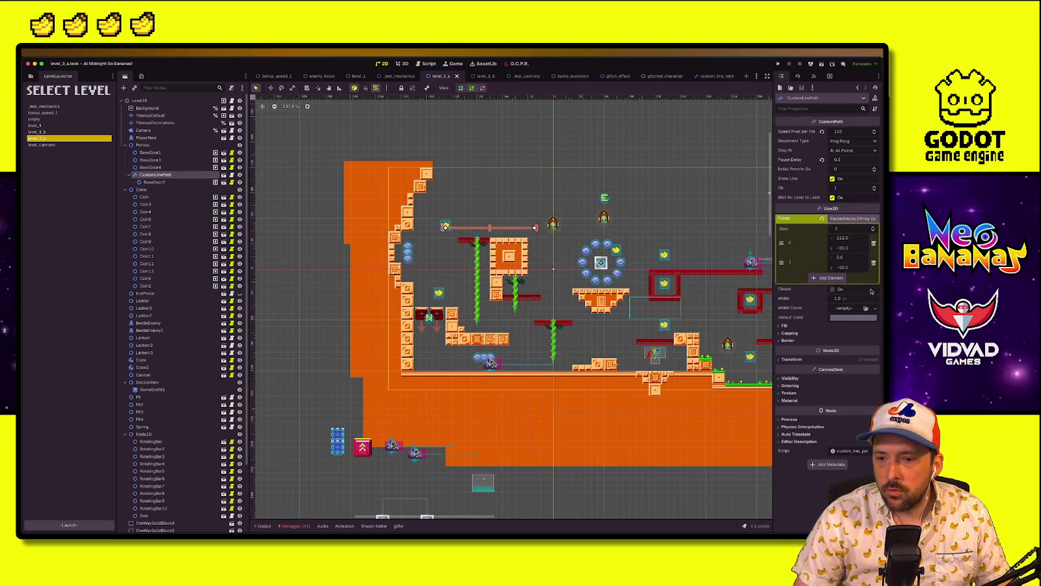
{"action": "key", "text": "Return"}
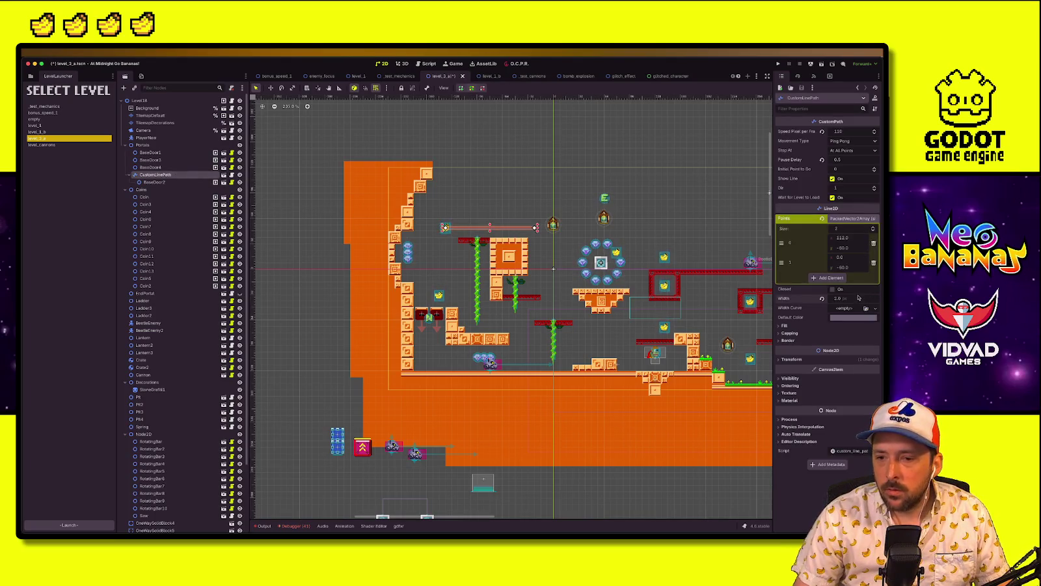
{"action": "left_click", "coordinate": [844, 317]}
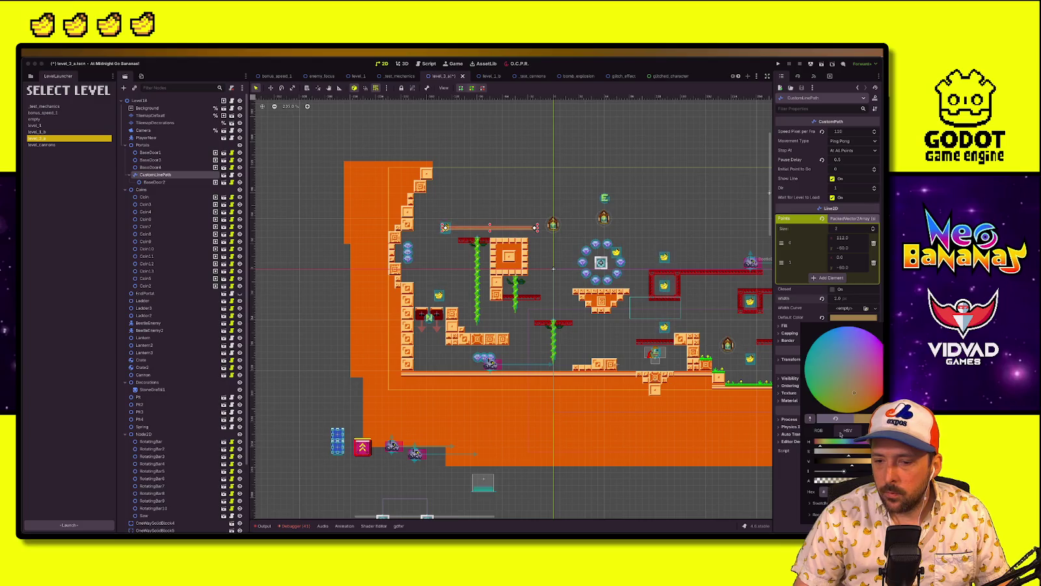
{"action": "left_click_drag", "start_coordinate": [820, 446], "coordinate": [793, 396]}
{"action": "left_click", "coordinate": [538, 213]}
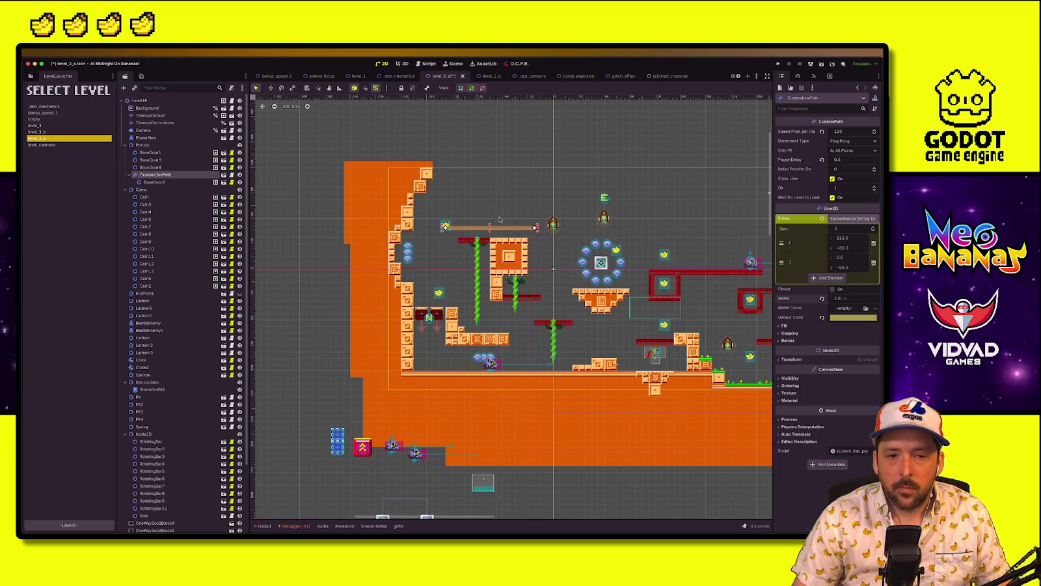
{"action": "left_click", "coordinate": [521, 221]}
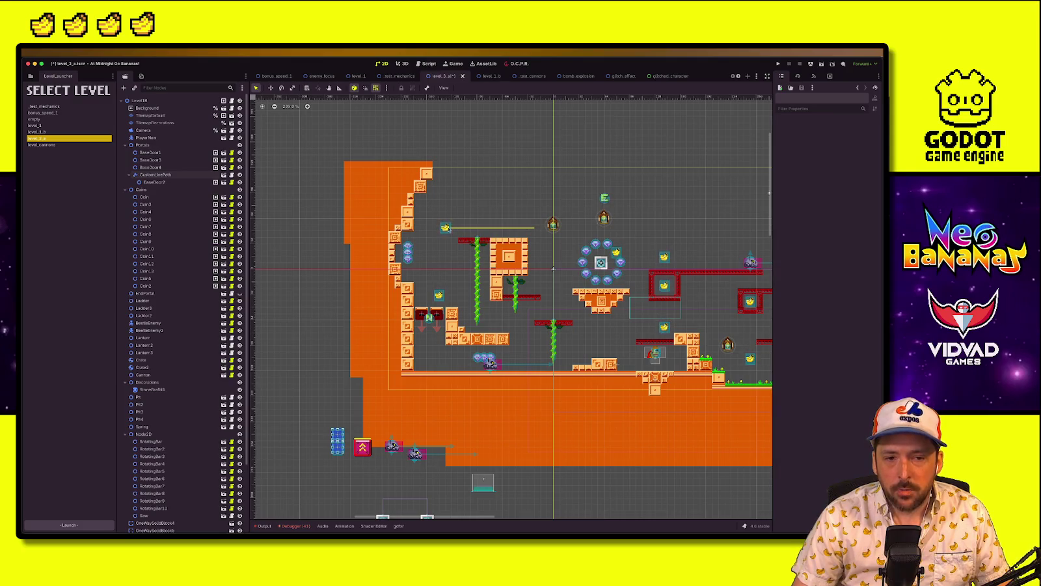
Turn off Show Line on the CustomLinePath
{"action": "left_click", "coordinate": [154, 174]}
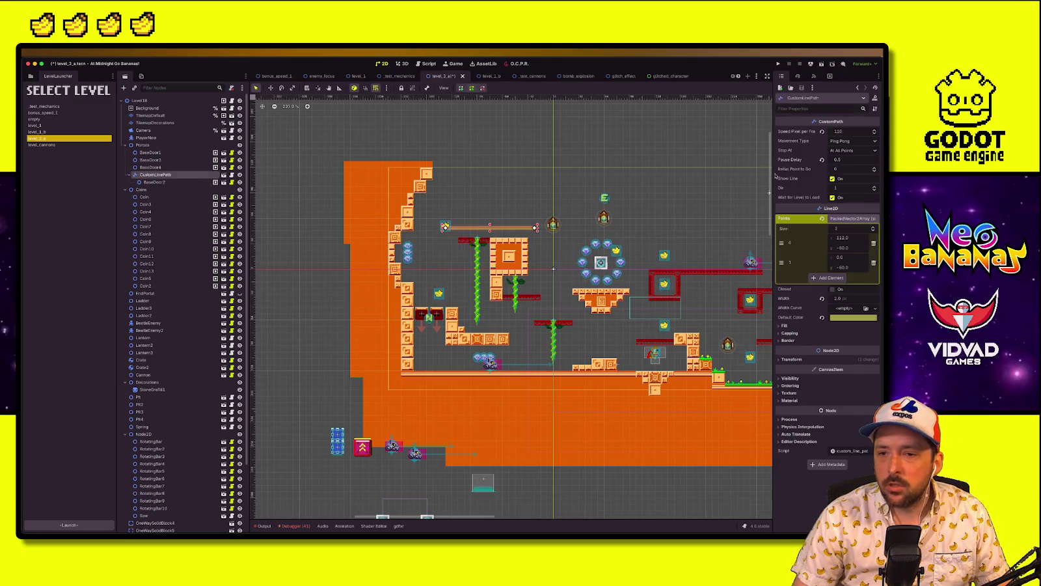
{"action": "left_click", "coordinate": [835, 179]}
{"action": "left_click", "coordinate": [484, 208]}
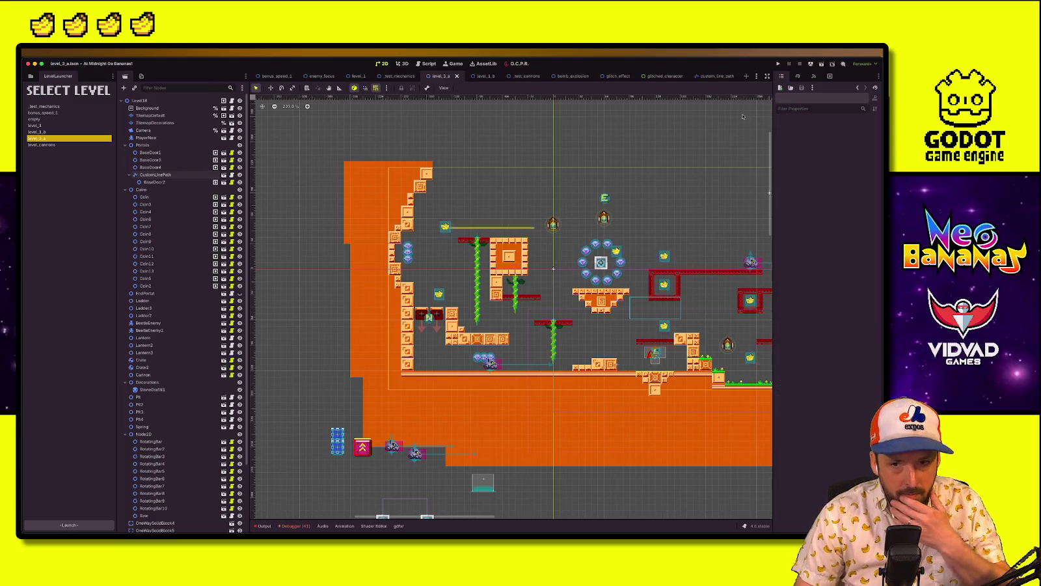
Inspect the BaseDoor3 and Fruit3 bananas, the Camera limits and the PlayerNew node
{"action": "scroll", "coordinate": [448, 231], "scroll_direction": "up", "scroll_amount": 2}
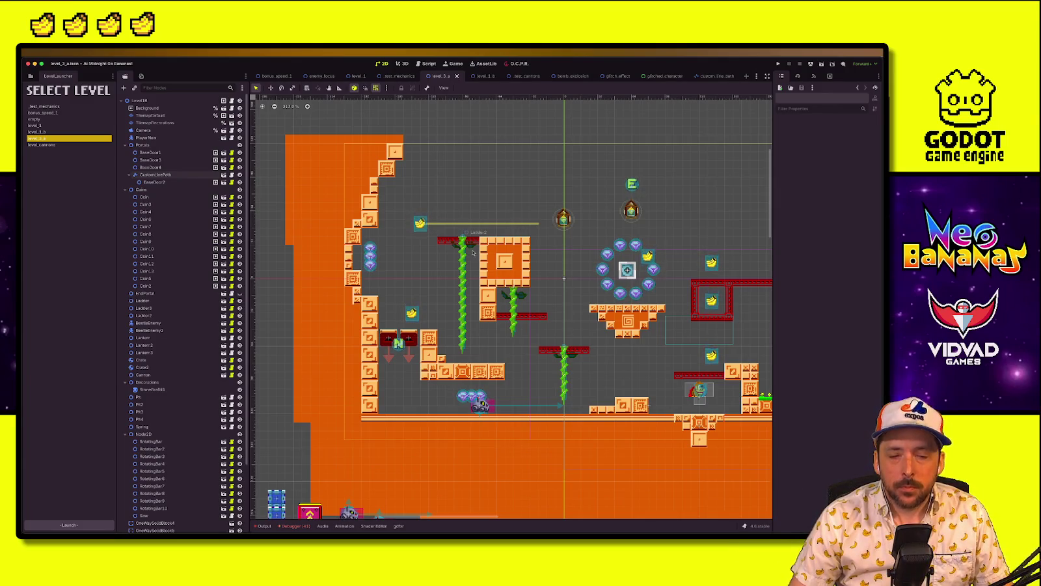
{"action": "scroll", "coordinate": [488, 273], "scroll_direction": "up", "scroll_amount": 2}
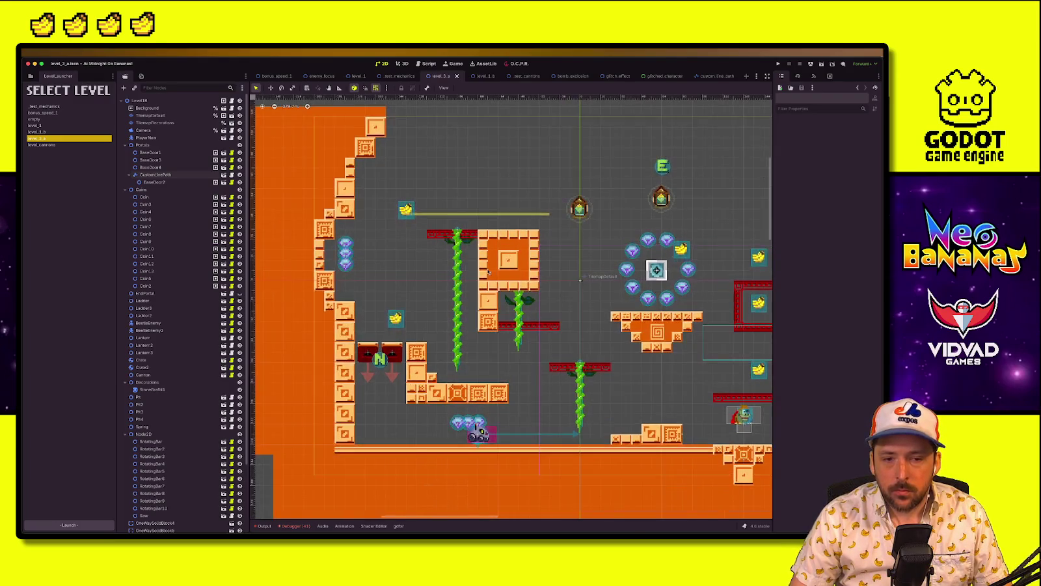
{"action": "left_click", "coordinate": [396, 320]}
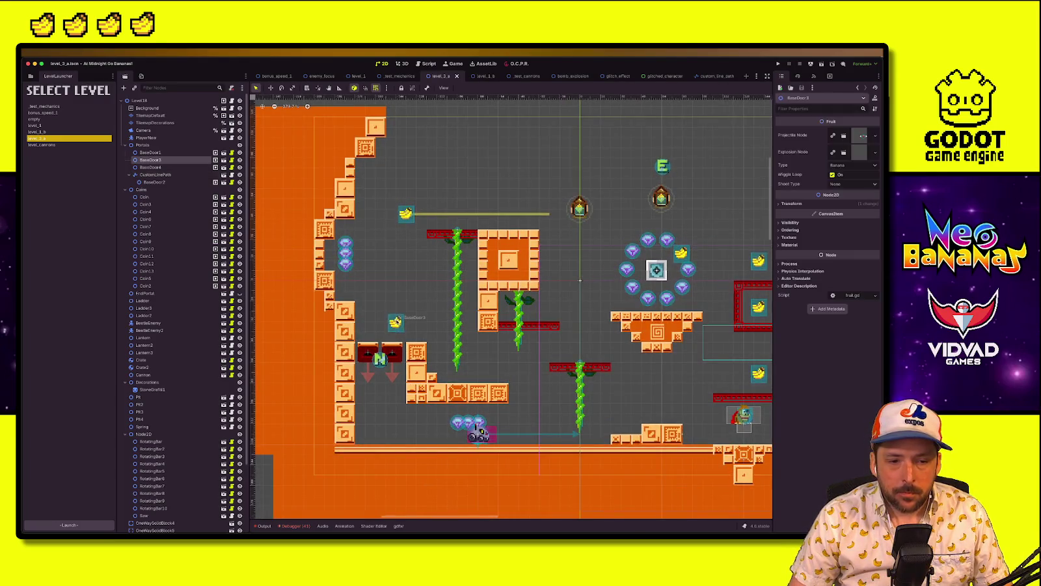
{"action": "scroll", "coordinate": [618, 323], "scroll_direction": "right", "scroll_amount": 5}
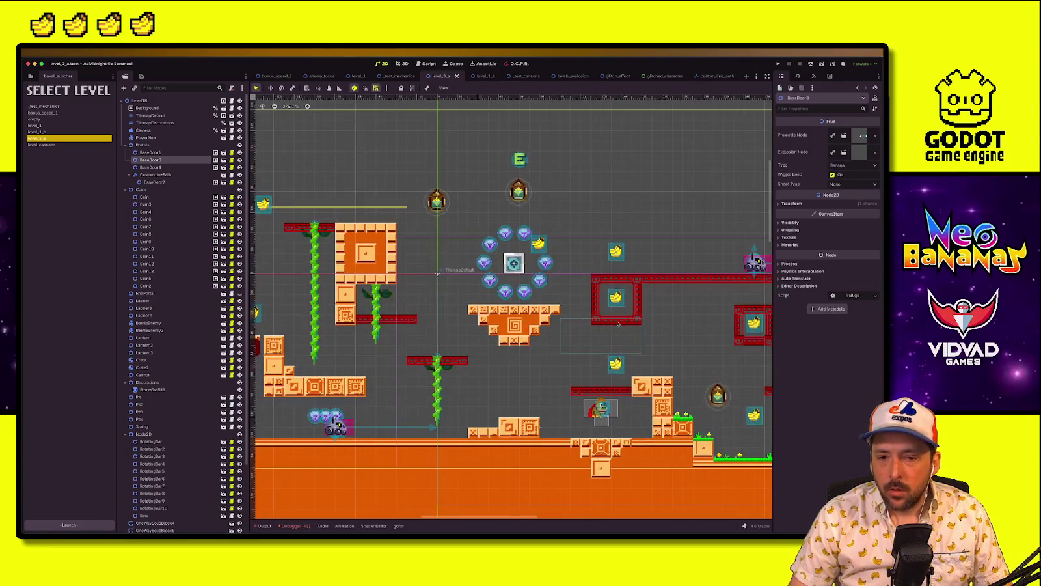
{"action": "scroll", "coordinate": [618, 323], "scroll_direction": "down", "scroll_amount": 2}
{"action": "scroll", "coordinate": [586, 328], "scroll_direction": "left", "scroll_amount": 3}
{"action": "scroll", "coordinate": [553, 335], "scroll_direction": "right", "scroll_amount": 5}
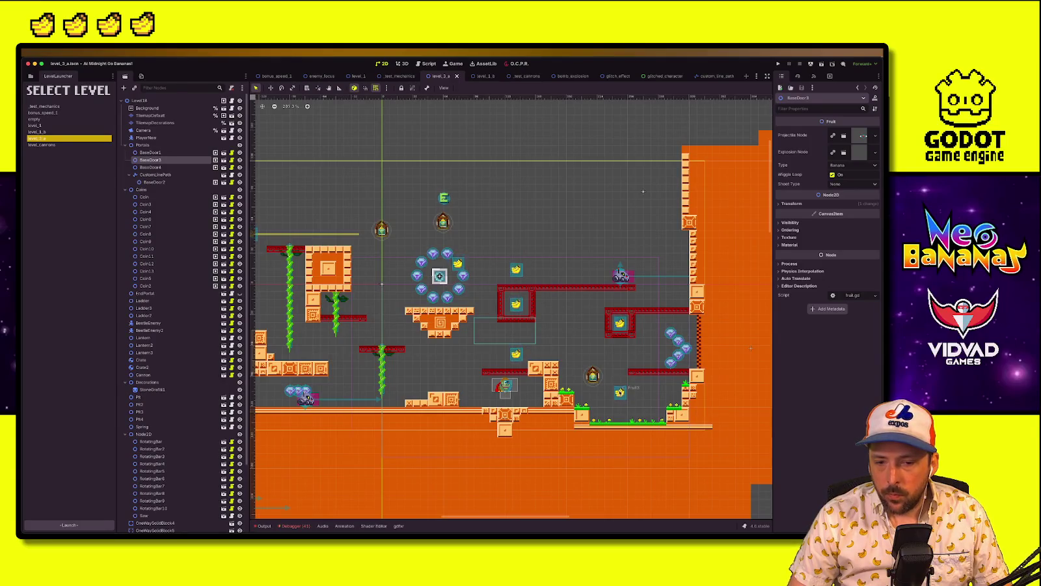
{"action": "left_click", "coordinate": [617, 389]}
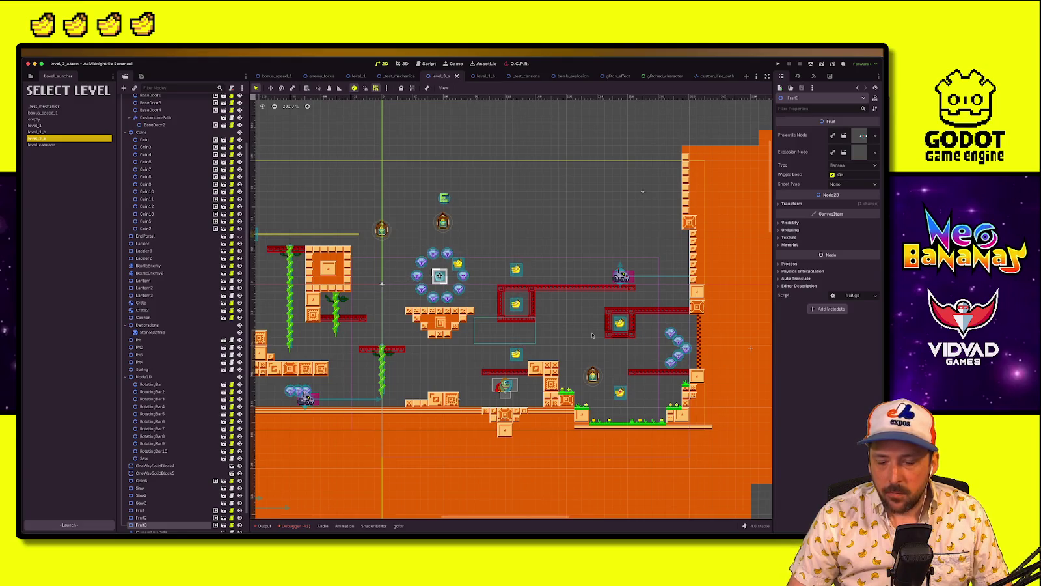
{"action": "scroll", "coordinate": [186, 140], "scroll_direction": "up", "scroll_amount": 3}
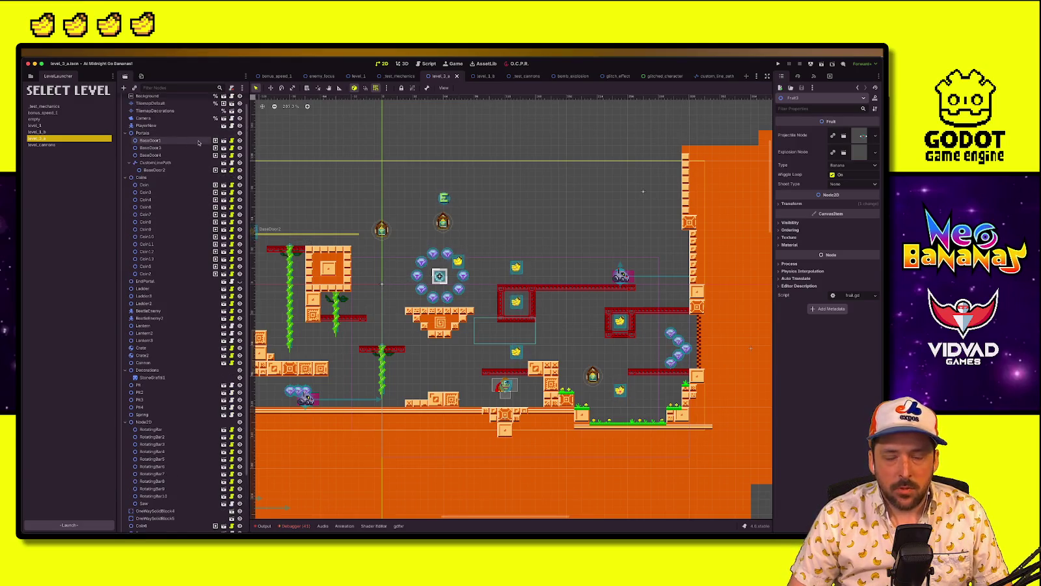
{"action": "left_click", "coordinate": [177, 118]}
{"action": "left_click", "coordinate": [178, 125]}
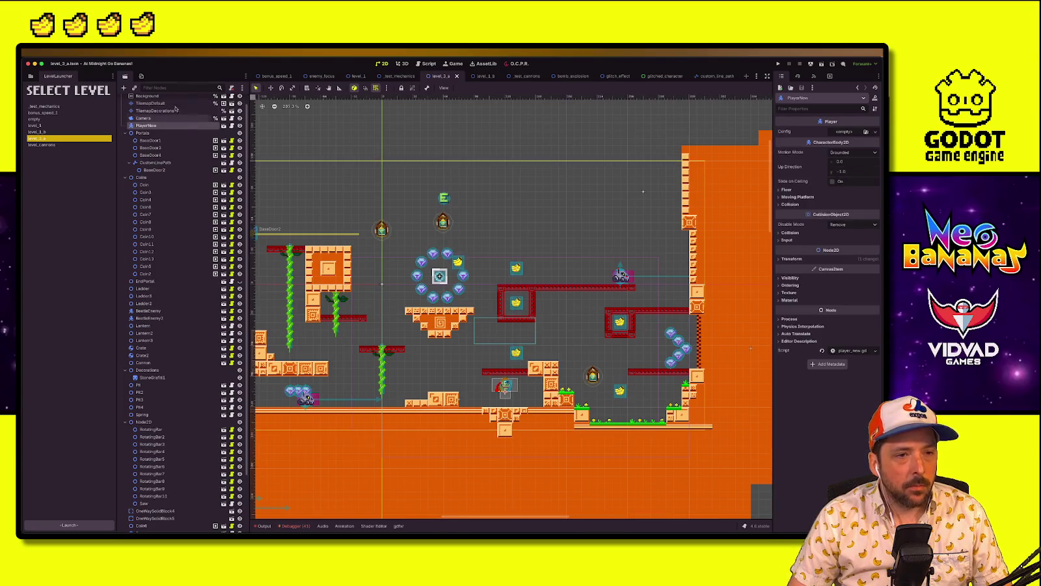
Paint a red platform strip and an orange-and-red tile into the default tilemap layer
{"action": "left_click", "coordinate": [174, 104]}
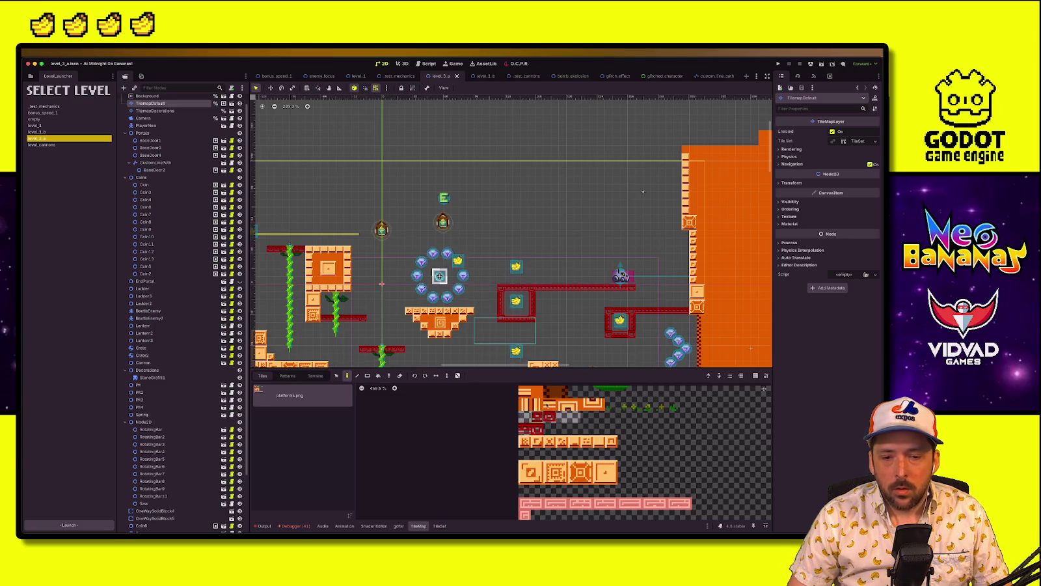
{"action": "scroll", "coordinate": [587, 333], "scroll_direction": "down", "scroll_amount": 1}
{"action": "left_click_drag", "start_coordinate": [596, 320], "coordinate": [572, 322]}
{"action": "scroll", "coordinate": [572, 322], "scroll_direction": "up", "scroll_amount": 3}
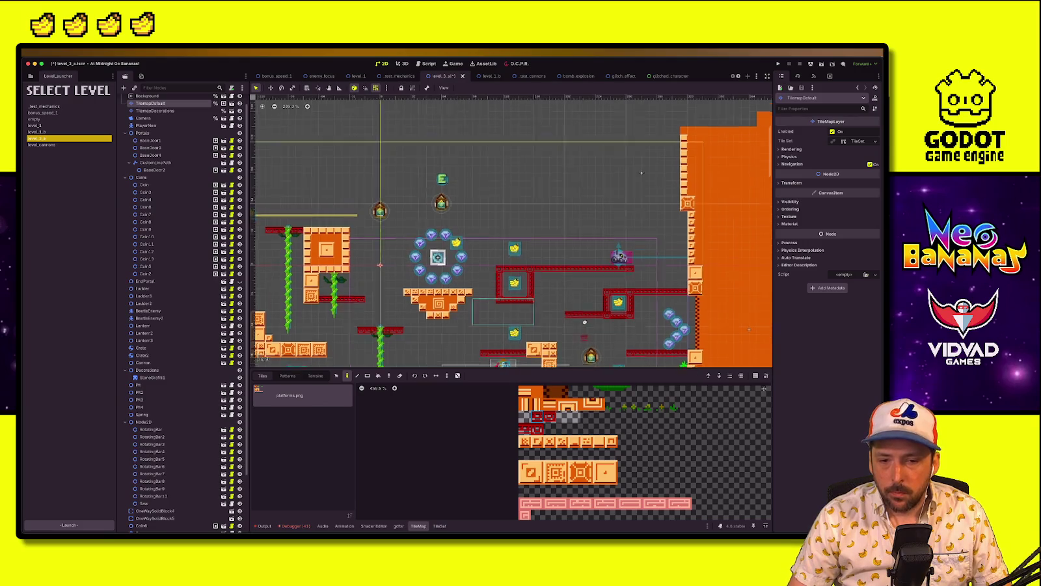
{"action": "left_click", "coordinate": [550, 410]}
{"action": "left_click", "coordinate": [557, 263]}
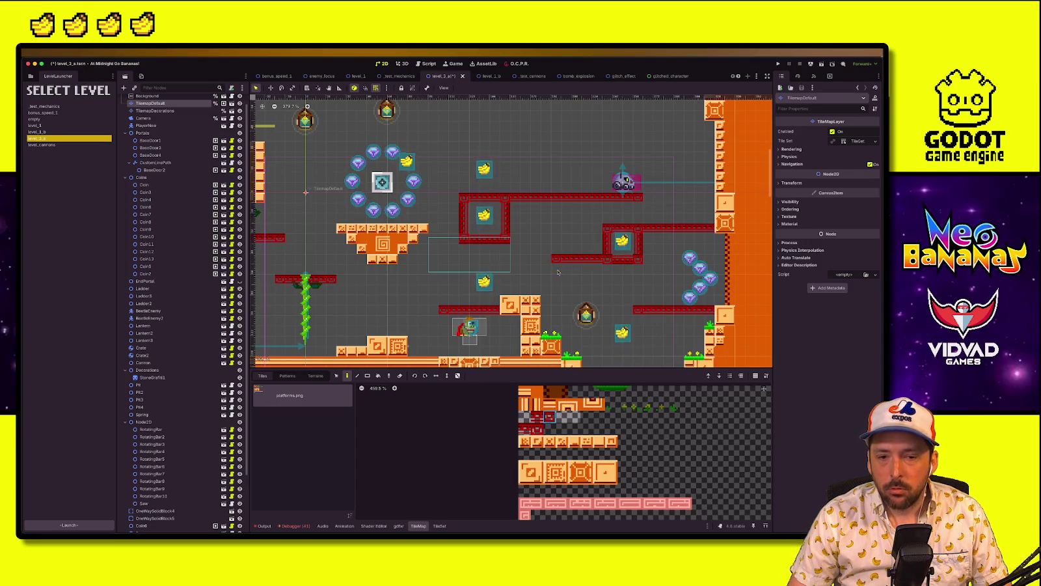
{"action": "scroll", "coordinate": [495, 276], "scroll_direction": "right", "scroll_amount": 3}
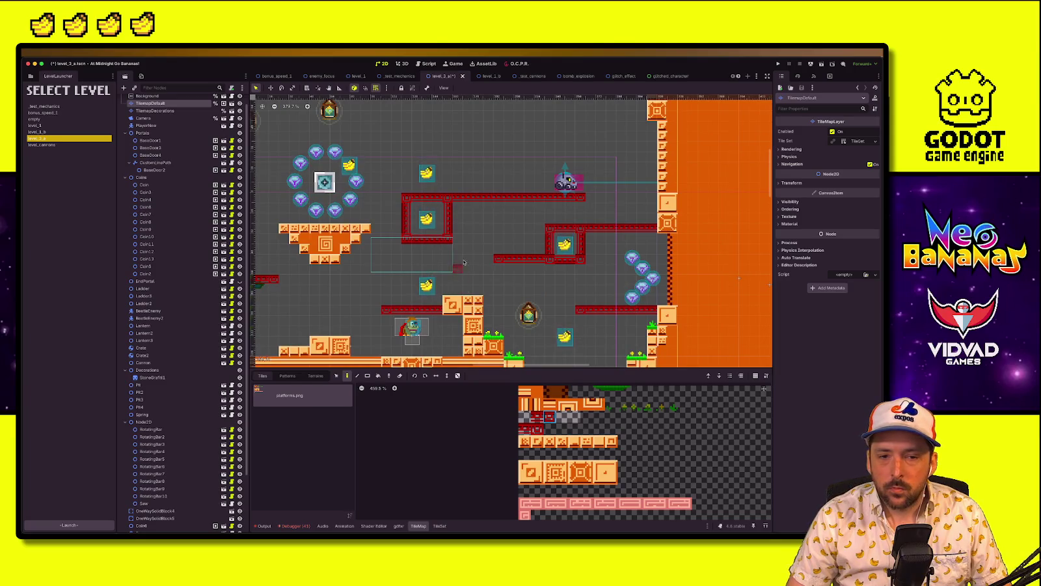
{"action": "left_click", "coordinate": [147, 96]}
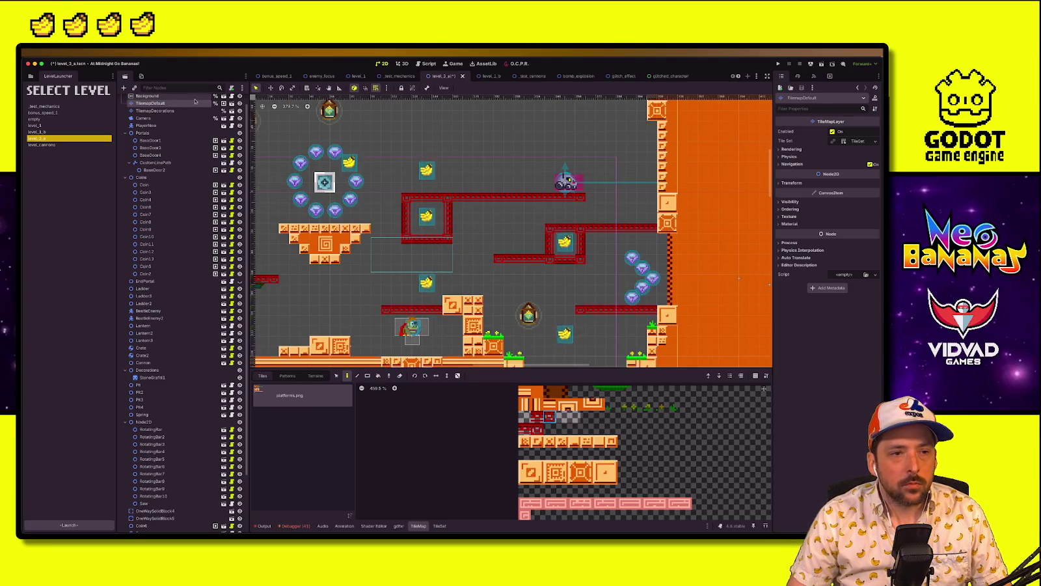
Duplicate the Ladder beside the upper red platform, save, and run the scene with F6
{"action": "scroll", "coordinate": [567, 307], "scroll_direction": "down", "scroll_amount": 3}
{"action": "left_click", "coordinate": [328, 284]}
{"action": "key", "text": "w"}
{"action": "key", "text": "ctrl+d"}
{"action": "left_click_drag", "start_coordinate": [330, 311], "coordinate": [506, 242]}
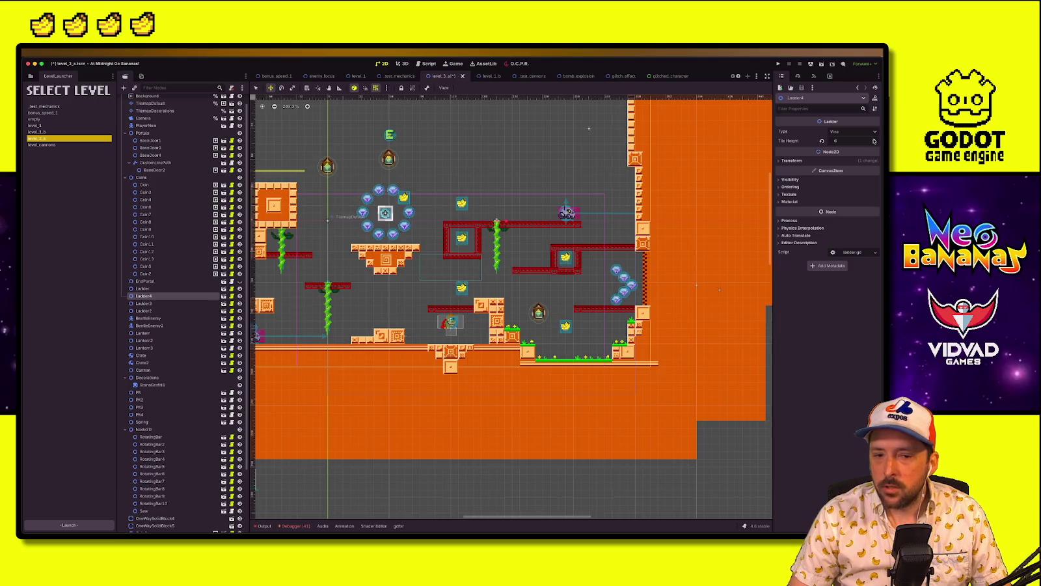
{"action": "key", "text": "ctrl+s"}
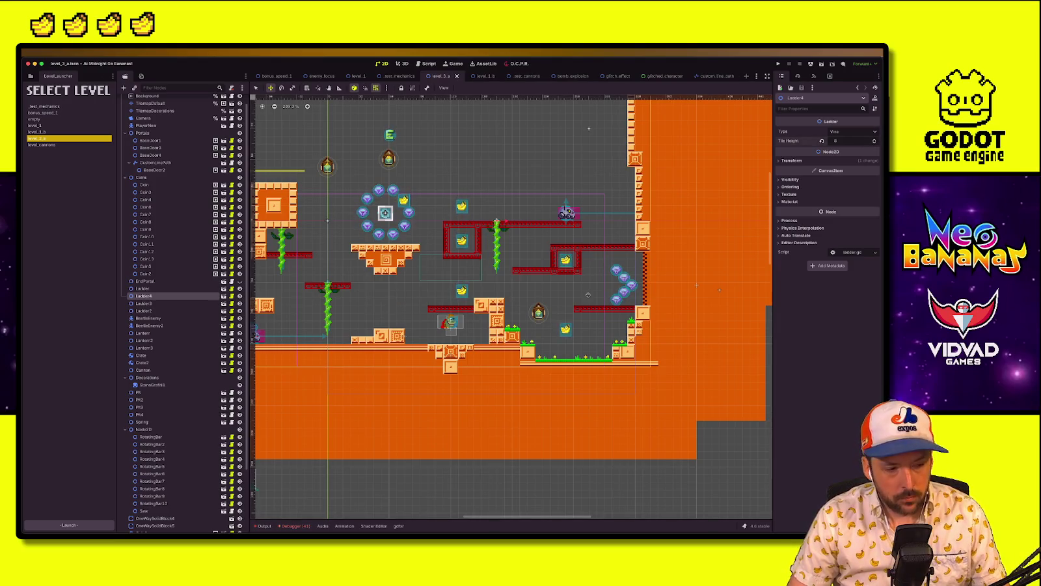
{"action": "key", "text": "F6"}
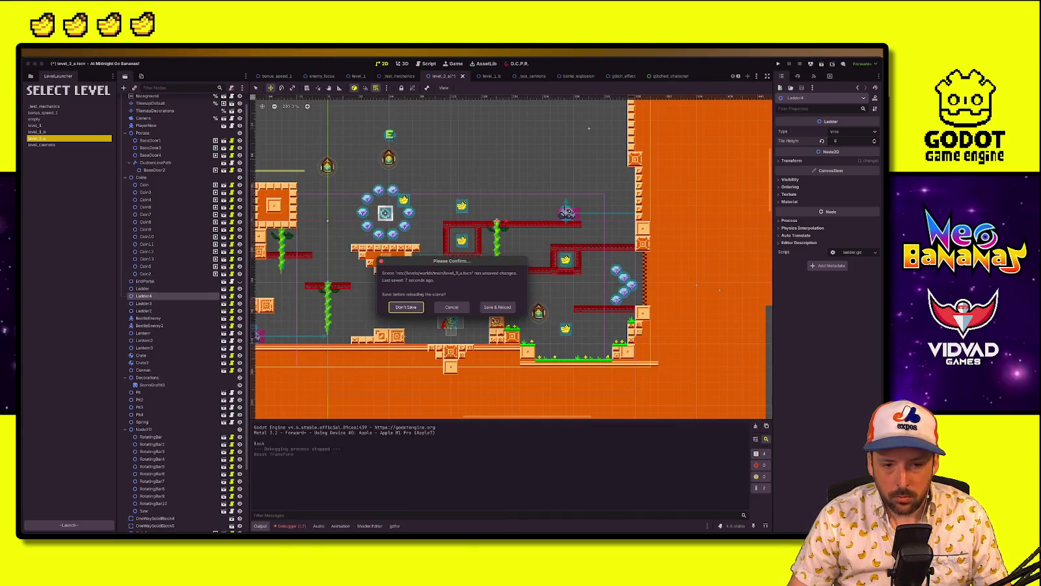
Reload level_3_a from disk, move a banana up and to the right, and save
{"action": "key", "text": "Return"}
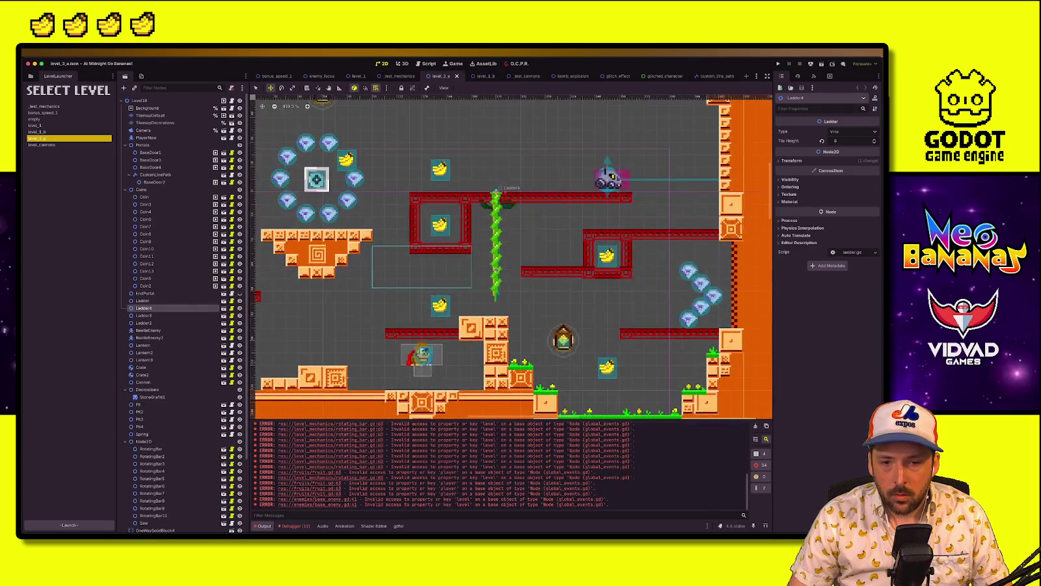
{"action": "scroll", "coordinate": [496, 268], "scroll_direction": "down", "scroll_amount": 3}
{"action": "scroll", "coordinate": [568, 310], "scroll_direction": "up", "scroll_amount": 3}
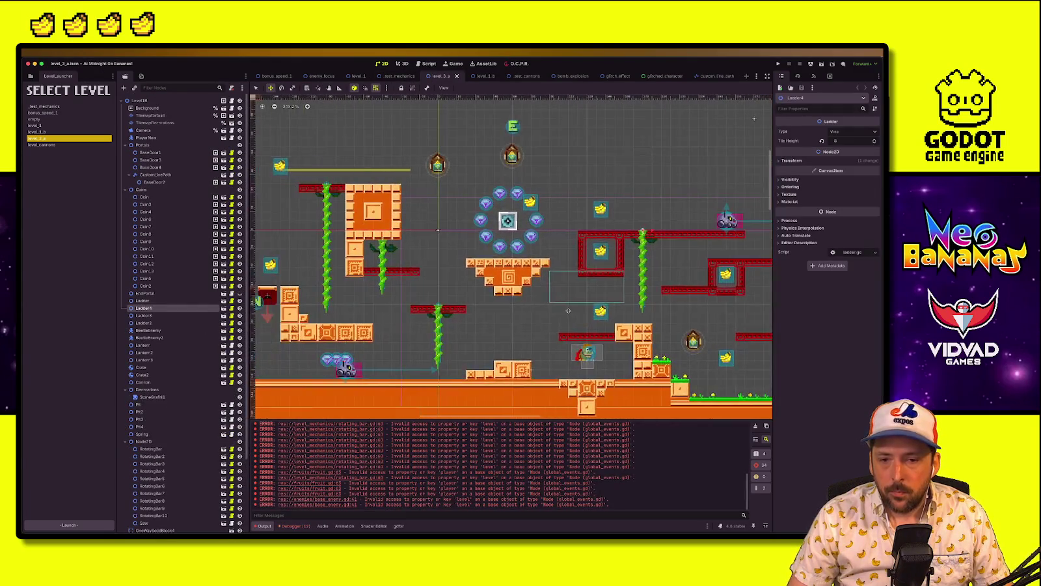
{"action": "scroll", "coordinate": [566, 312], "scroll_direction": "right", "scroll_amount": 3}
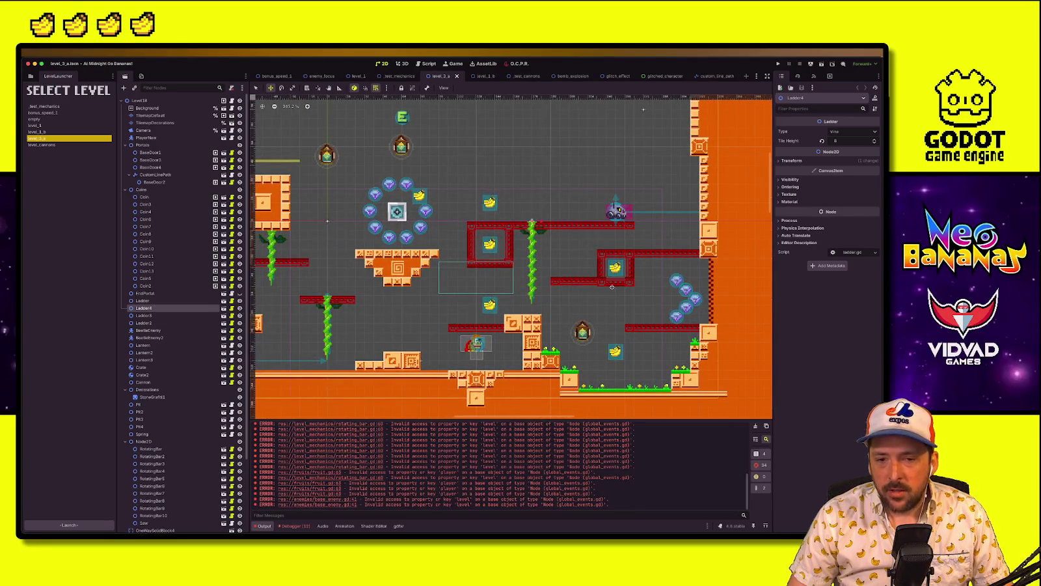
{"action": "scroll", "coordinate": [585, 306], "scroll_direction": "down", "scroll_amount": 3}
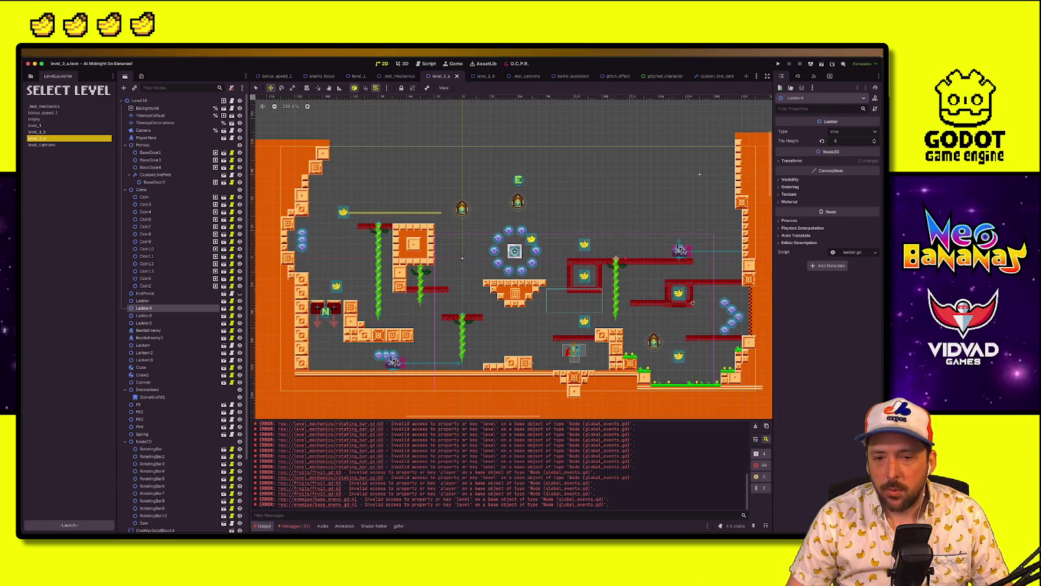
{"action": "left_click_drag", "start_coordinate": [585, 322], "coordinate": [644, 285]}
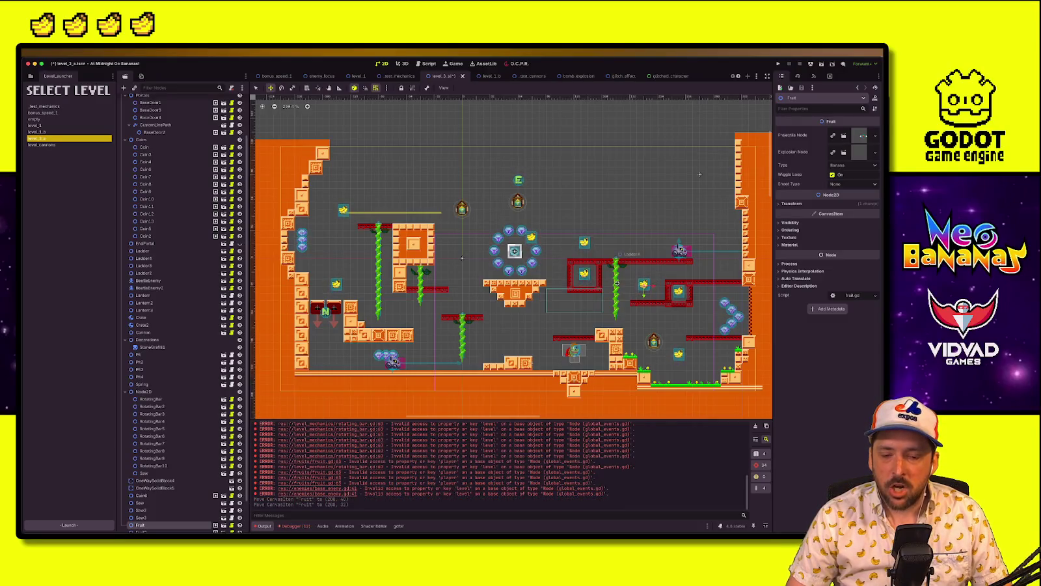
{"action": "key", "text": "ctrl+s"}
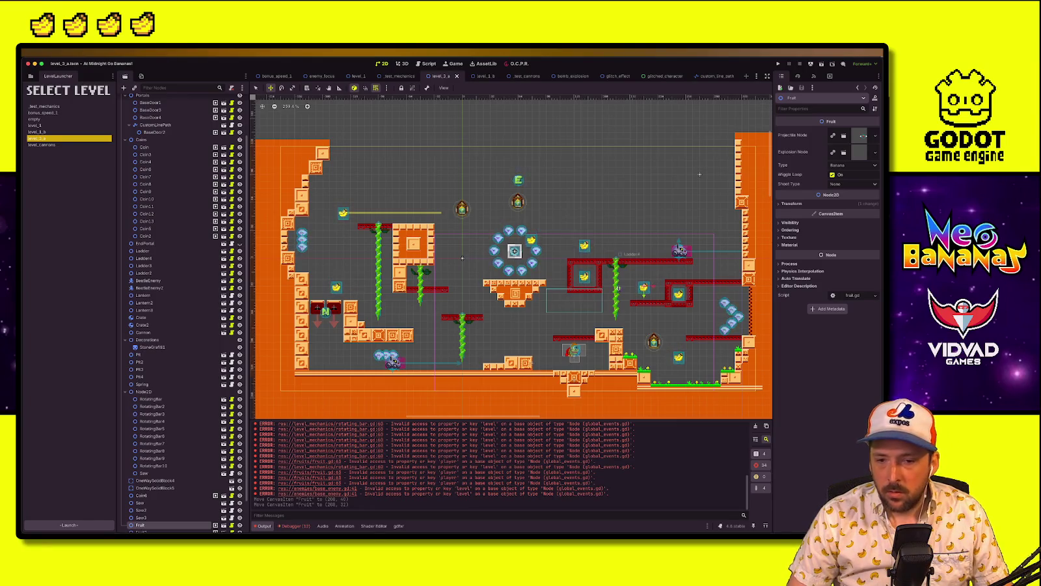
Move gems Coin11–13 down toward the lower floor, and a banana up beside the left wall
{"action": "mouse_move", "coordinate": [329, 256]}
{"action": "left_mouse_down"}
{"action": "mouse_move", "coordinate": [322, 244]}
{"action": "mouse_move", "coordinate": [301, 246]}
{"action": "mouse_move", "coordinate": [336, 252]}
{"action": "left_mouse_up"}
{"action": "key", "text": "q"}
{"action": "key", "text": "w"}
{"action": "mouse_move", "coordinate": [464, 249]}
{"action": "left_mouse_down"}
{"action": "mouse_move", "coordinate": [605, 353]}
{"action": "mouse_move", "coordinate": [476, 345]}
{"action": "mouse_move", "coordinate": [544, 352]}
{"action": "left_mouse_up"}
{"action": "key", "text": "Left"}
{"action": "key", "text": "Left"}
{"action": "key", "text": "Left"}
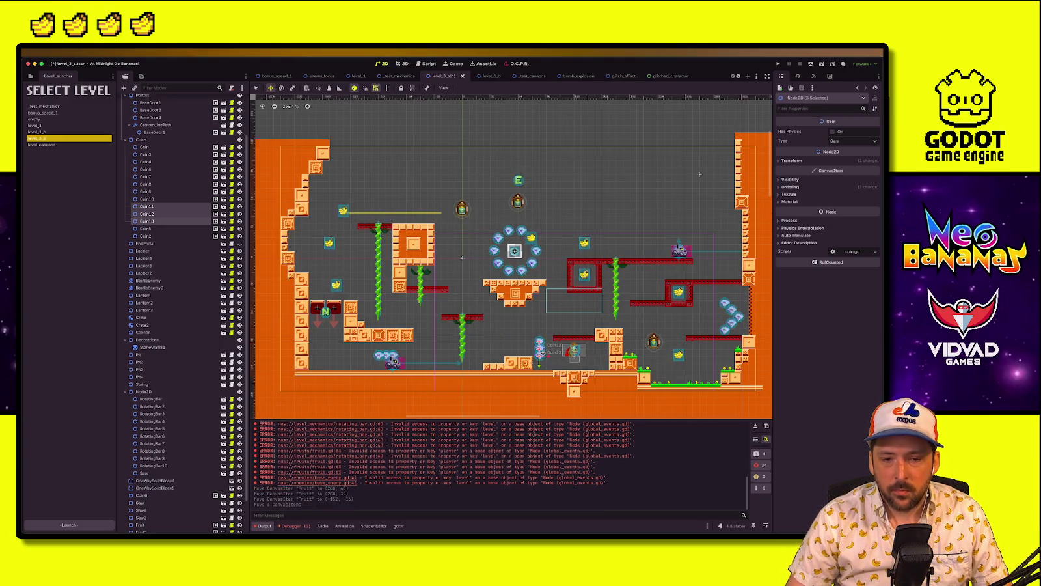
{"action": "left_click", "coordinate": [329, 243]}
{"action": "left_click_drag", "start_coordinate": [308, 245], "coordinate": [308, 245]}
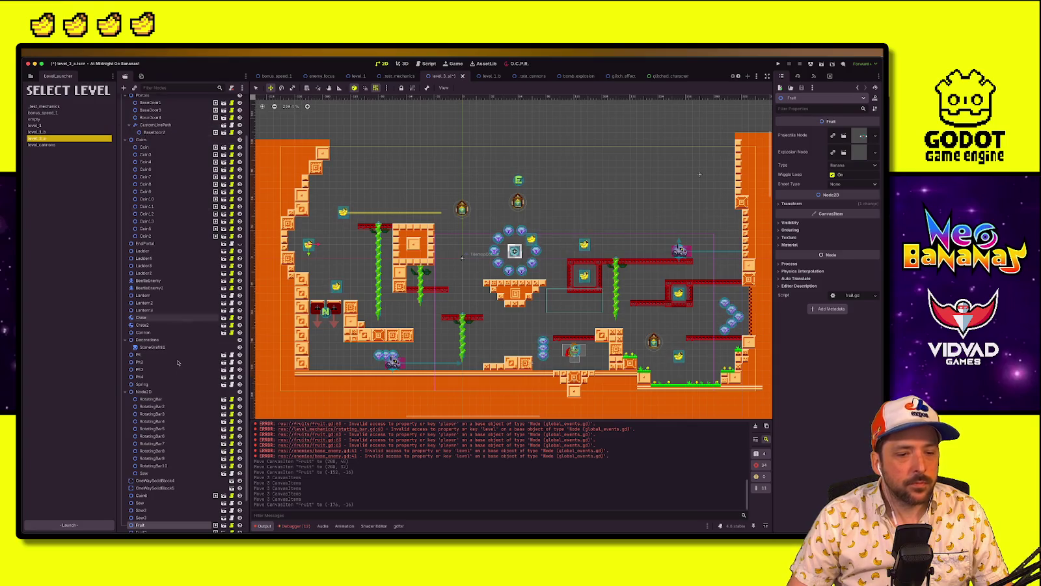
Duplicate OneWaySolidBlock4 and move the copy up near the top-left
{"action": "key", "text": "q"}
{"action": "left_click", "coordinate": [325, 307]}
{"action": "key", "text": "ctrl+d"}
{"action": "key", "text": "w"}
{"action": "left_click_drag", "start_coordinate": [325, 307], "coordinate": [323, 229]}
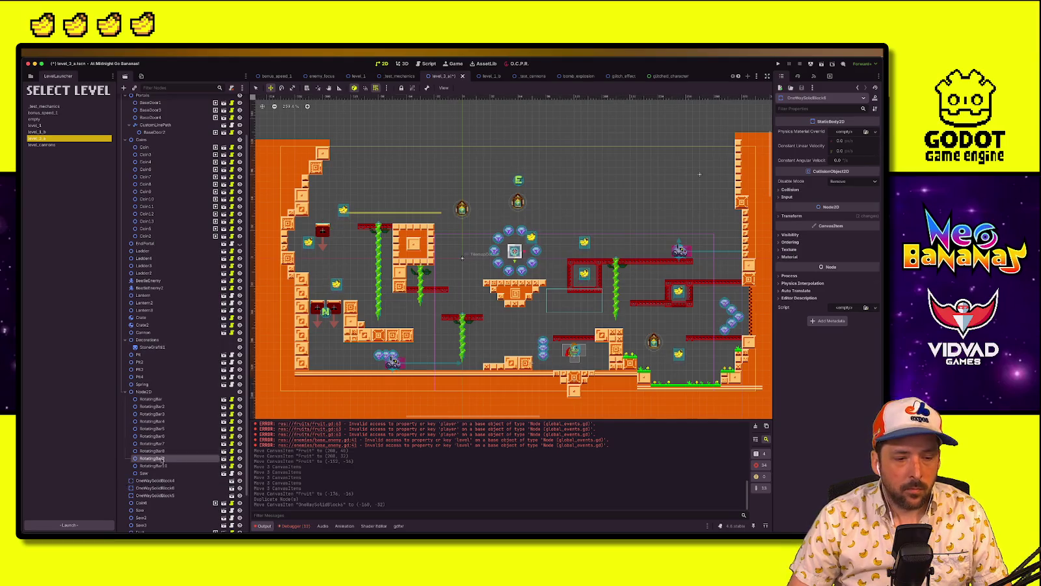
Try 180 rotation on the block copy, revert it, place it in the column, and duplicate it
{"action": "scroll", "coordinate": [462, 257], "scroll_direction": "up", "scroll_amount": 3}
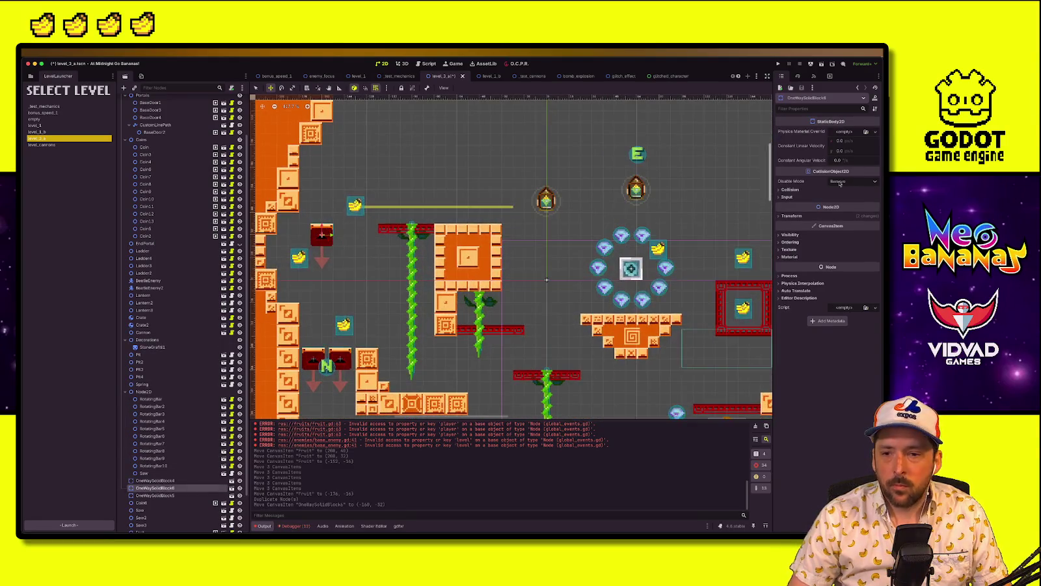
{"action": "left_click", "coordinate": [791, 216]}
{"action": "left_click", "coordinate": [846, 243]}
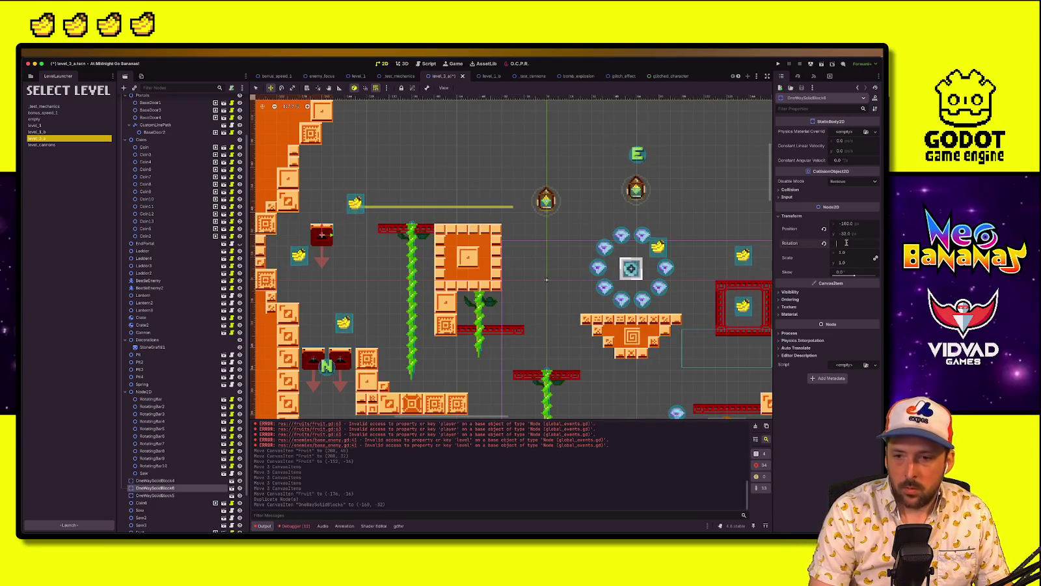
{"action": "type", "text": "180"}
{"action": "key", "text": "Return"}
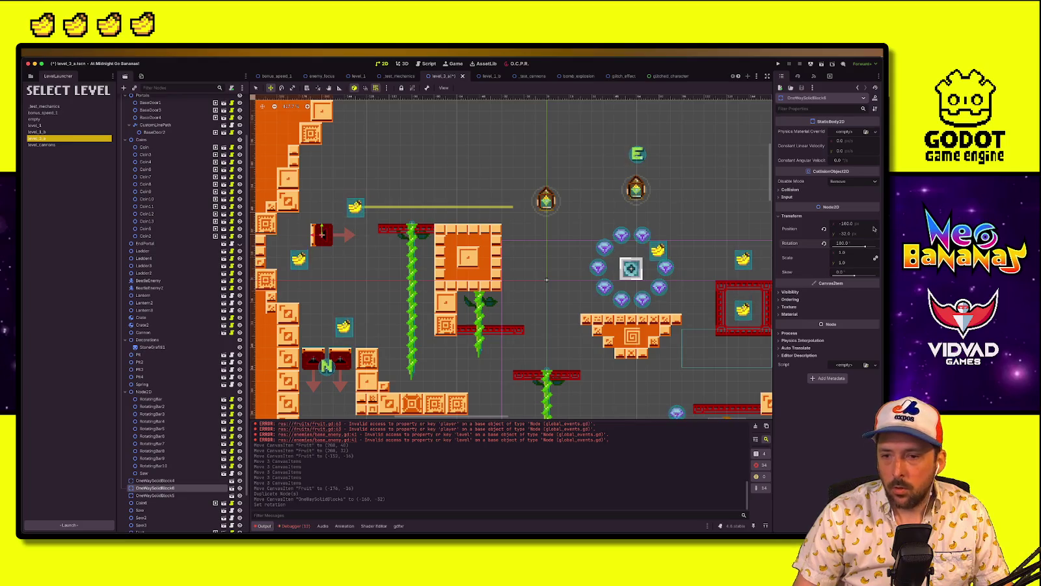
{"action": "left_click", "coordinate": [824, 244]}
{"action": "mouse_move", "coordinate": [322, 235]}
{"action": "left_mouse_down"}
{"action": "mouse_move", "coordinate": [320, 223]}
{"action": "mouse_move", "coordinate": [322, 293]}
{"action": "left_mouse_up"}
{"action": "key", "text": "ctrl+d"}
{"action": "key", "text": "ctrl+d"}
{"action": "key", "text": "ctrl+d"}
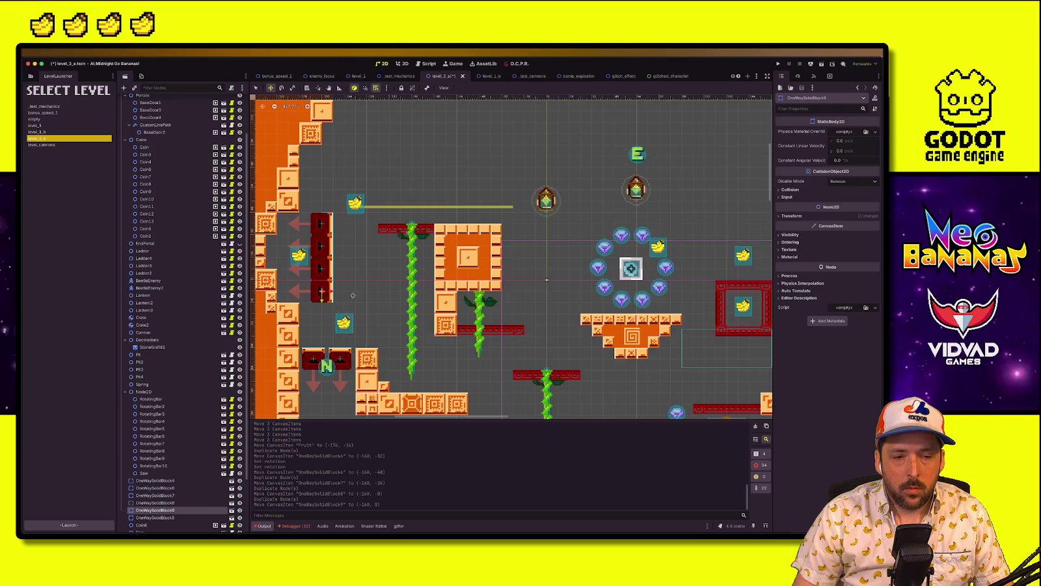
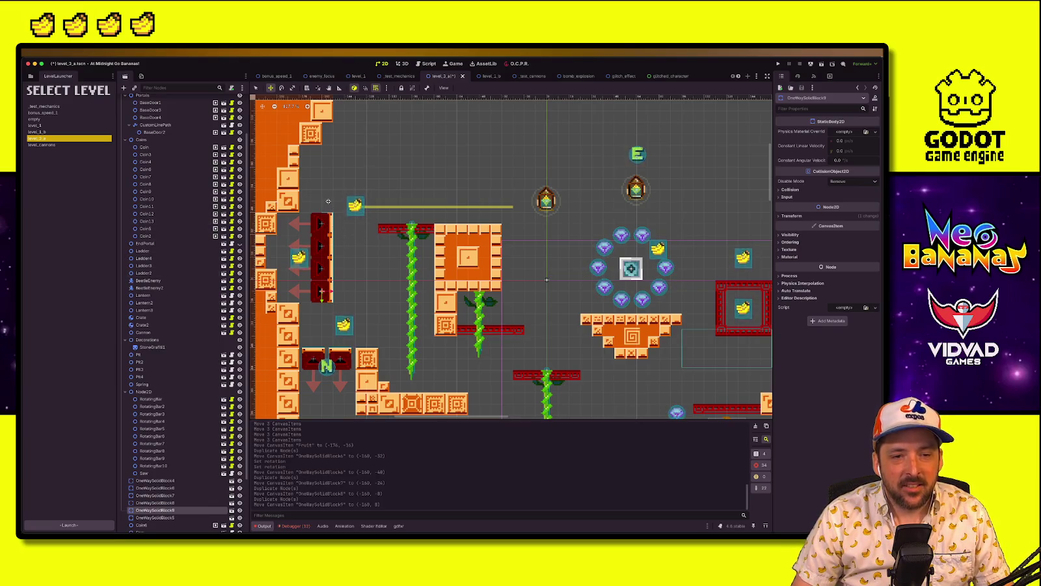
Move the four red one-way blocks beside the left wall down one grid cell
{"action": "left_click_drag", "start_coordinate": [335, 203], "coordinate": [320, 293]}
{"action": "key", "text": "w"}
{"action": "key", "text": "q"}
{"action": "left_click", "coordinate": [355, 240]}
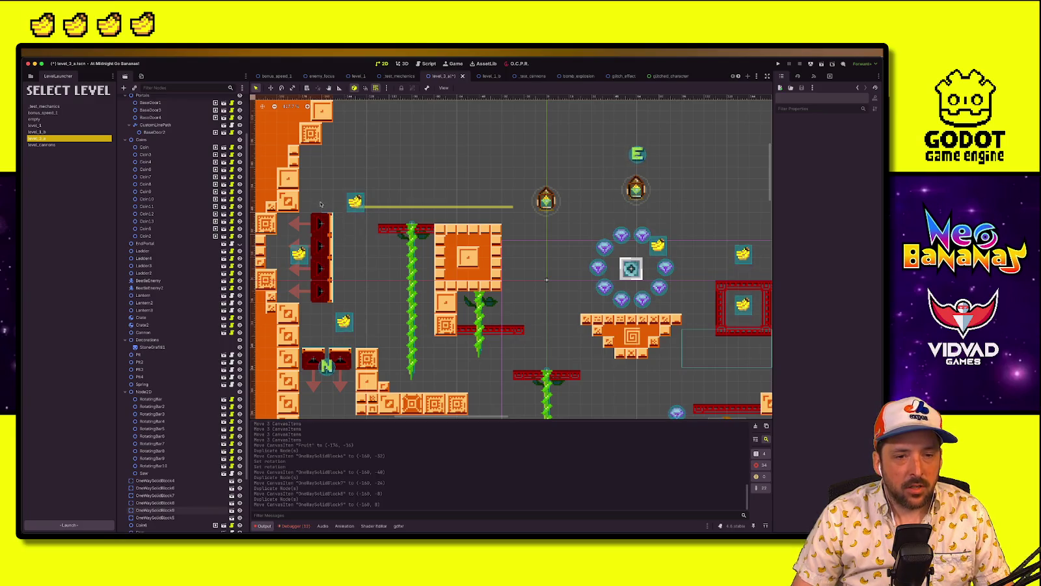
{"action": "mouse_move", "coordinate": [304, 211]}
{"action": "left_mouse_down"}
{"action": "mouse_move", "coordinate": [332, 311]}
{"action": "mouse_move", "coordinate": [327, 293]}
{"action": "mouse_move", "coordinate": [347, 296]}
{"action": "mouse_move", "coordinate": [325, 280]}
{"action": "mouse_move", "coordinate": [366, 211]}
{"action": "mouse_move", "coordinate": [324, 241]}
{"action": "mouse_move", "coordinate": [324, 282]}
{"action": "left_mouse_up"}
{"action": "key", "text": "w"}
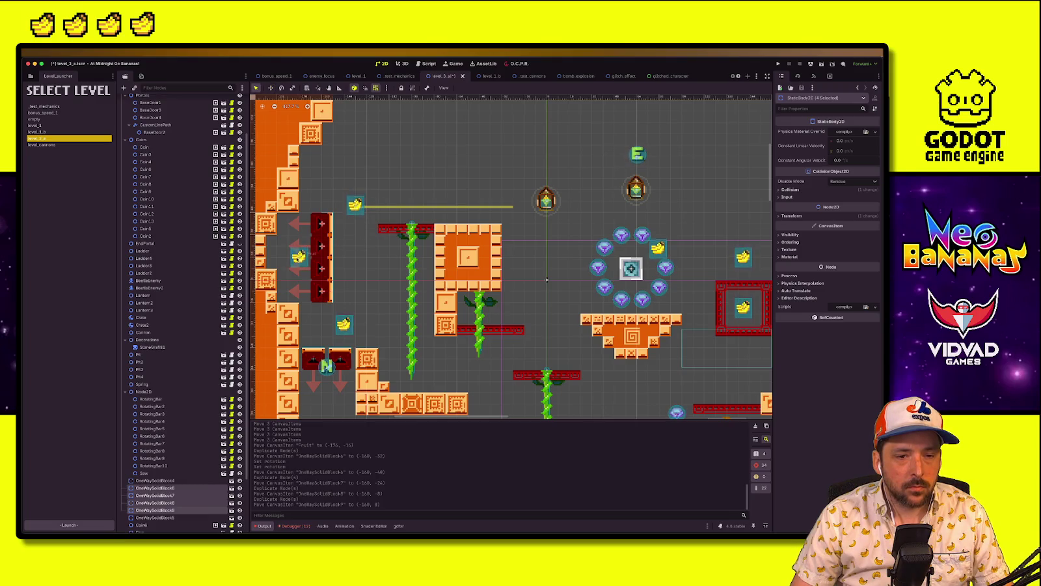
Relocate the four red one-way blocks away from the left wall to a new spot
{"action": "left_click", "coordinate": [298, 254]}
{"action": "key", "text": "q"}
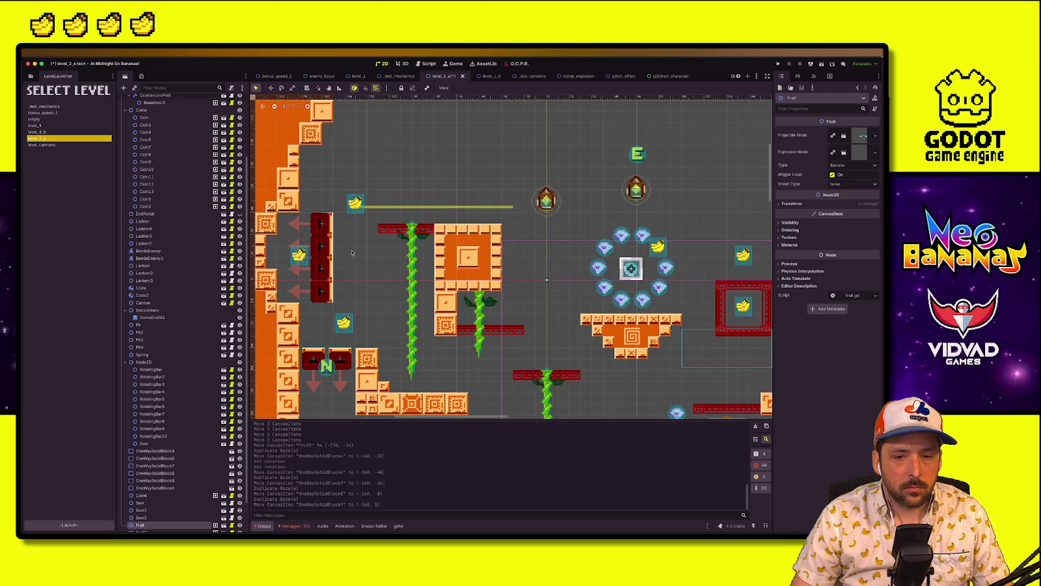
{"action": "mouse_move", "coordinate": [369, 213]}
{"action": "left_mouse_down"}
{"action": "mouse_move", "coordinate": [314, 309]}
{"action": "mouse_move", "coordinate": [494, 339]}
{"action": "mouse_move", "coordinate": [521, 277]}
{"action": "mouse_move", "coordinate": [517, 291]}
{"action": "mouse_move", "coordinate": [537, 303]}
{"action": "left_mouse_up"}
{"action": "key", "text": "w"}
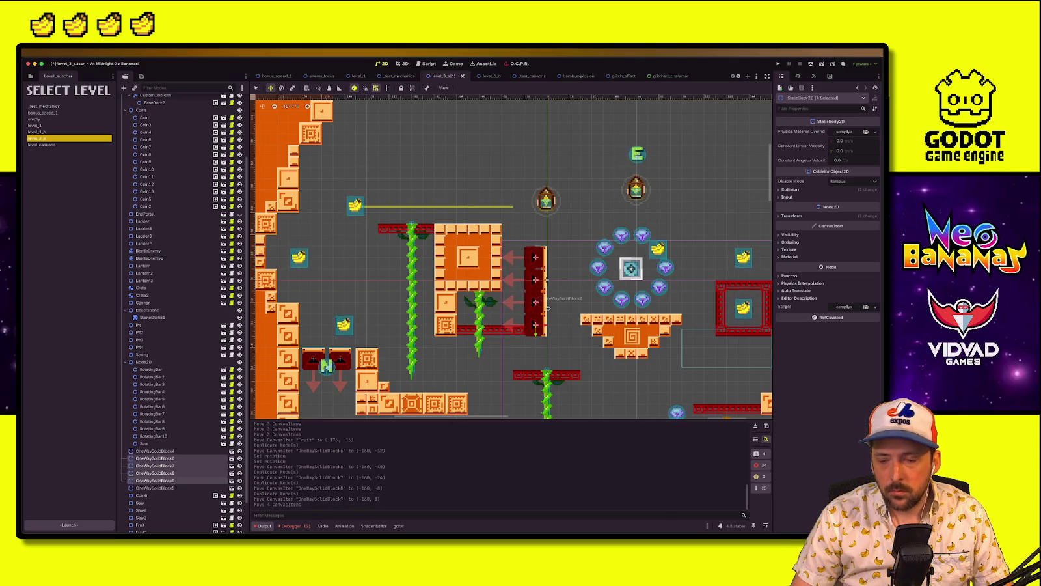
{"action": "scroll", "coordinate": [585, 261], "scroll_direction": "down", "scroll_amount": 3}
{"action": "scroll", "coordinate": [651, 215], "scroll_direction": "right", "scroll_amount": 5}
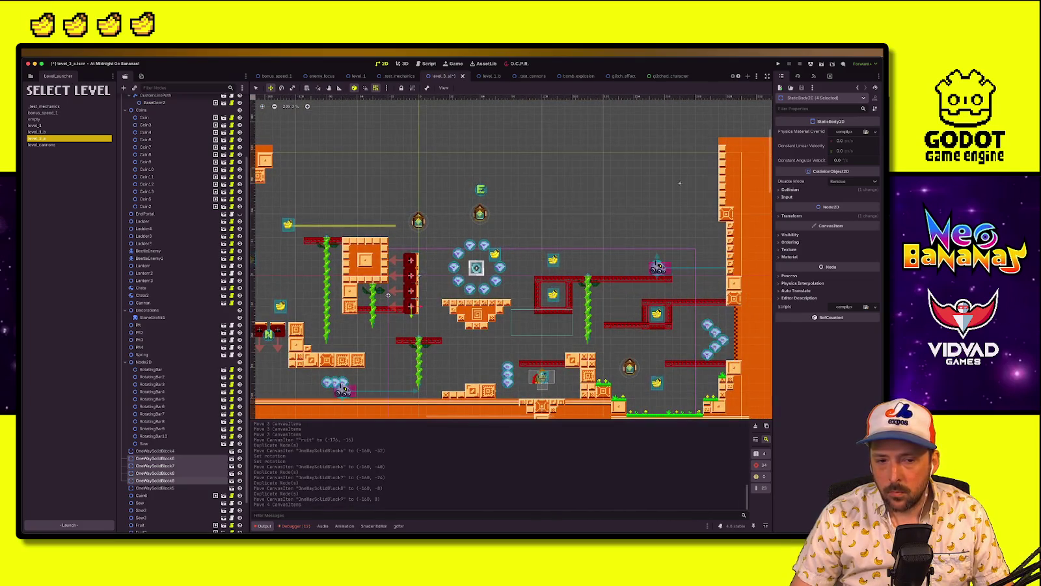
{"action": "scroll", "coordinate": [680, 184], "scroll_direction": "down", "scroll_amount": 2}
{"action": "scroll", "coordinate": [721, 207], "scroll_direction": "left", "scroll_amount": 3}
{"action": "left_click_drag", "start_coordinate": [505, 283], "coordinate": [486, 231]}
{"action": "mouse_move", "coordinate": [471, 223]}
{"action": "left_mouse_down"}
{"action": "mouse_move", "coordinate": [371, 215]}
{"action": "mouse_move", "coordinate": [268, 287]}
{"action": "left_mouse_up"}
{"action": "left_click", "coordinate": [287, 293]}
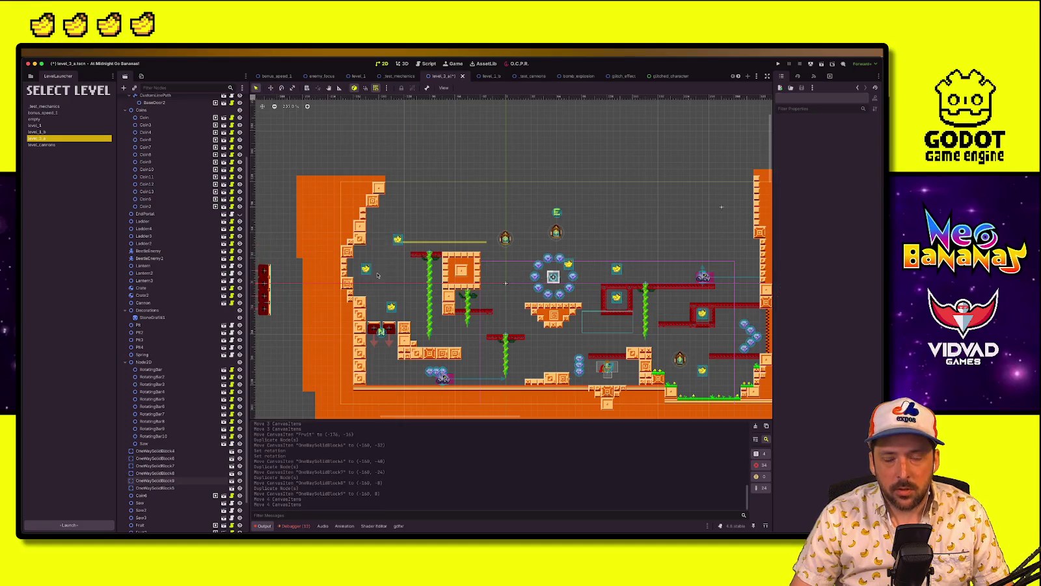
Move the left banana left and down to about (-272, 8), then duplicate it
{"action": "scroll", "coordinate": [378, 271], "scroll_direction": "up", "scroll_amount": 3}
{"action": "left_click", "coordinate": [363, 269]}
{"action": "left_click_drag", "start_coordinate": [363, 268], "coordinate": [269, 295]}
{"action": "scroll", "coordinate": [514, 257], "scroll_direction": "down", "scroll_amount": 1}
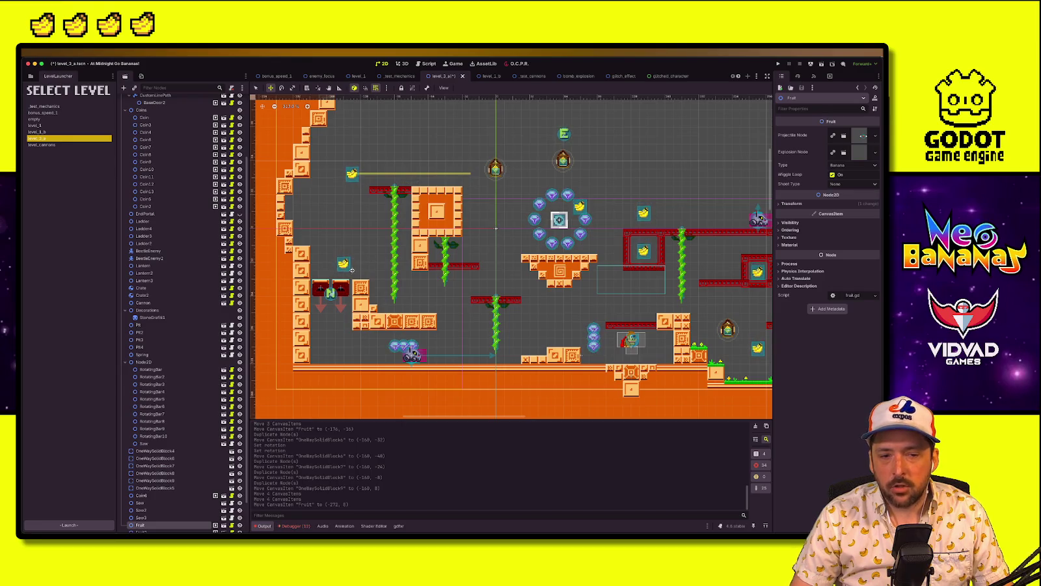
{"action": "scroll", "coordinate": [514, 335], "scroll_direction": "right", "scroll_amount": 5}
{"action": "scroll", "coordinate": [463, 331], "scroll_direction": "down", "scroll_amount": 2}
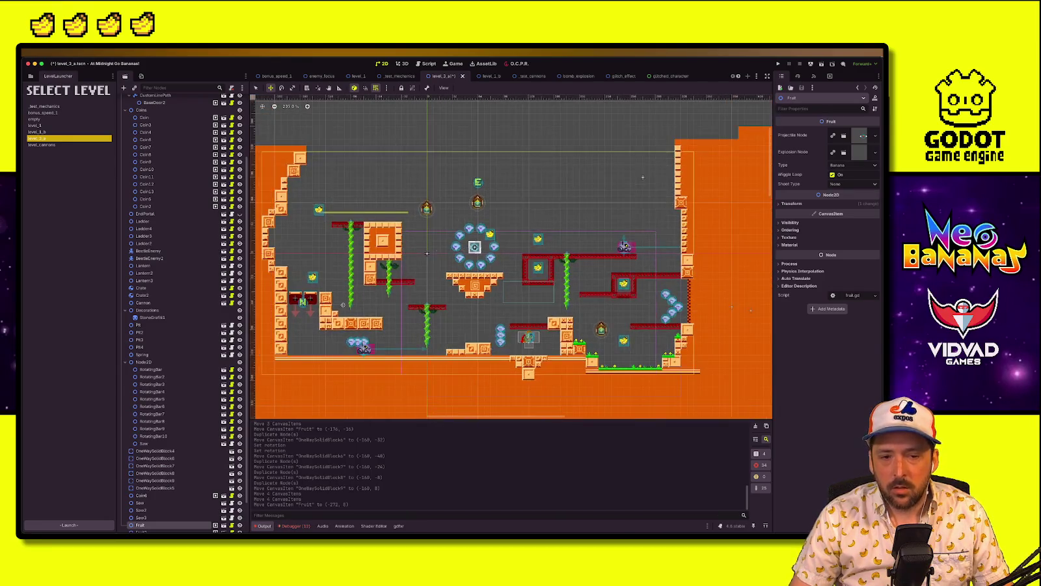
{"action": "key", "text": "ctrl+d"}
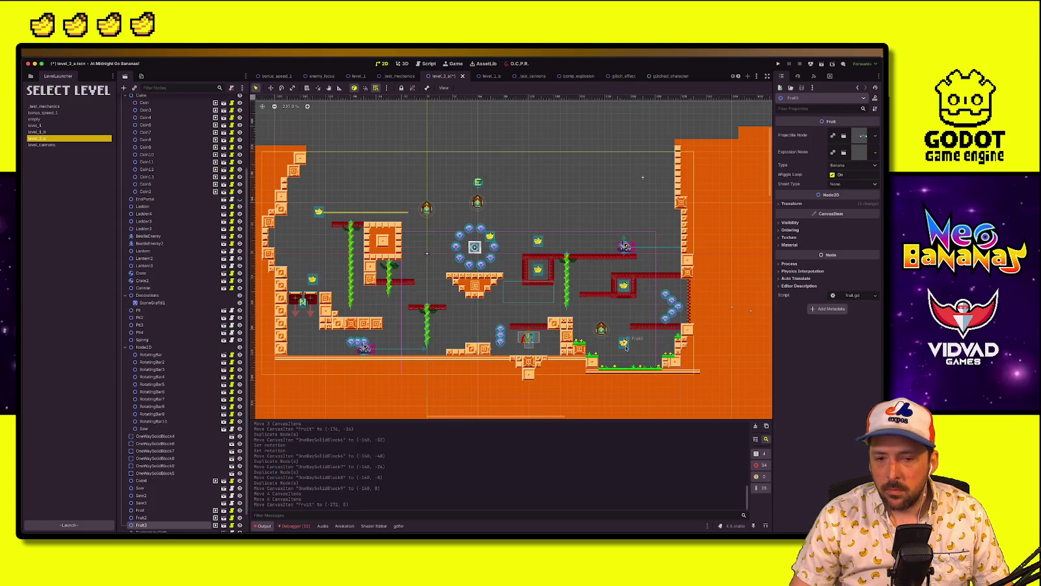
Nudge the new banana copy up and slightly right to about (264, 120)
{"action": "left_click_drag", "start_coordinate": [623, 355], "coordinate": [623, 346]}
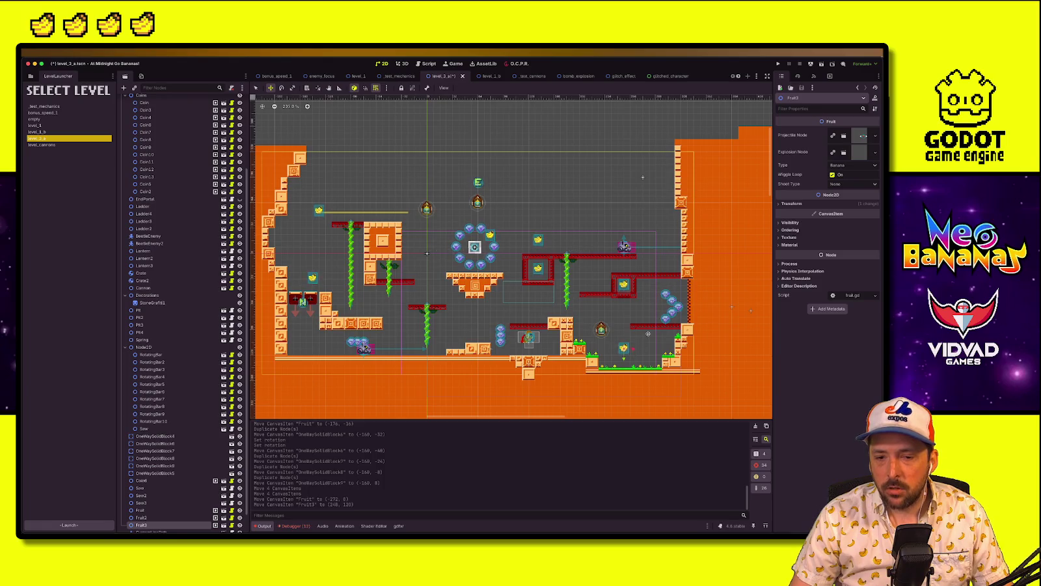
{"action": "left_click_drag", "start_coordinate": [642, 350], "coordinate": [638, 348]}
{"action": "key", "text": "q"}
{"action": "left_click", "coordinate": [626, 316]}
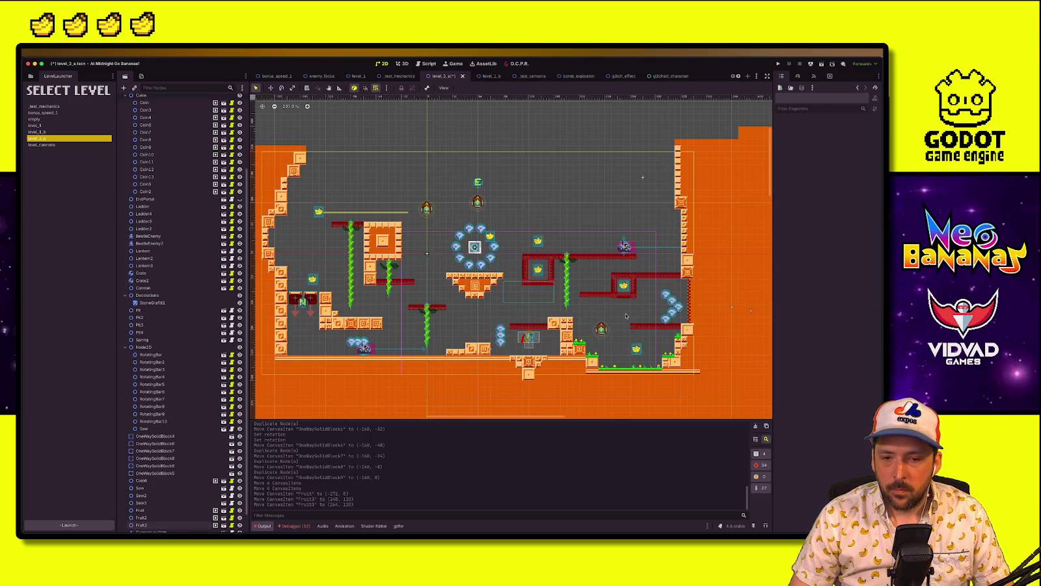
Duplicate the ladder, place Ladder5 at (280, 24), shorten its tile height, and save
{"action": "key", "text": "w"}
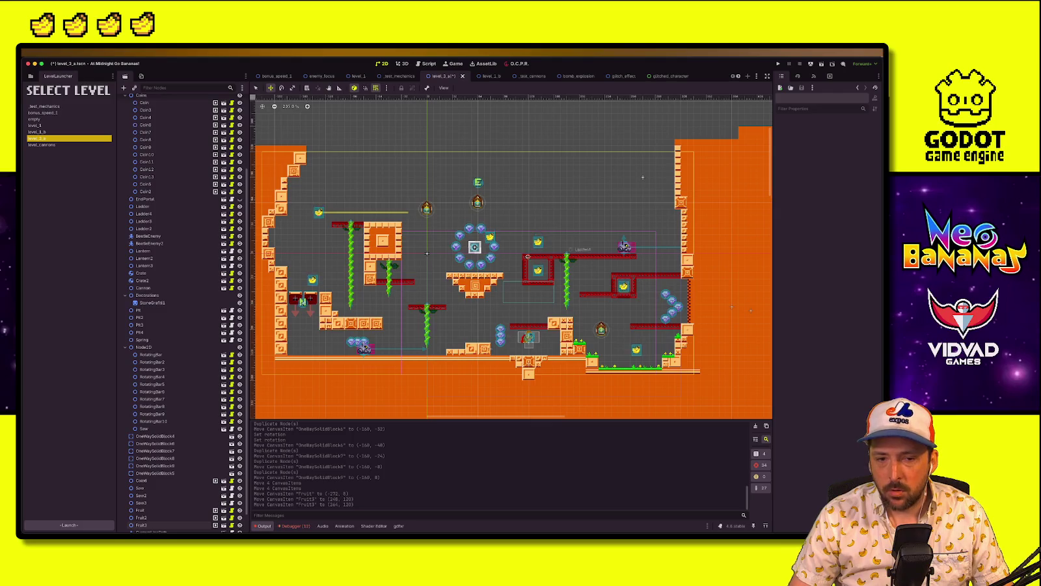
{"action": "left_click", "coordinate": [567, 278]}
{"action": "key", "text": "ctrl+d"}
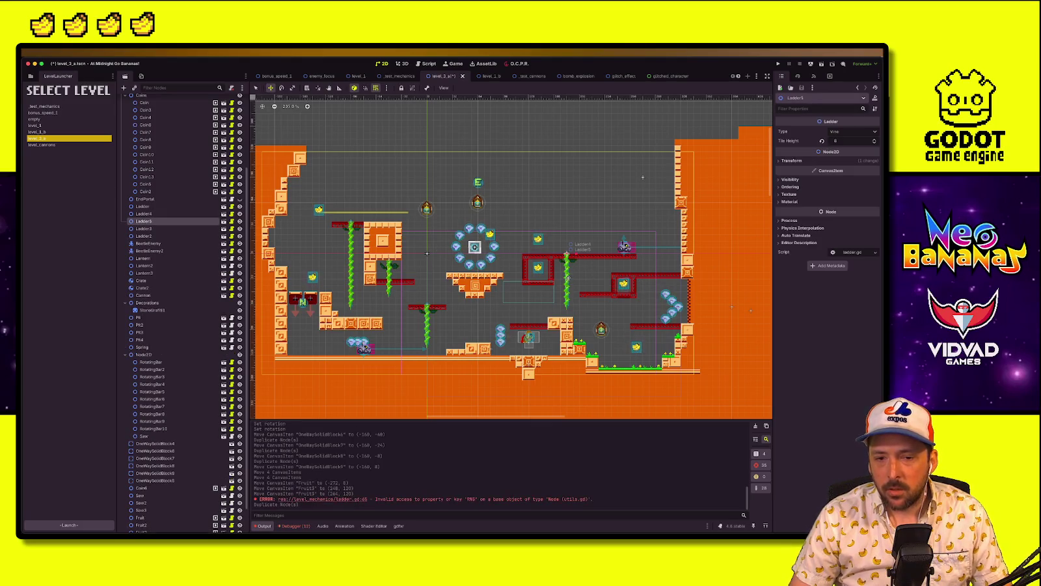
{"action": "left_click_drag", "start_coordinate": [650, 297], "coordinate": [650, 297]}
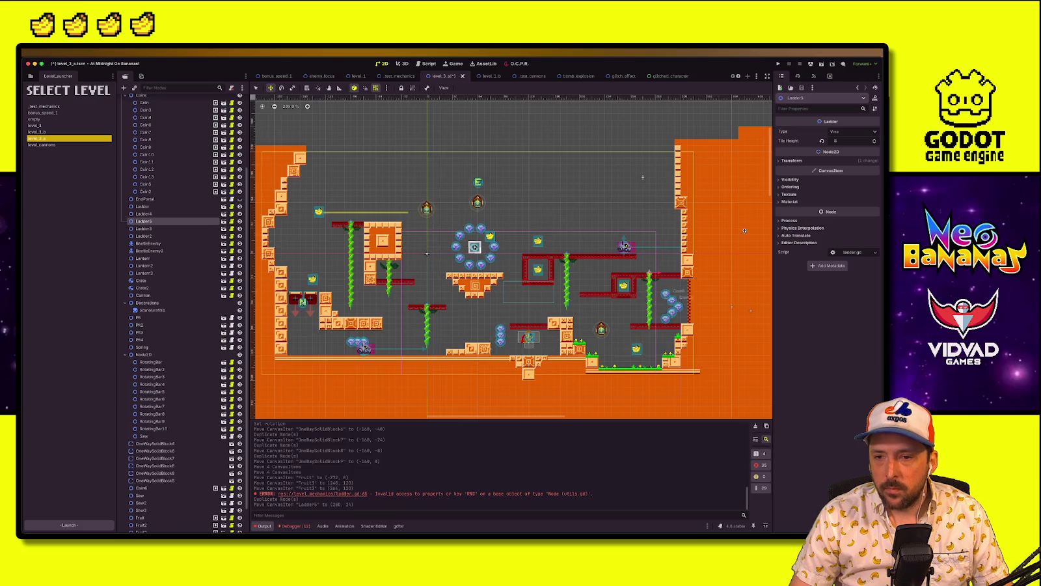
{"action": "left_click", "coordinate": [874, 143]}
{"action": "key", "text": "ctrl+s"}
{"action": "key", "text": "Return"}
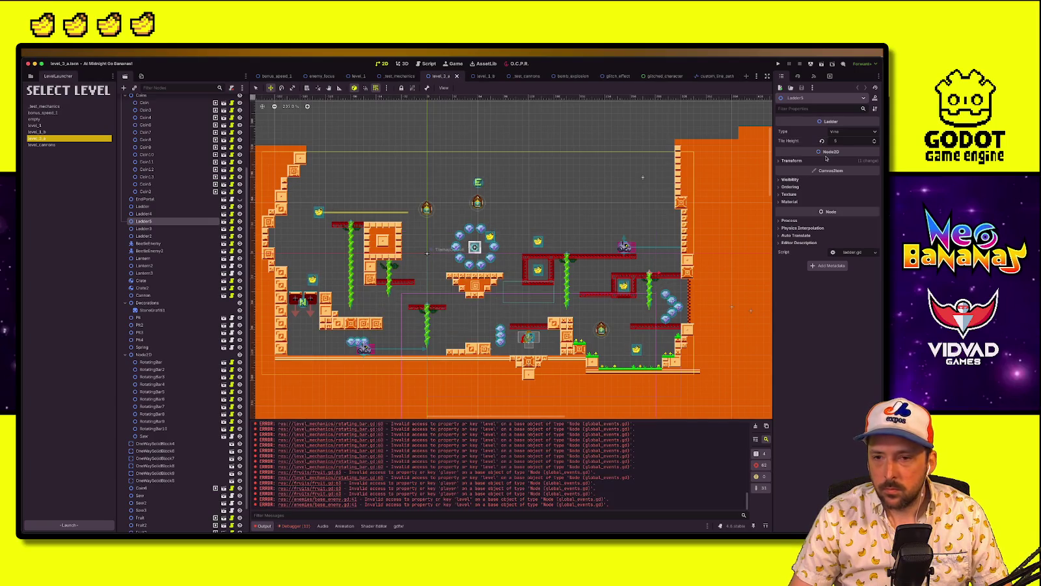
Set Ladder5's tile height to 6 and save the scene
{"action": "left_click", "coordinate": [875, 139]}
{"action": "key", "text": "ctrl+s"}
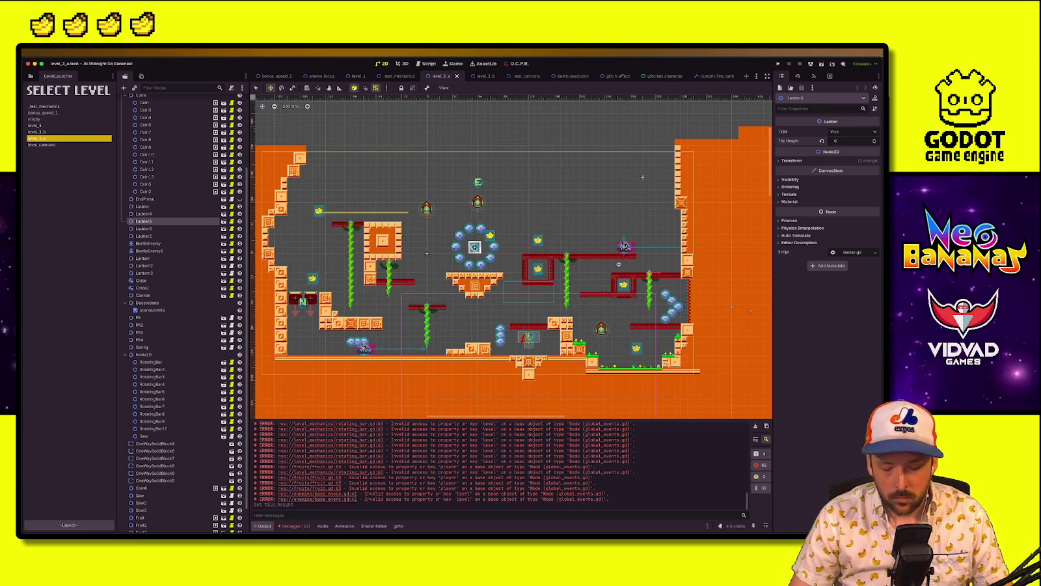
{"action": "left_click", "coordinate": [506, 307]}
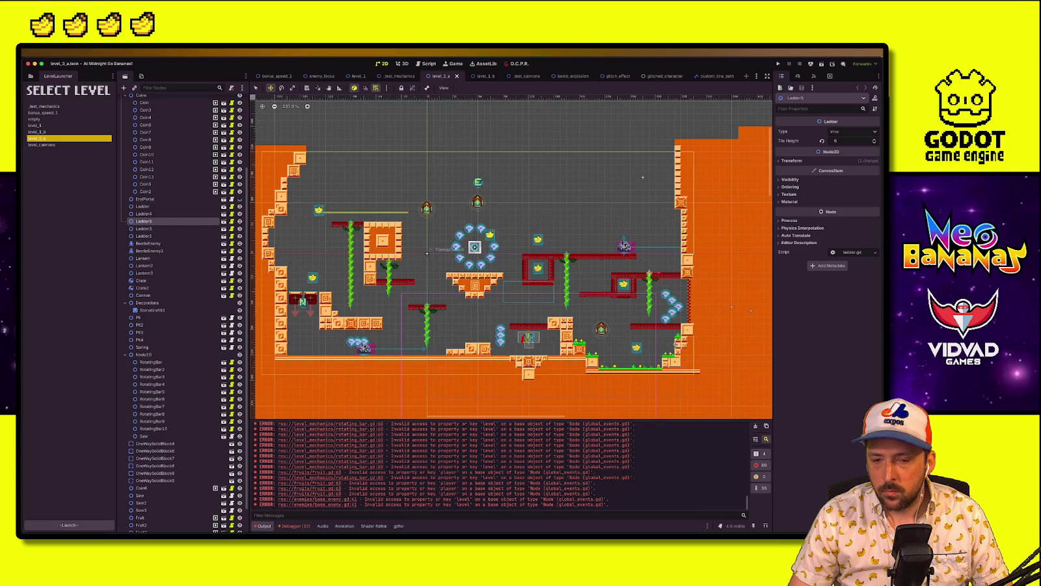
Select the TilemapDecorations layer to bring up its tile-painting tools
{"action": "scroll", "coordinate": [426, 253], "scroll_direction": "up", "scroll_amount": 3}
{"action": "scroll", "coordinate": [427, 253], "scroll_direction": "right", "scroll_amount": 3}
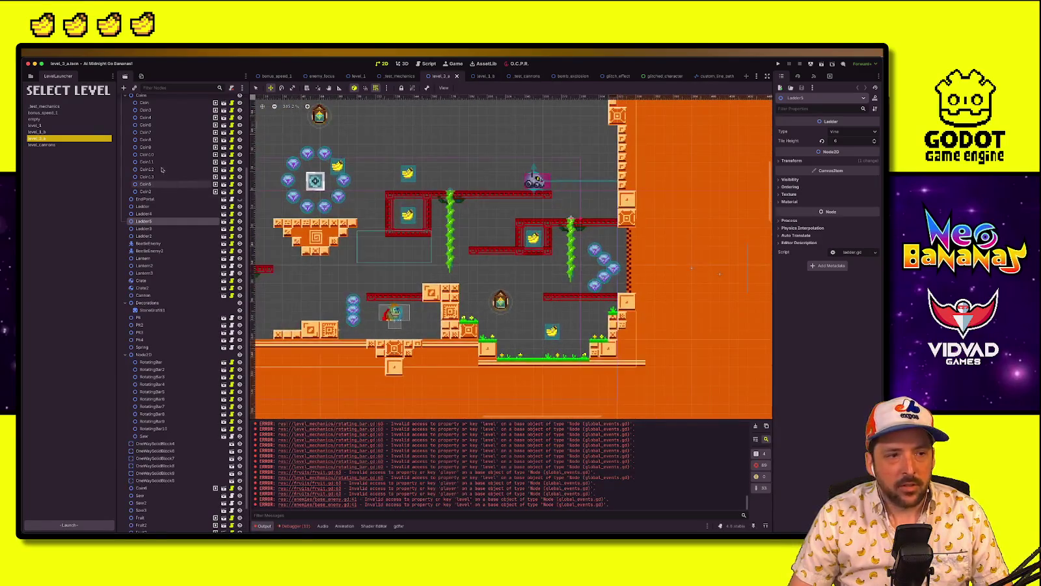
{"action": "scroll", "coordinate": [162, 170], "scroll_direction": "up", "scroll_amount": 5}
{"action": "left_click", "coordinate": [155, 122]}
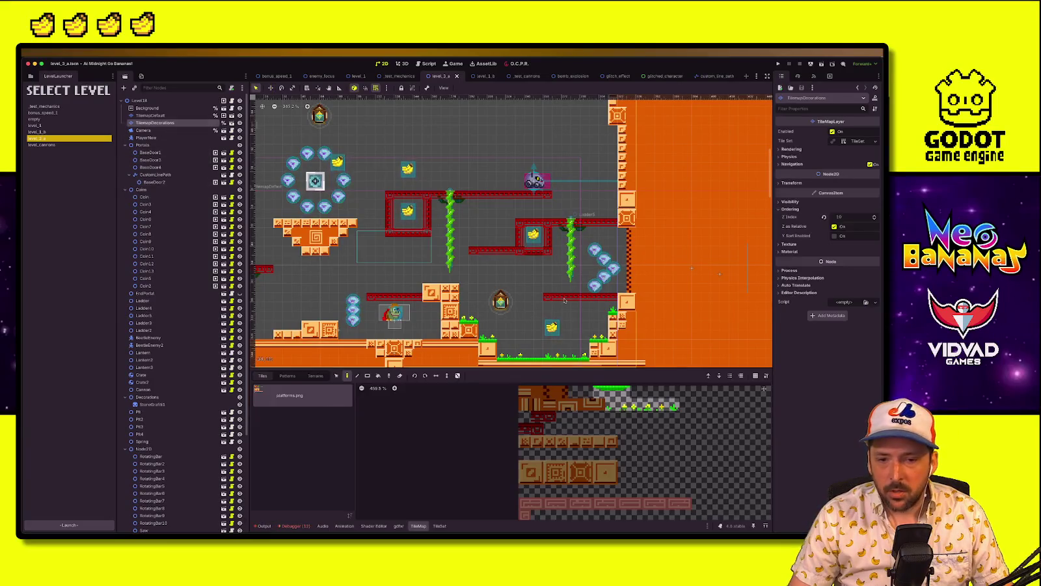
Erase a decoration tile from the level
{"action": "left_click", "coordinate": [400, 375]}
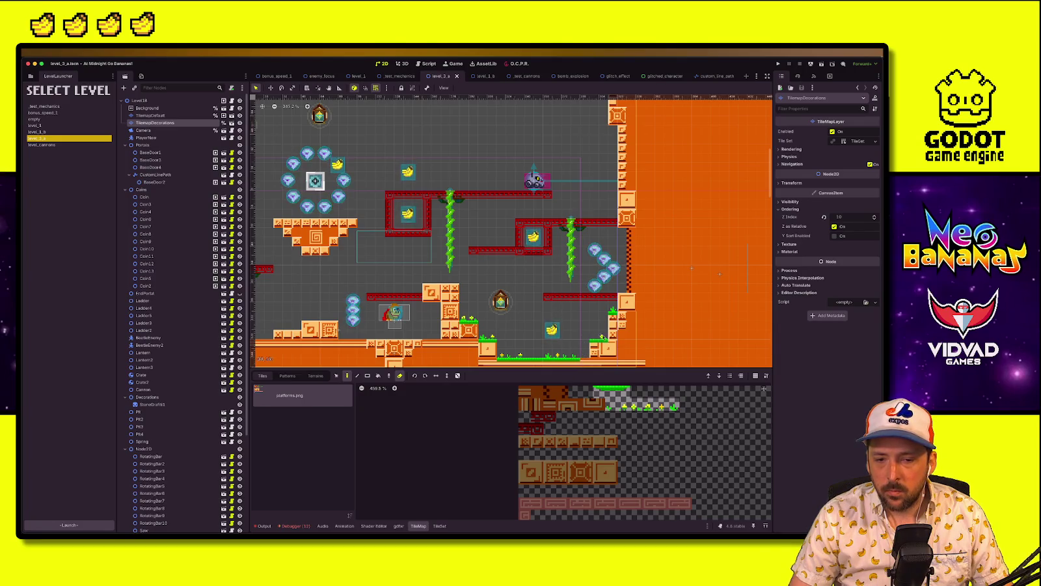
{"action": "left_click", "coordinate": [603, 346]}
{"action": "scroll", "coordinate": [603, 345], "scroll_direction": "down", "scroll_amount": 3}
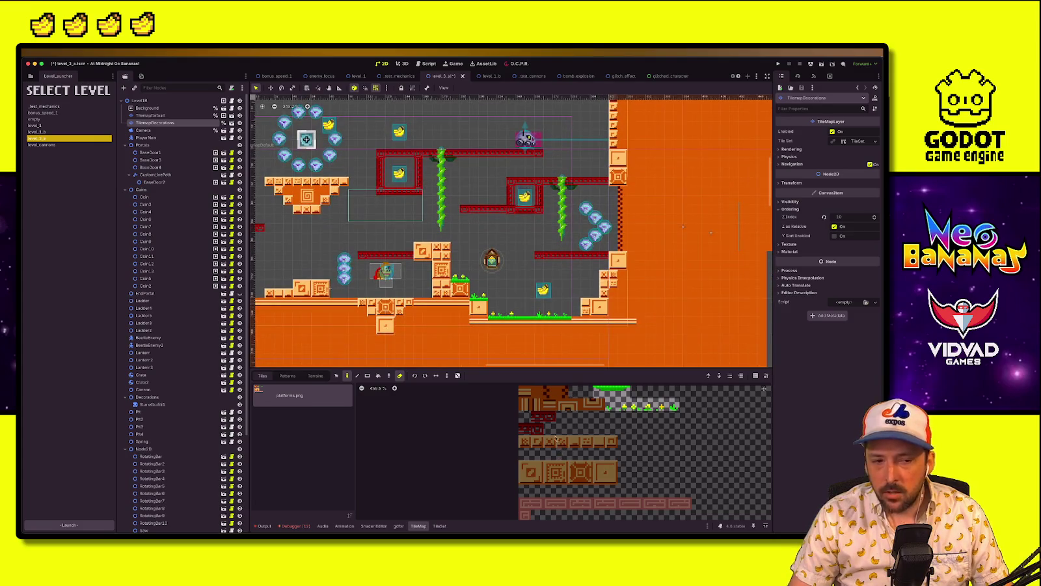
On the TilemapDefault layer, pick a tileset tile and paint it onto the level
{"action": "key", "text": "Up"}
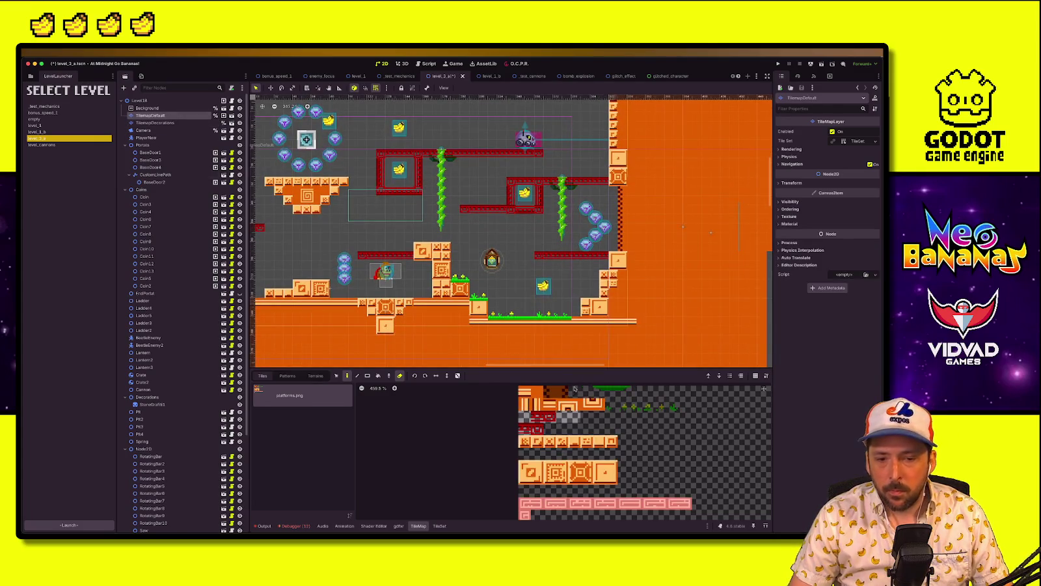
{"action": "left_click", "coordinate": [599, 441]}
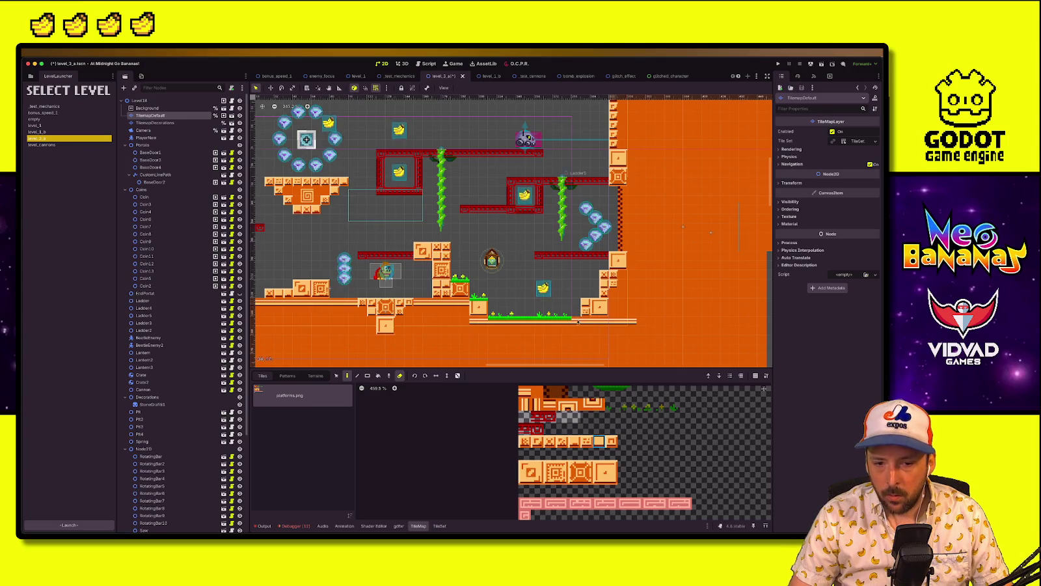
{"action": "left_click", "coordinate": [400, 376]}
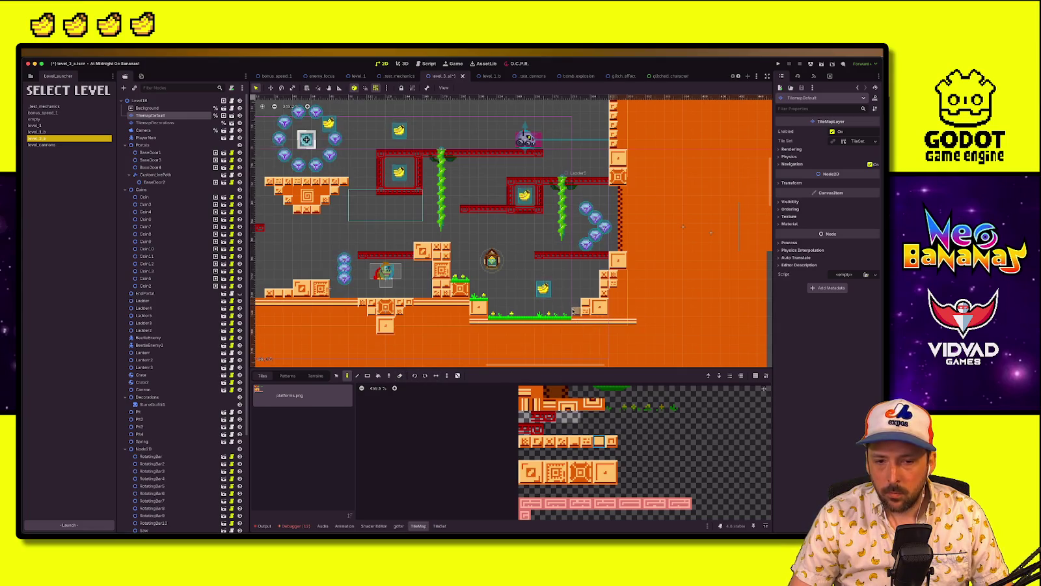
{"action": "left_click", "coordinate": [524, 441]}
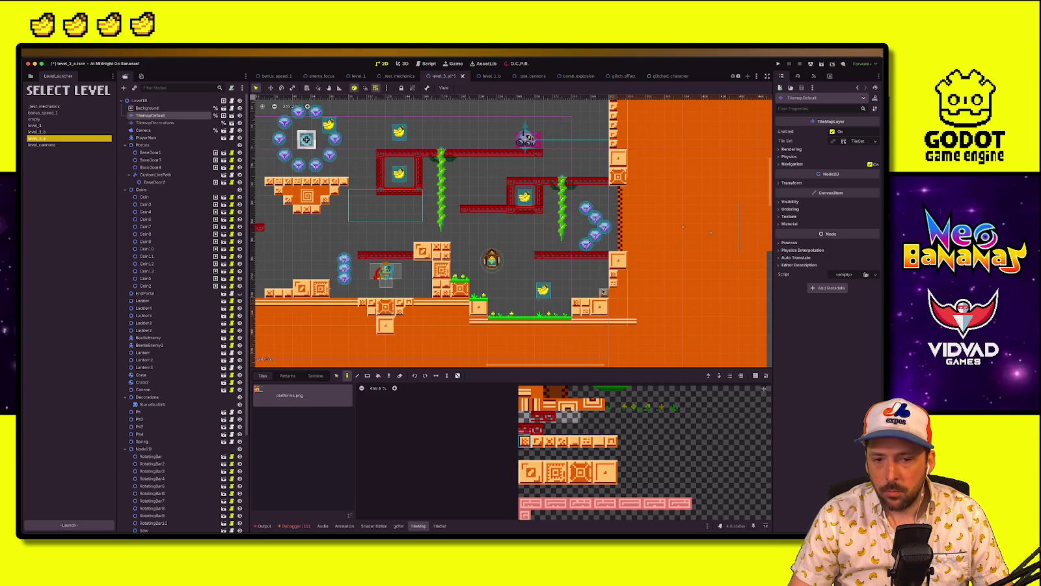
{"action": "left_click", "coordinate": [579, 470]}
{"action": "left_click", "coordinate": [599, 288]}
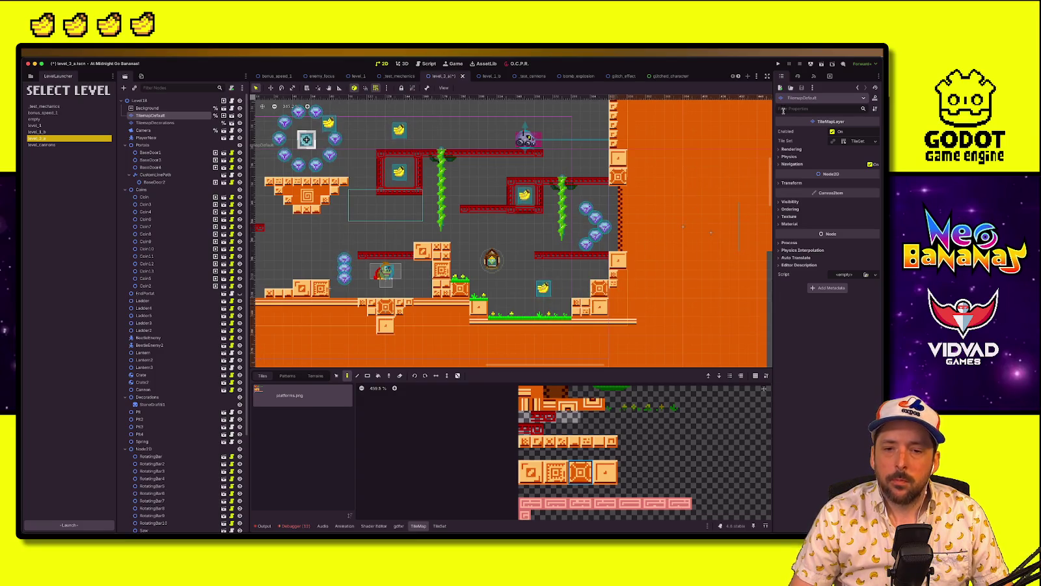
Paint three orange platform tiles beside the upper right wall, then select the Level1B root
{"action": "scroll", "coordinate": [582, 260], "scroll_direction": "up", "scroll_amount": 3}
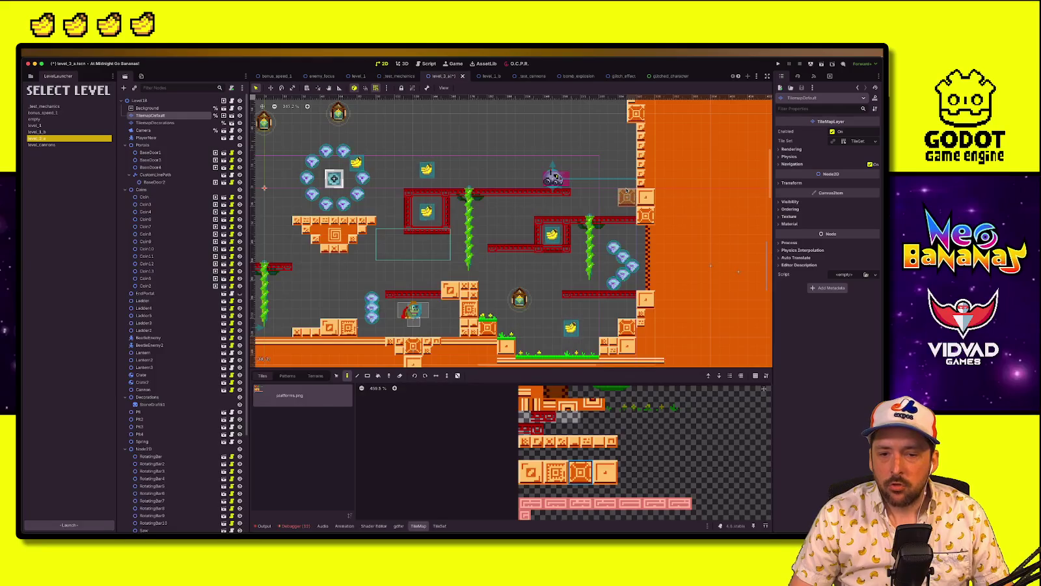
{"action": "left_click", "coordinate": [627, 188]}
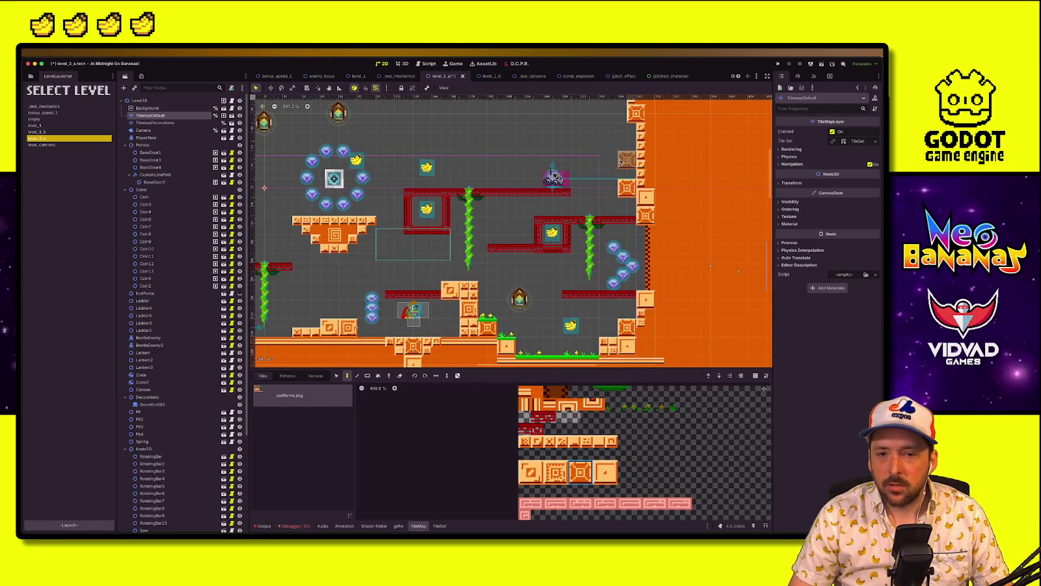
{"action": "left_click", "coordinate": [556, 472]}
{"action": "left_click", "coordinate": [626, 169]}
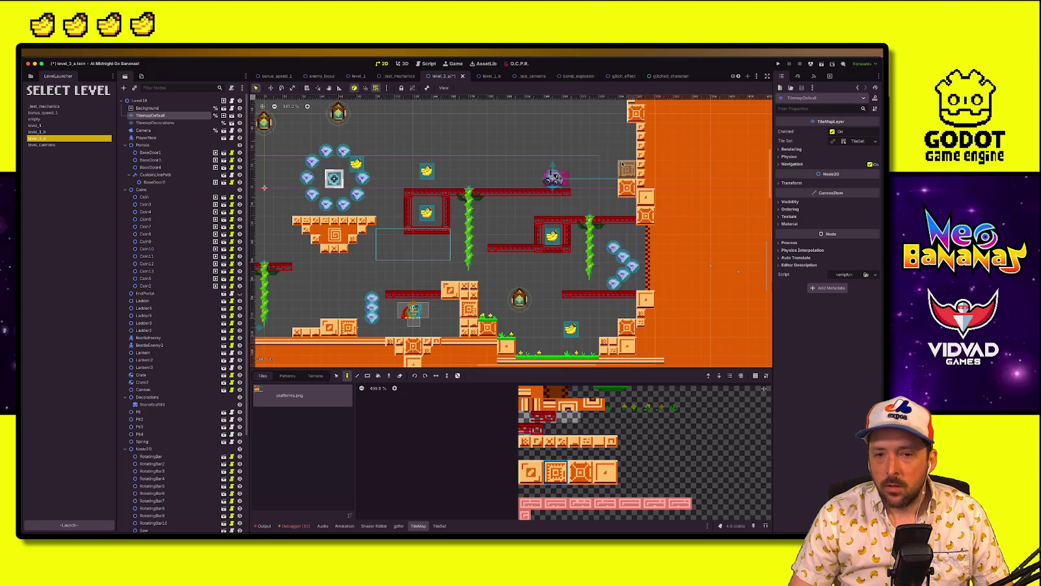
{"action": "left_click_drag", "start_coordinate": [525, 440], "coordinate": [530, 471]}
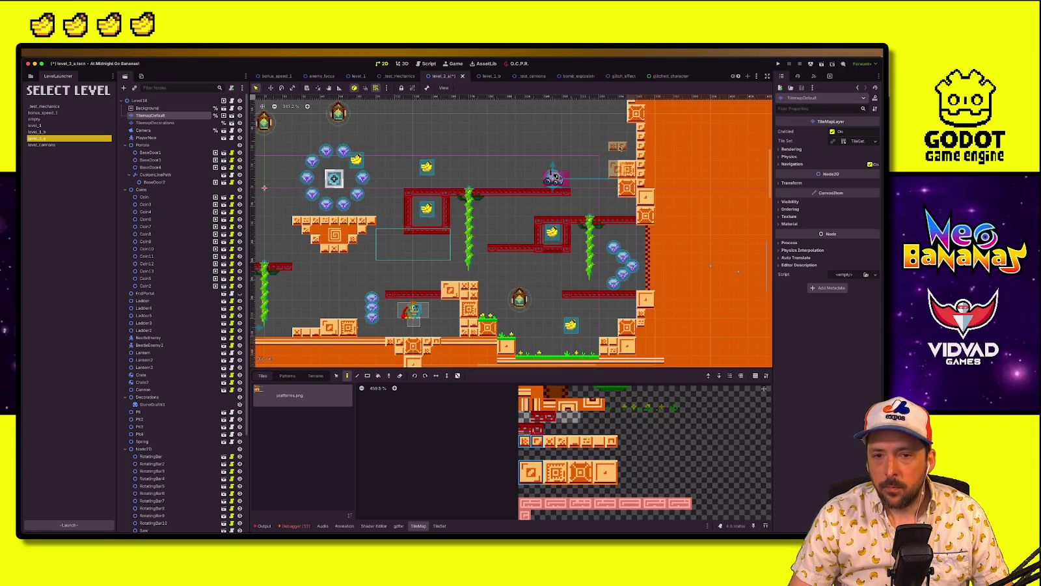
{"action": "left_click", "coordinate": [530, 472]}
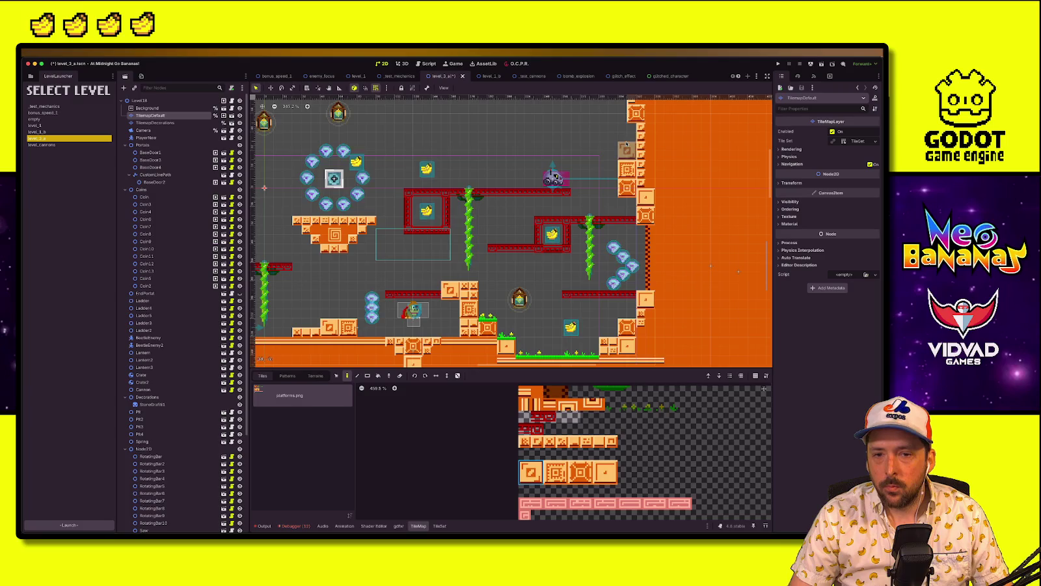
{"action": "left_click", "coordinate": [607, 178]}
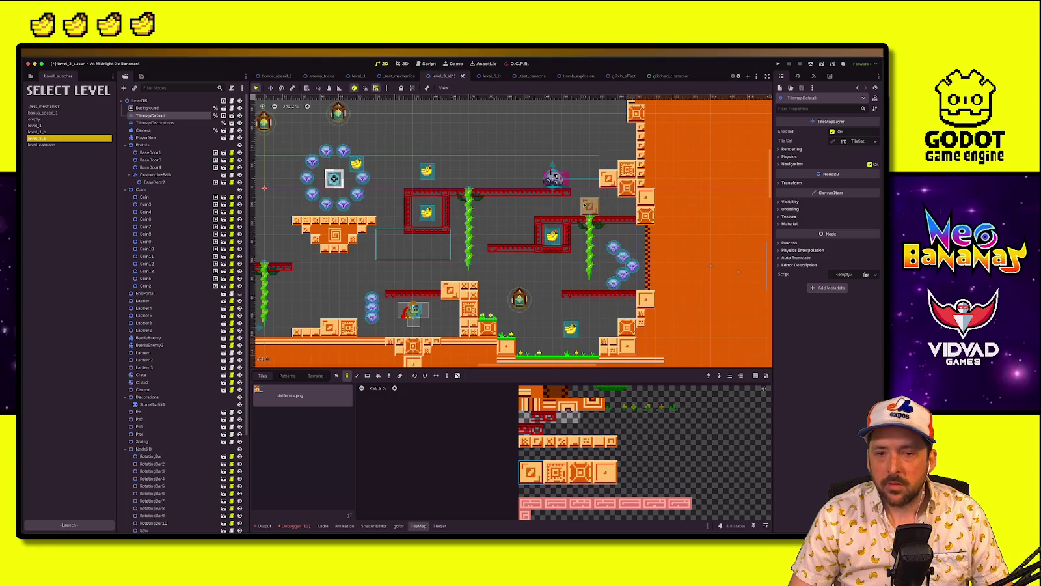
{"action": "scroll", "coordinate": [590, 206], "scroll_direction": "up", "scroll_amount": 3}
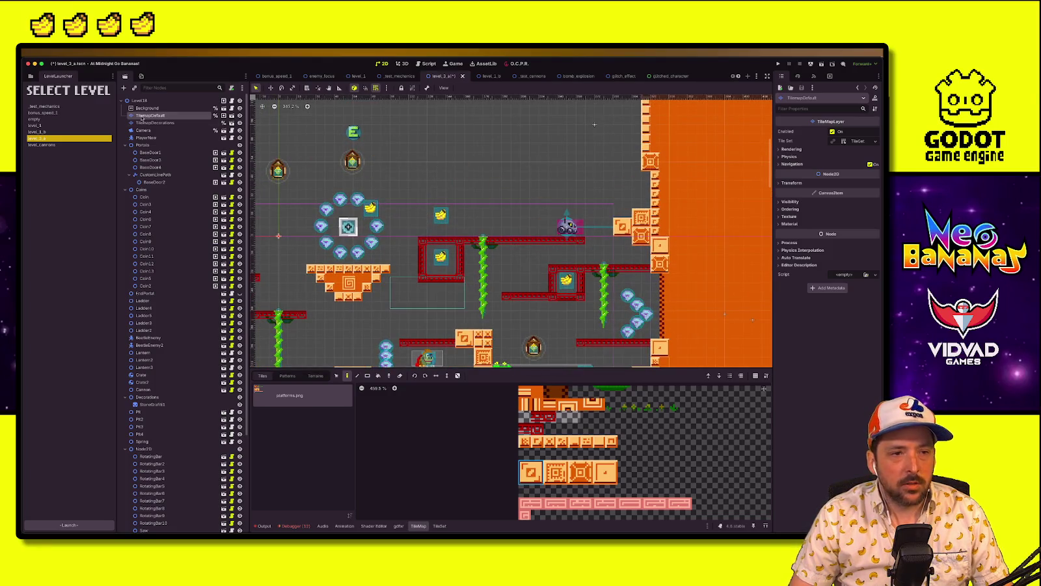
{"action": "left_click", "coordinate": [153, 100]}
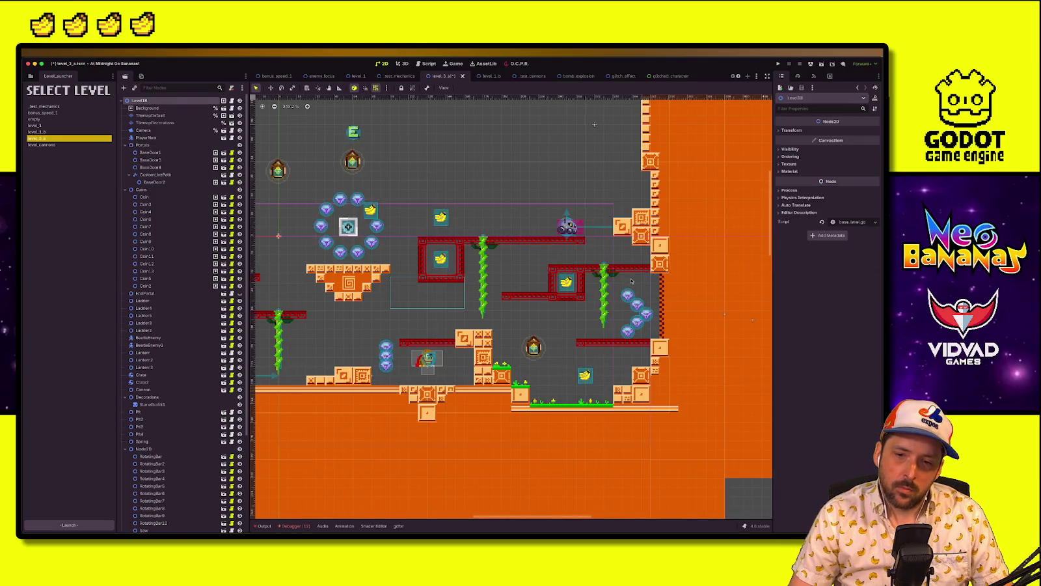
Nudge the Ladder5 vine about 15 px upward
{"action": "left_click", "coordinate": [609, 286]}
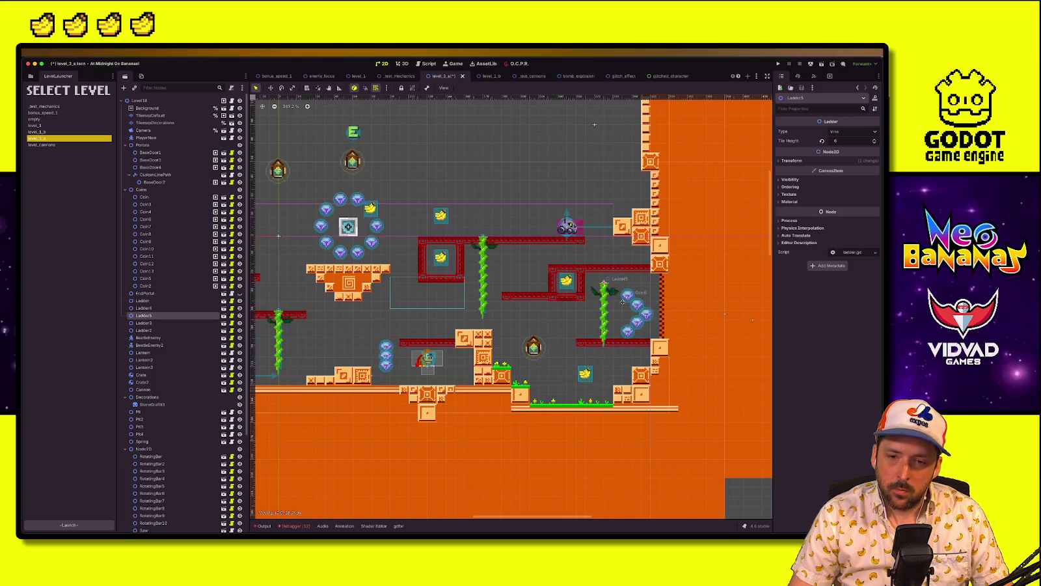
{"action": "left_click_drag", "start_coordinate": [659, 313], "coordinate": [626, 294]}
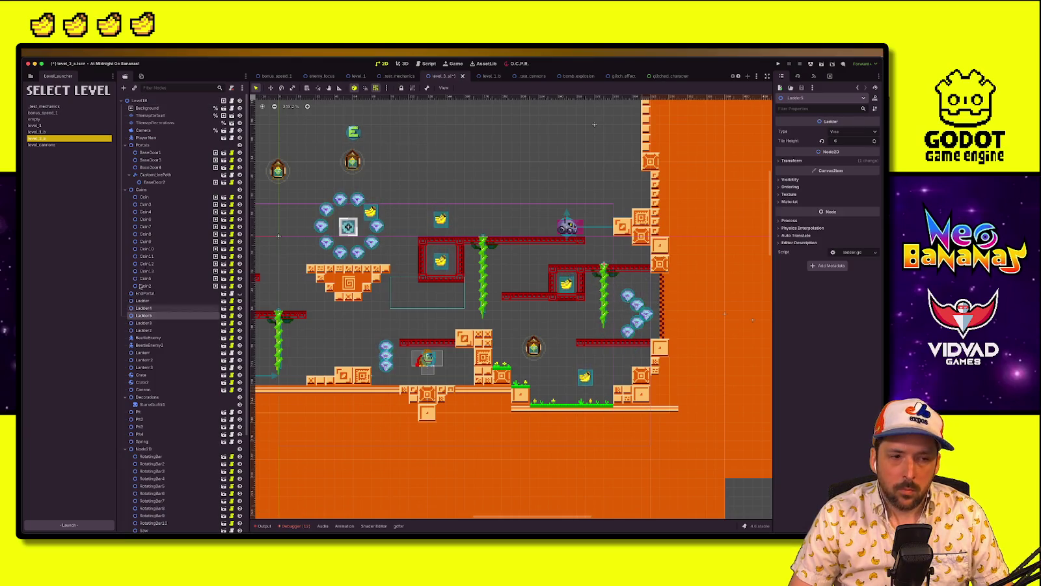
{"action": "left_click", "coordinate": [156, 101]}
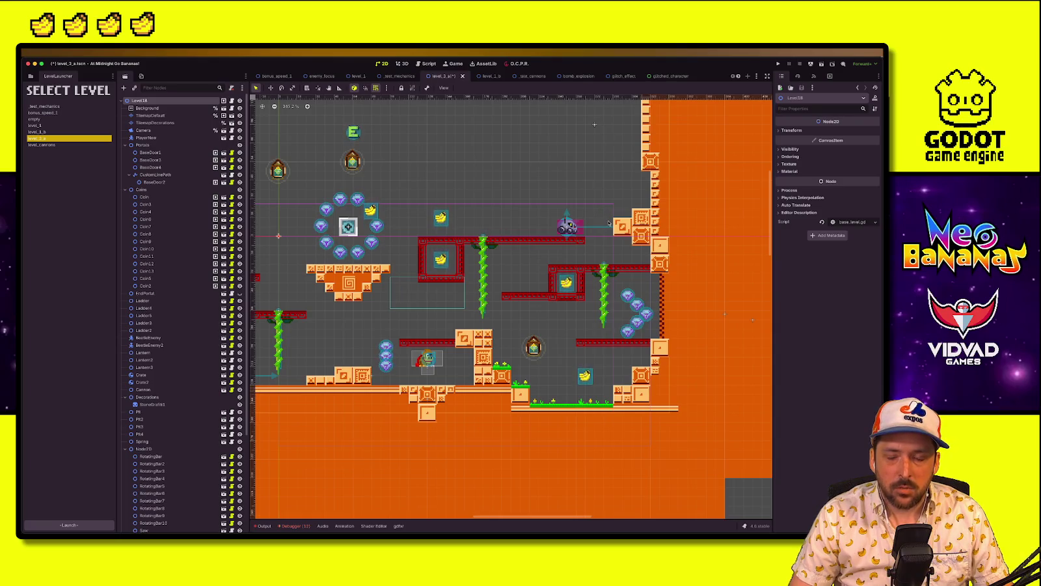
Select the TilemapDefault and TilemapDecorations layers in turn, then return to the Level1B root
{"action": "left_click", "coordinate": [641, 216]}
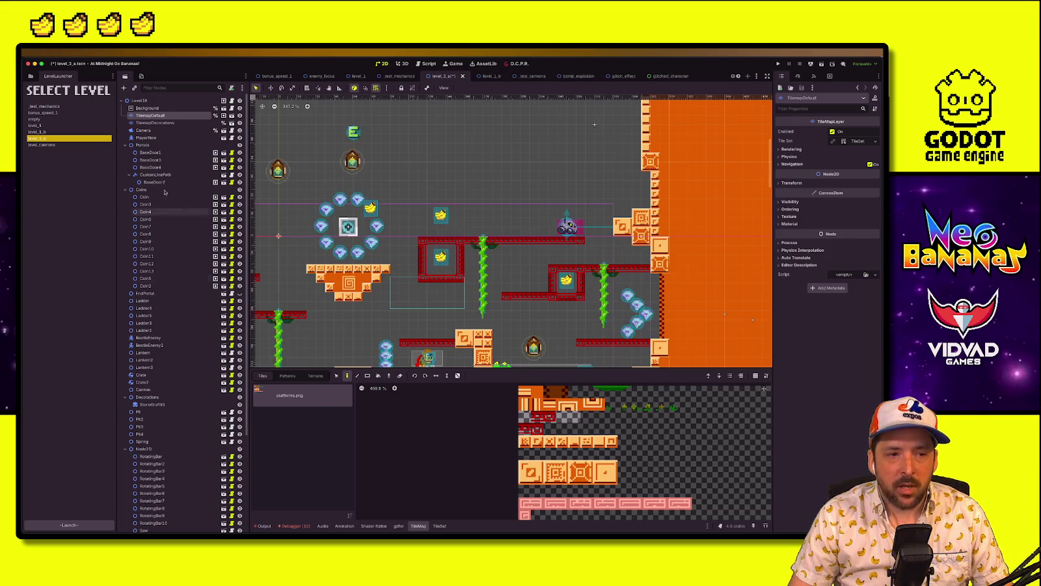
{"action": "left_click", "coordinate": [155, 122]}
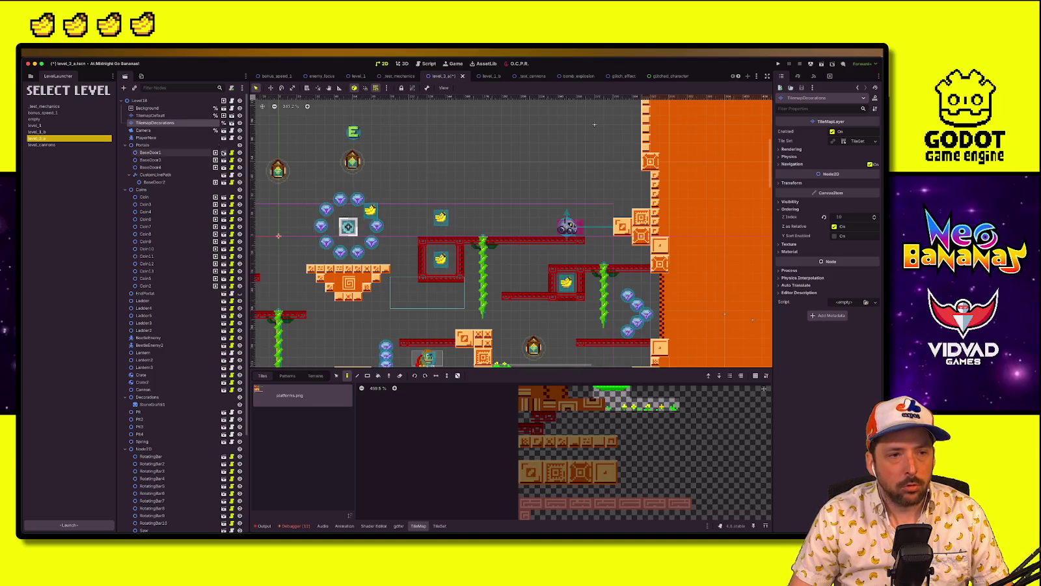
{"action": "left_click", "coordinate": [150, 115]}
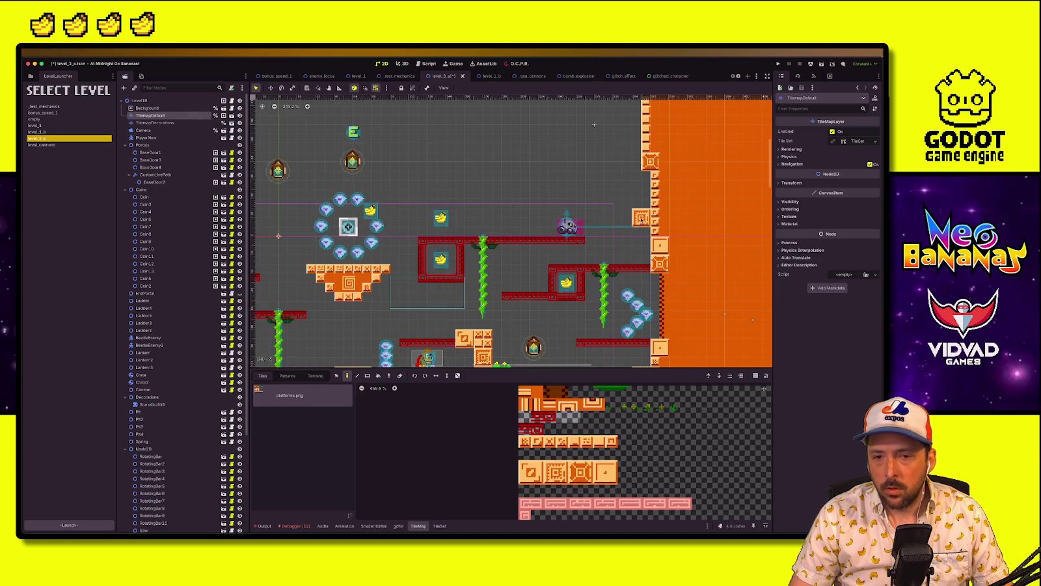
{"action": "scroll", "coordinate": [616, 212], "scroll_direction": "down", "scroll_amount": 4}
{"action": "scroll", "coordinate": [644, 272], "scroll_direction": "left", "scroll_amount": 5}
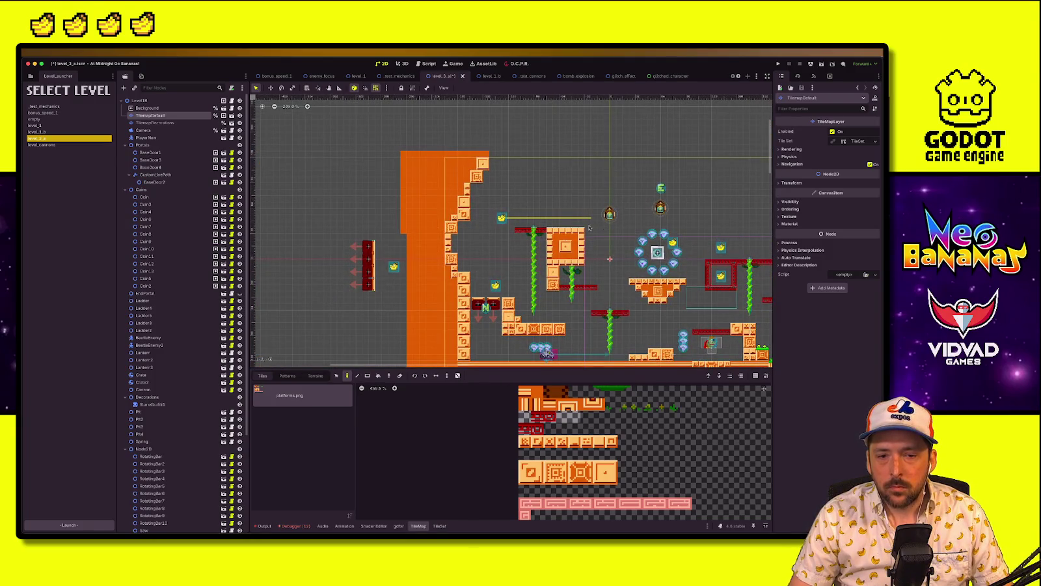
{"action": "scroll", "coordinate": [466, 270], "scroll_direction": "right", "scroll_amount": 5}
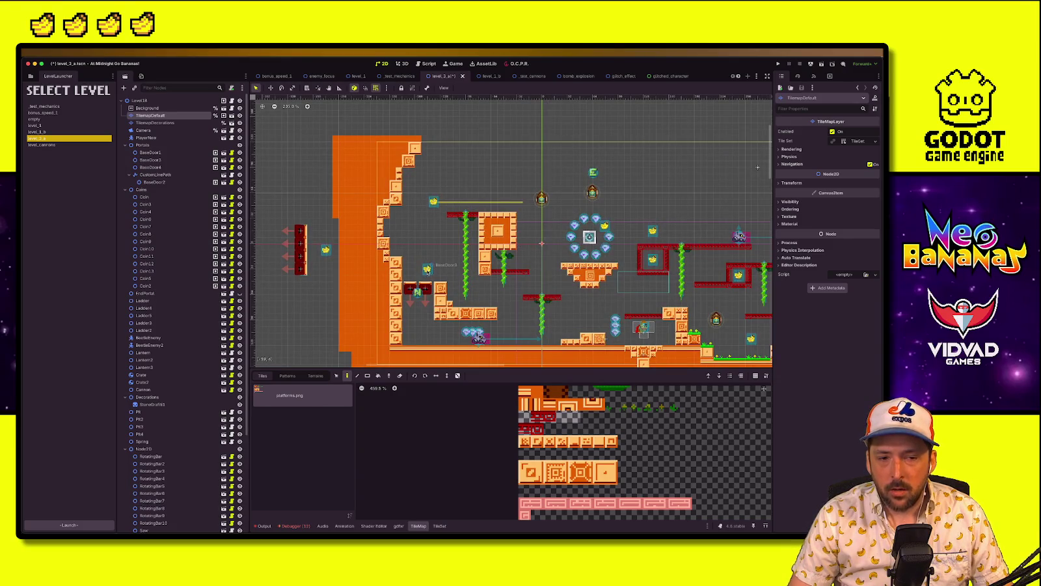
{"action": "left_click", "coordinate": [139, 101]}
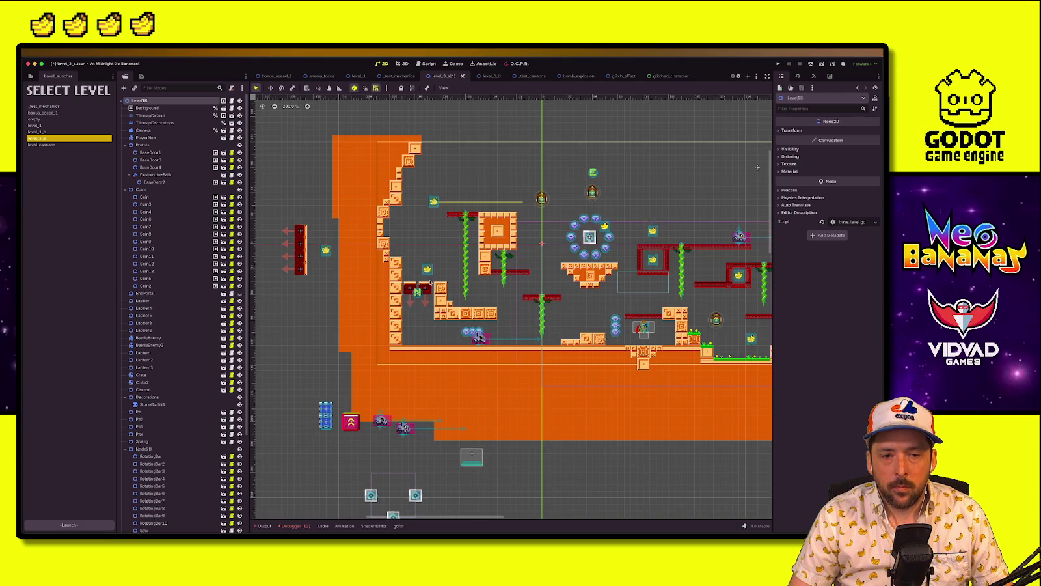
Move the BaseDoor3 banana up and left, fine-tuning its height
{"action": "left_click", "coordinate": [427, 269]}
{"action": "left_click_drag", "start_coordinate": [427, 268], "coordinate": [421, 243]}
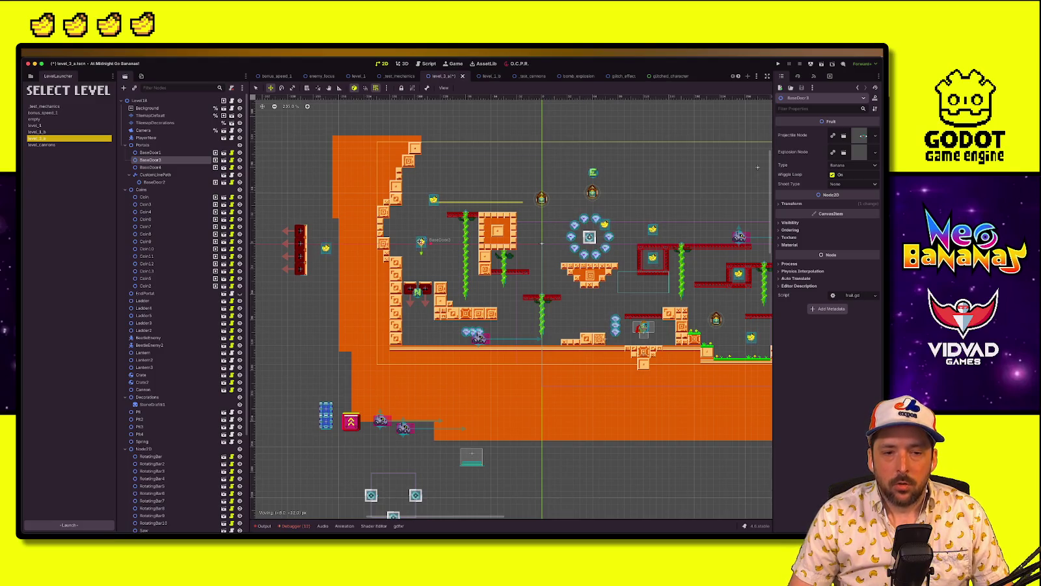
{"action": "left_click_drag", "start_coordinate": [422, 239], "coordinate": [422, 245]}
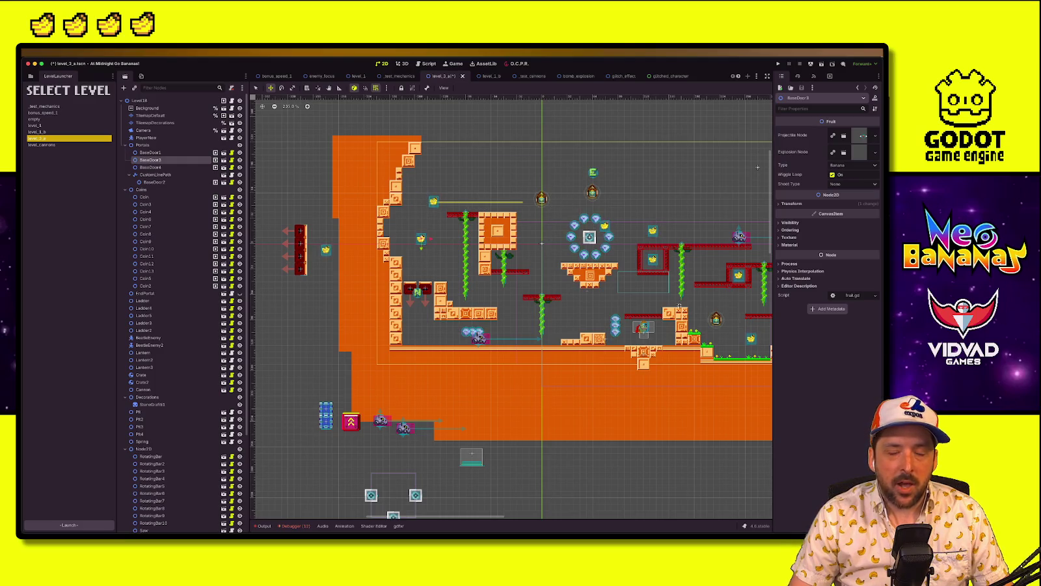
{"action": "scroll", "coordinate": [514, 309], "scroll_direction": "right", "scroll_amount": 5}
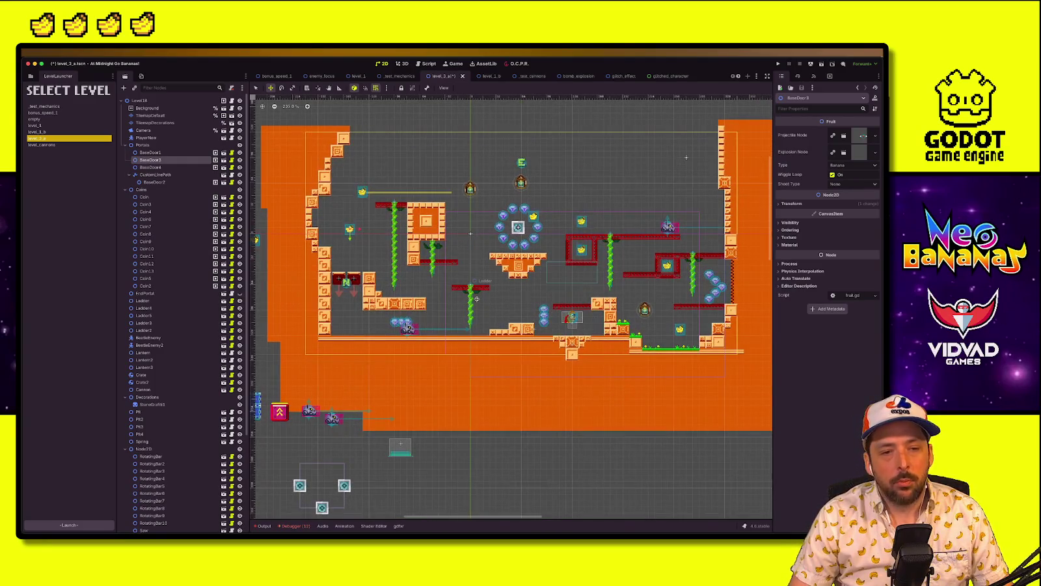
{"action": "scroll", "coordinate": [511, 309], "scroll_direction": "left", "scroll_amount": 5}
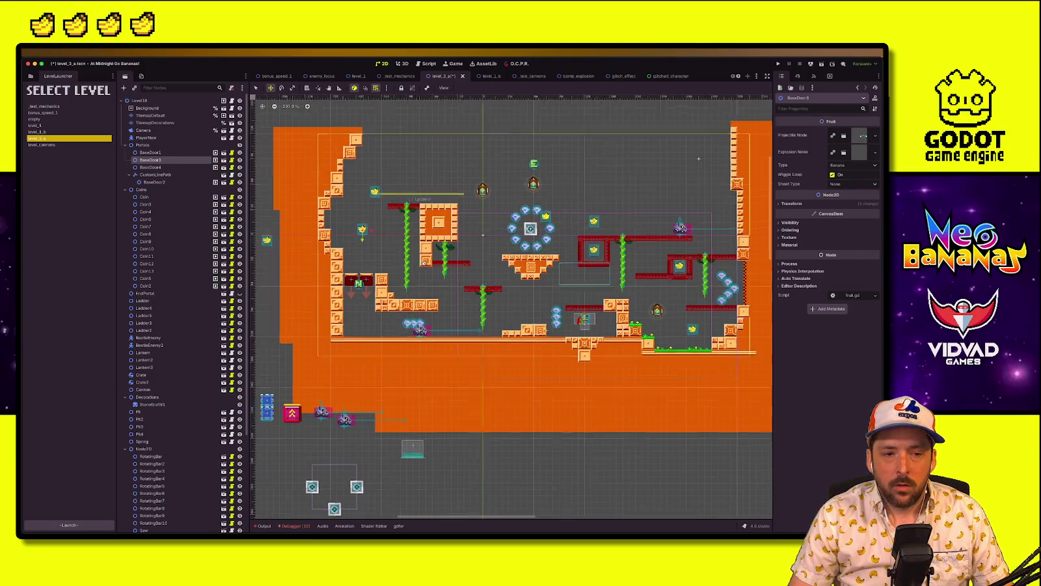
Raise the Fruit banana up and left toward the top of the level
{"action": "left_click", "coordinate": [324, 248]}
{"action": "key", "text": "w"}
{"action": "mouse_move", "coordinate": [323, 247]}
{"action": "left_mouse_down"}
{"action": "mouse_move", "coordinate": [750, 256]}
{"action": "mouse_move", "coordinate": [732, 211]}
{"action": "left_mouse_up"}
{"action": "scroll", "coordinate": [579, 218], "scroll_direction": "right", "scroll_amount": 9}
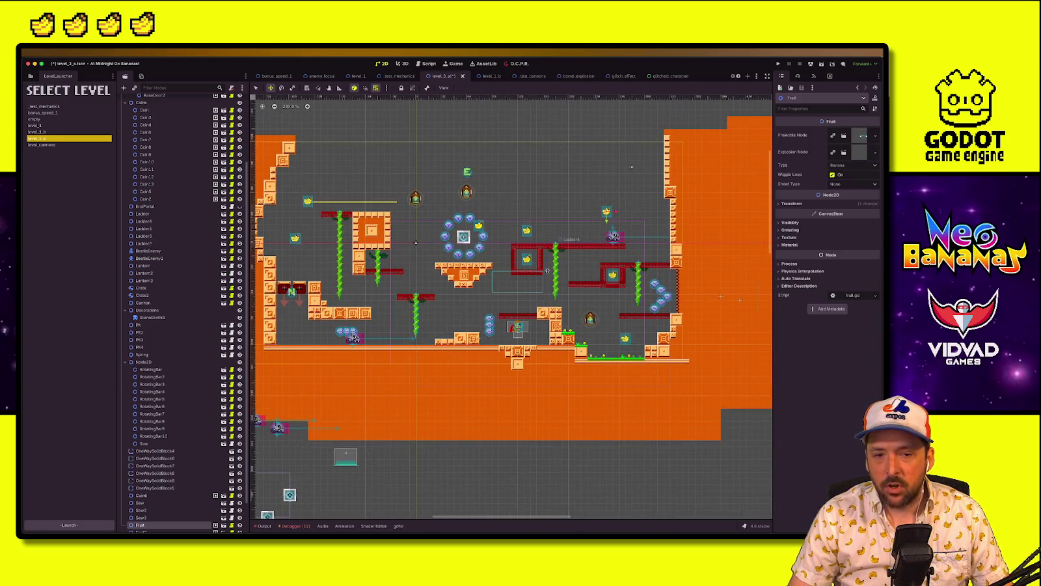
{"action": "left_click_drag", "start_coordinate": [599, 210], "coordinate": [561, 181]}
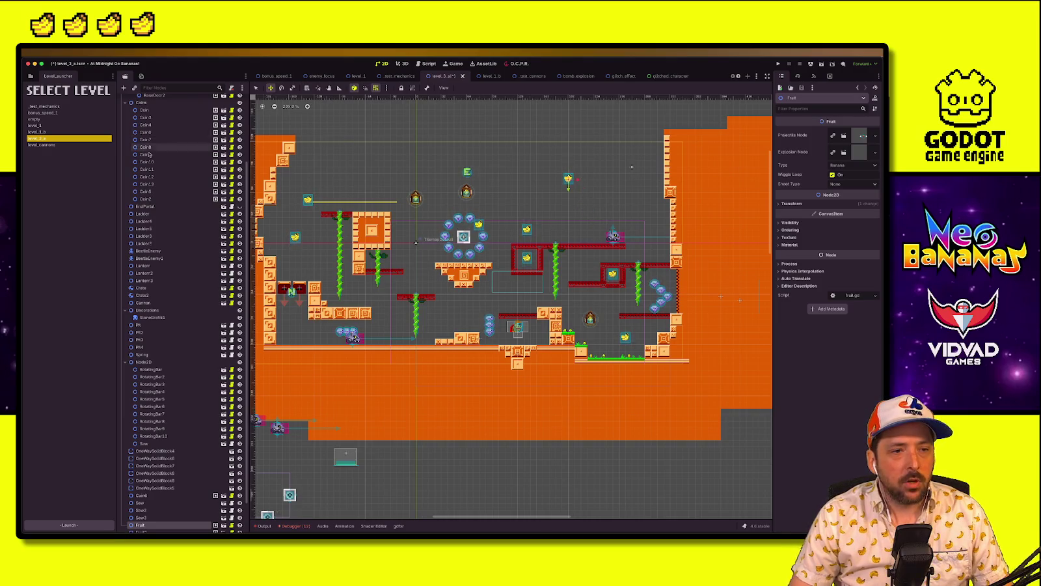
{"action": "scroll", "coordinate": [169, 143], "scroll_direction": "up", "scroll_amount": 5}
{"action": "left_click", "coordinate": [155, 123]}
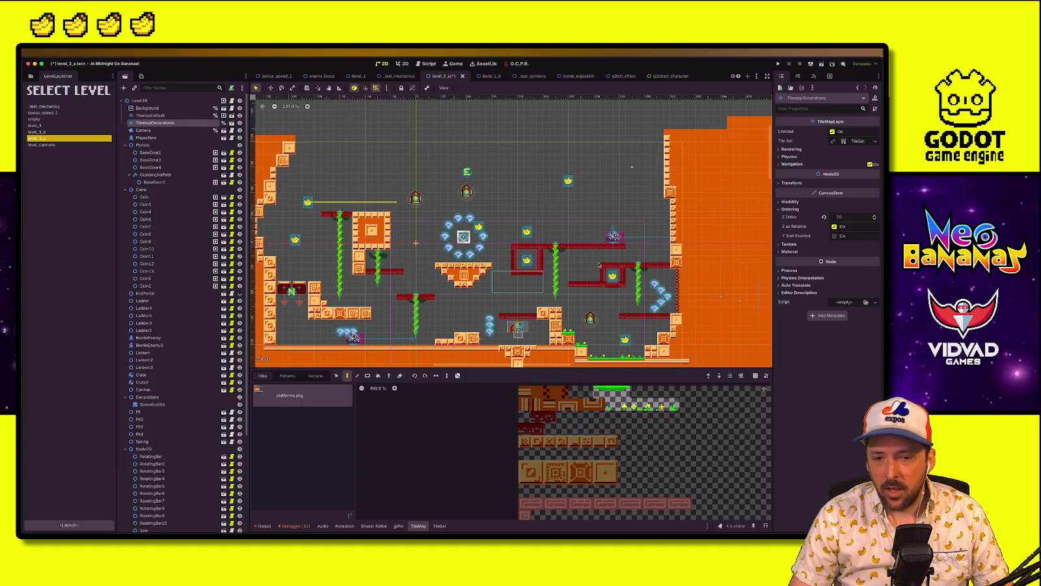
Select the TilemapDefault layer and pick a tile to paint with
{"action": "left_click", "coordinate": [150, 115]}
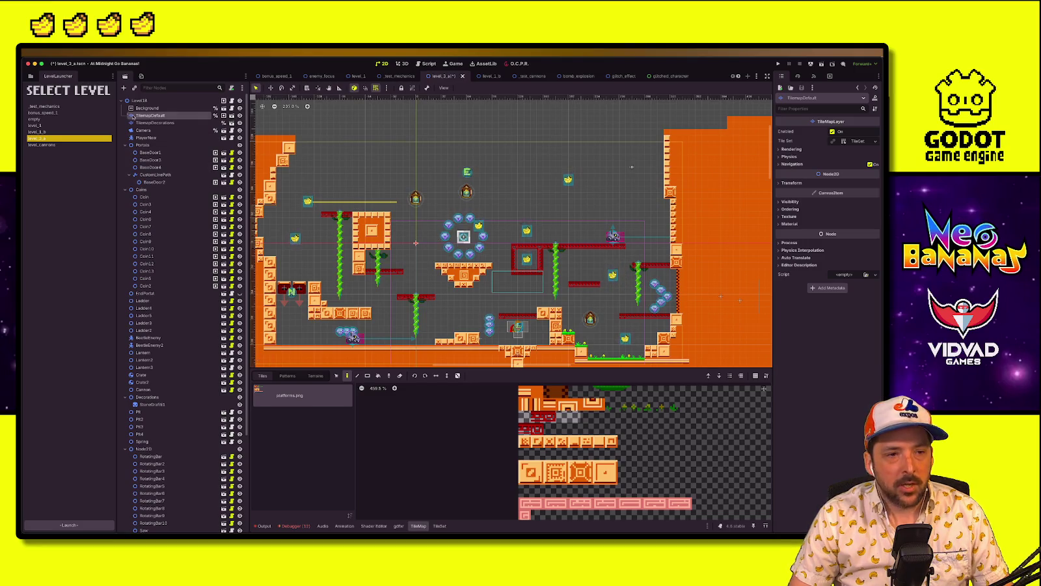
{"action": "left_click", "coordinate": [548, 419]}
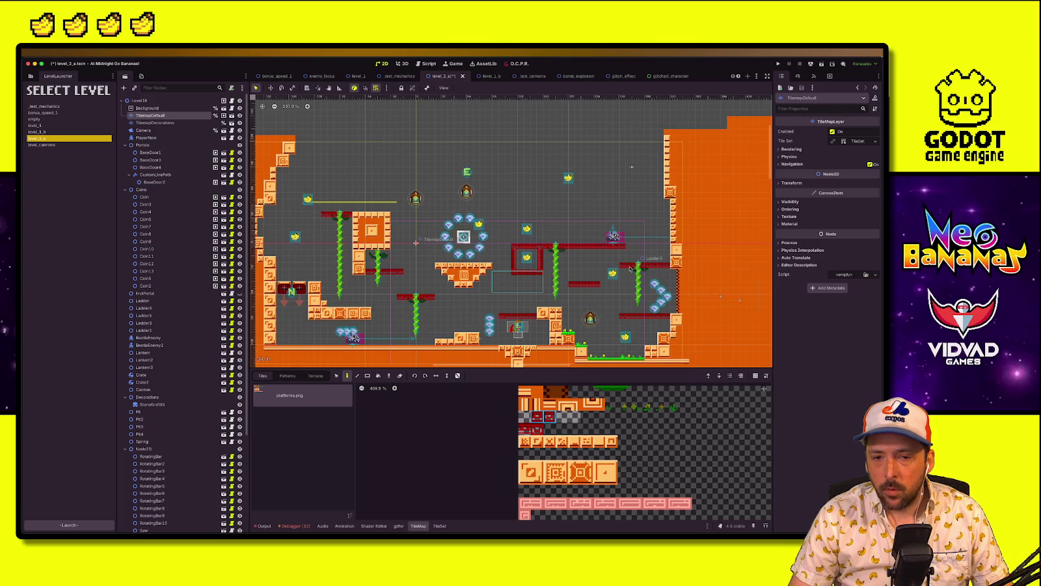
{"action": "scroll", "coordinate": [631, 269], "scroll_direction": "up", "scroll_amount": 1}
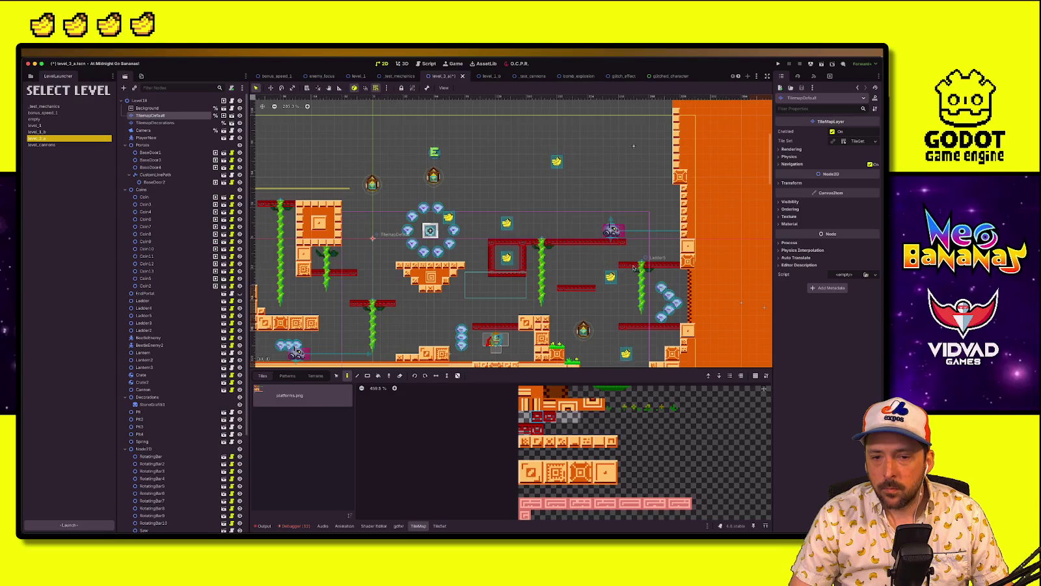
Lift the Fruit2 banana up beside the top bananas
{"action": "left_click", "coordinate": [177, 104]}
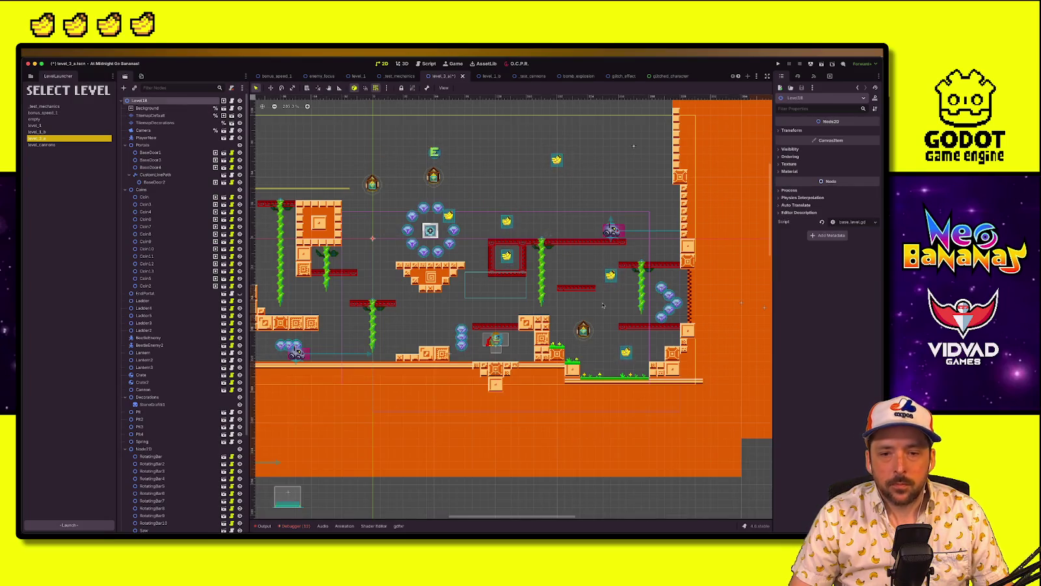
{"action": "left_click", "coordinate": [611, 274]}
{"action": "key", "text": "w"}
{"action": "mouse_move", "coordinate": [611, 274]}
{"action": "left_mouse_down"}
{"action": "mouse_move", "coordinate": [634, 210]}
{"action": "mouse_move", "coordinate": [649, 205]}
{"action": "mouse_move", "coordinate": [518, 162]}
{"action": "left_mouse_up"}
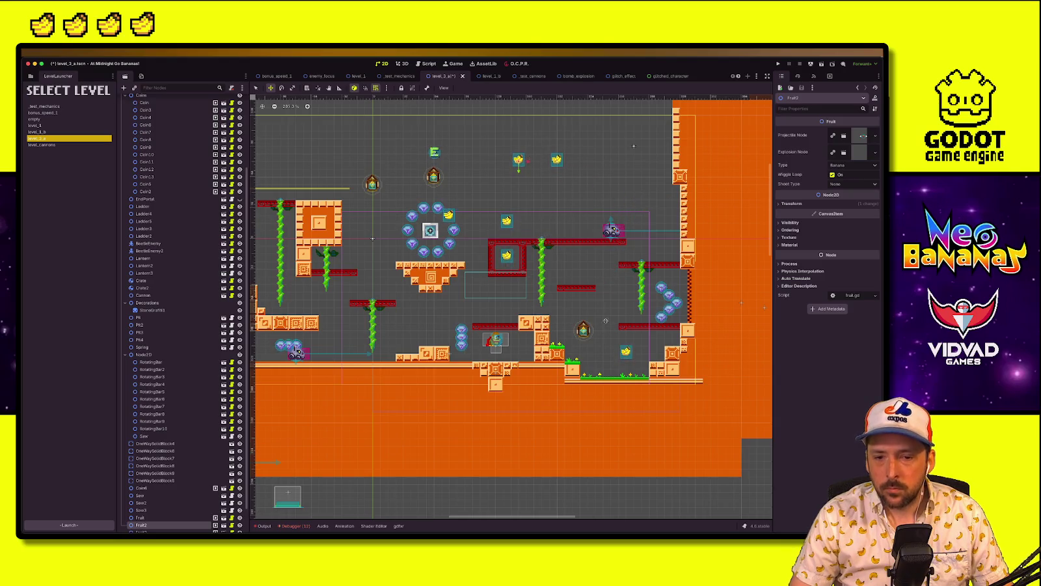
{"action": "scroll", "coordinate": [180, 157], "scroll_direction": "up", "scroll_amount": 5}
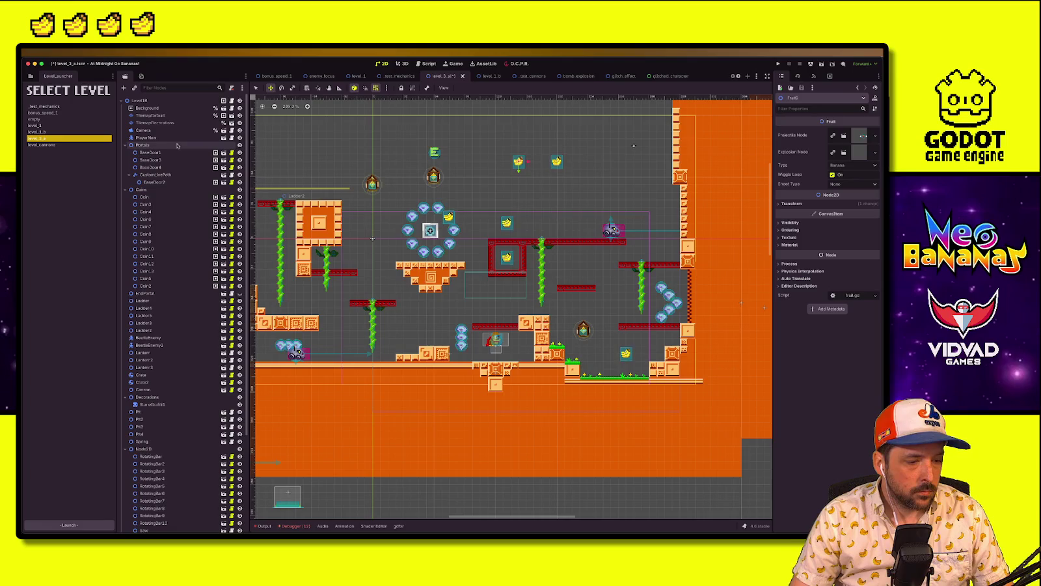
Extend the red platform one tile to the right on the TilemapDefault layer
{"action": "left_click", "coordinate": [155, 123]}
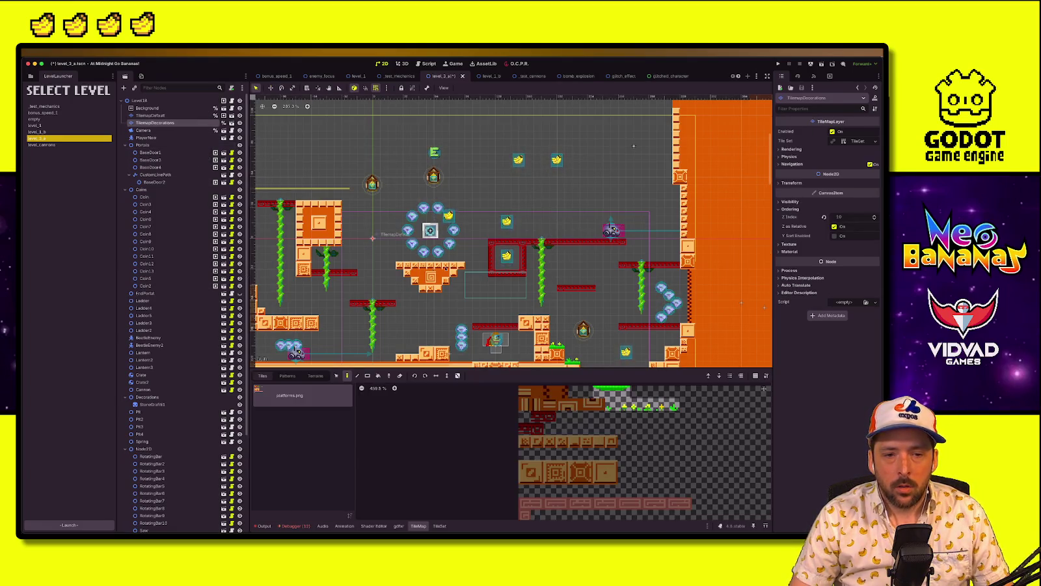
{"action": "scroll", "coordinate": [399, 171], "scroll_direction": "left", "scroll_amount": 5}
{"action": "scroll", "coordinate": [536, 161], "scroll_direction": "right", "scroll_amount": 5}
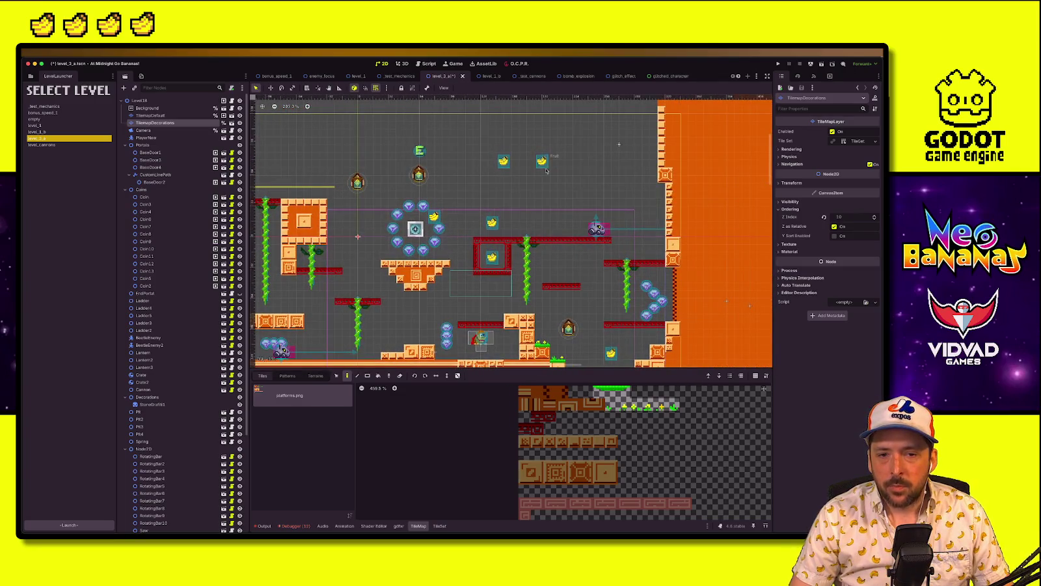
{"action": "key", "text": "Up"}
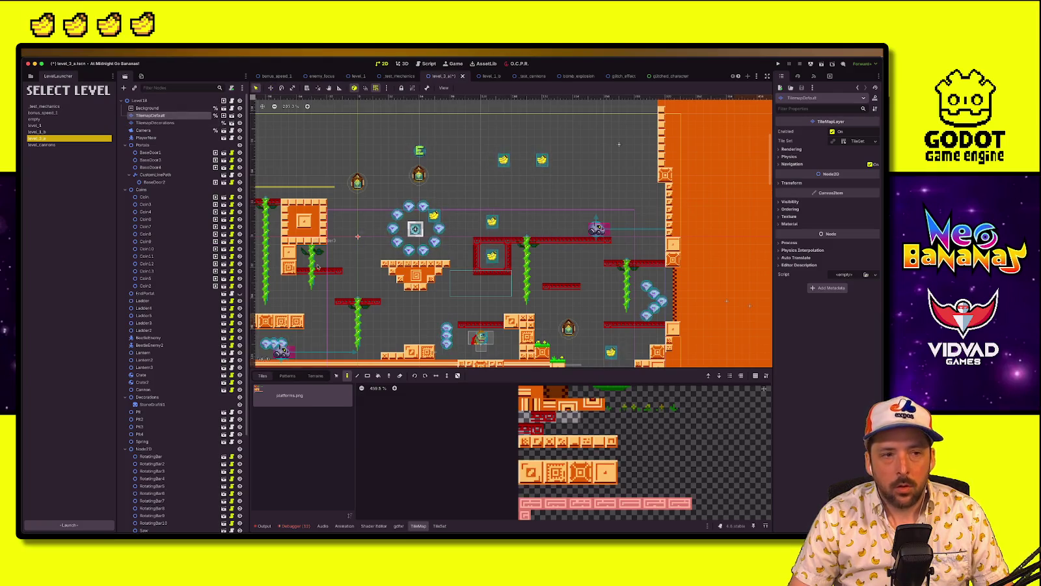
{"action": "scroll", "coordinate": [552, 250], "scroll_direction": "right", "scroll_amount": 2}
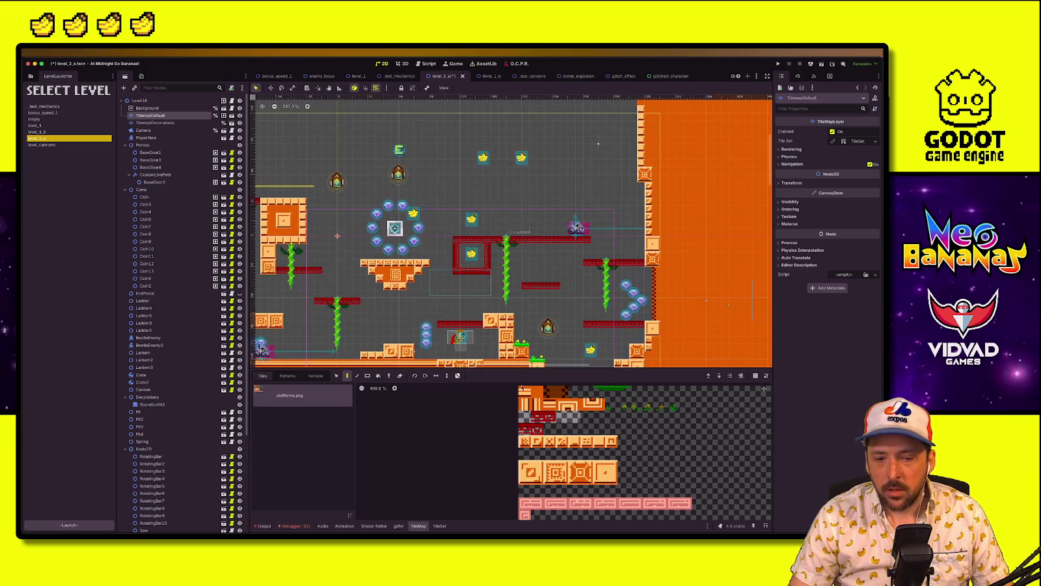
{"action": "left_click", "coordinate": [549, 416]}
{"action": "left_click", "coordinate": [563, 286]}
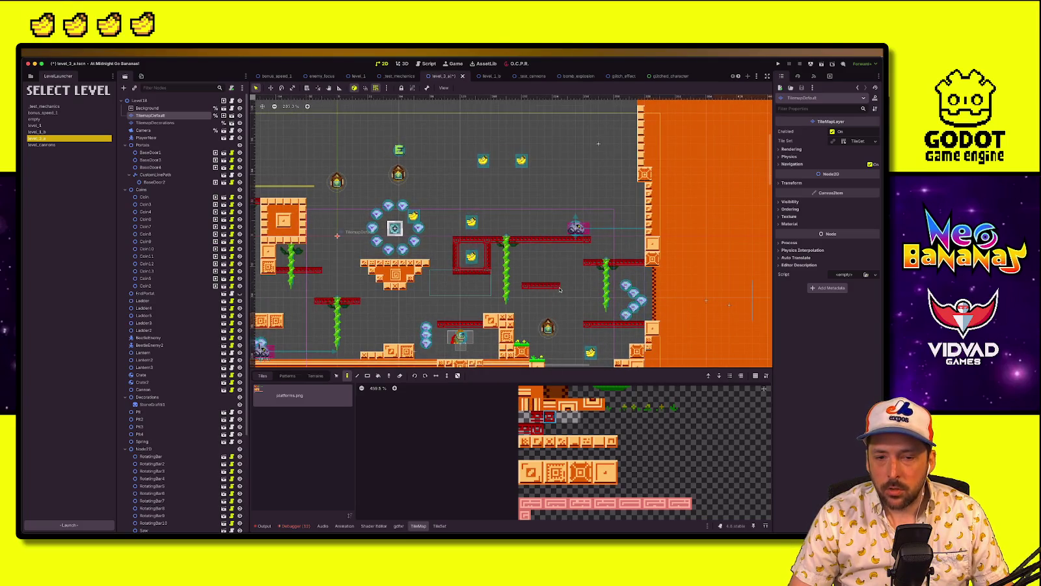
{"action": "scroll", "coordinate": [554, 298], "scroll_direction": "down", "scroll_amount": 1}
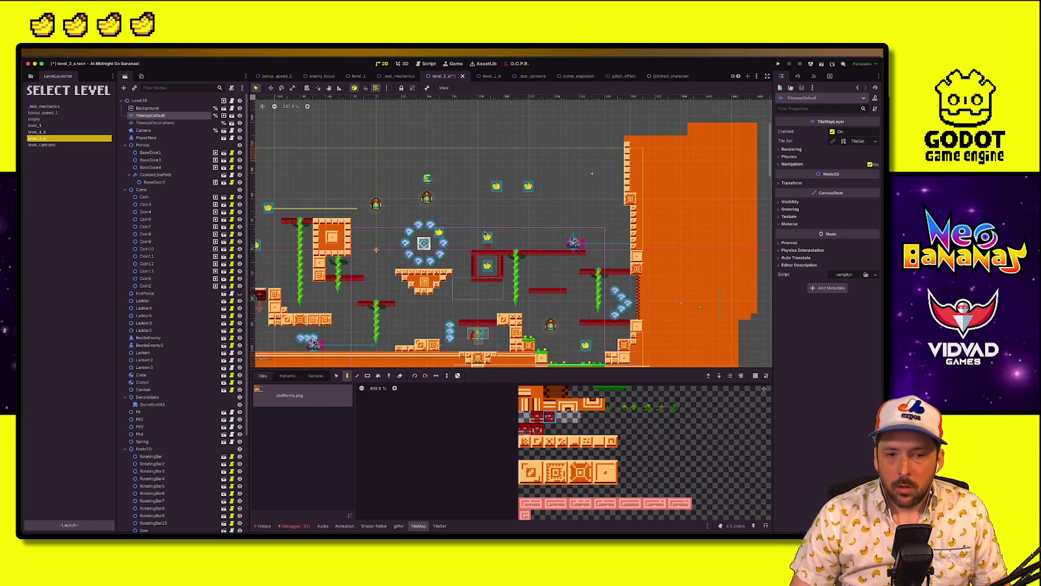
{"action": "scroll", "coordinate": [563, 261], "scroll_direction": "left", "scroll_amount": 5}
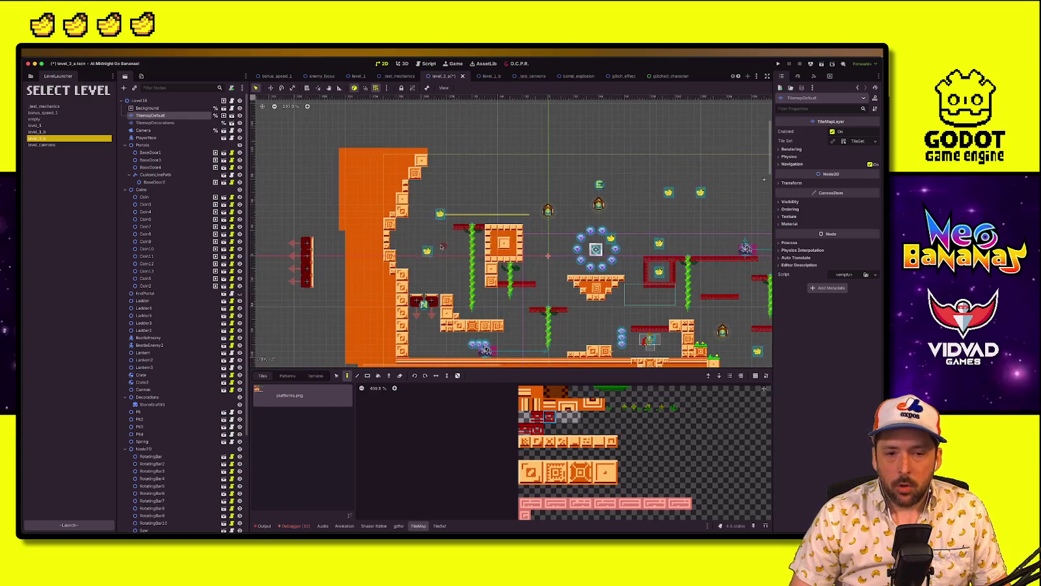
{"action": "scroll", "coordinate": [598, 313], "scroll_direction": "right", "scroll_amount": 1}
{"action": "scroll", "coordinate": [598, 313], "scroll_direction": "right", "scroll_amount": 3}
{"action": "left_click", "coordinate": [594, 208]}
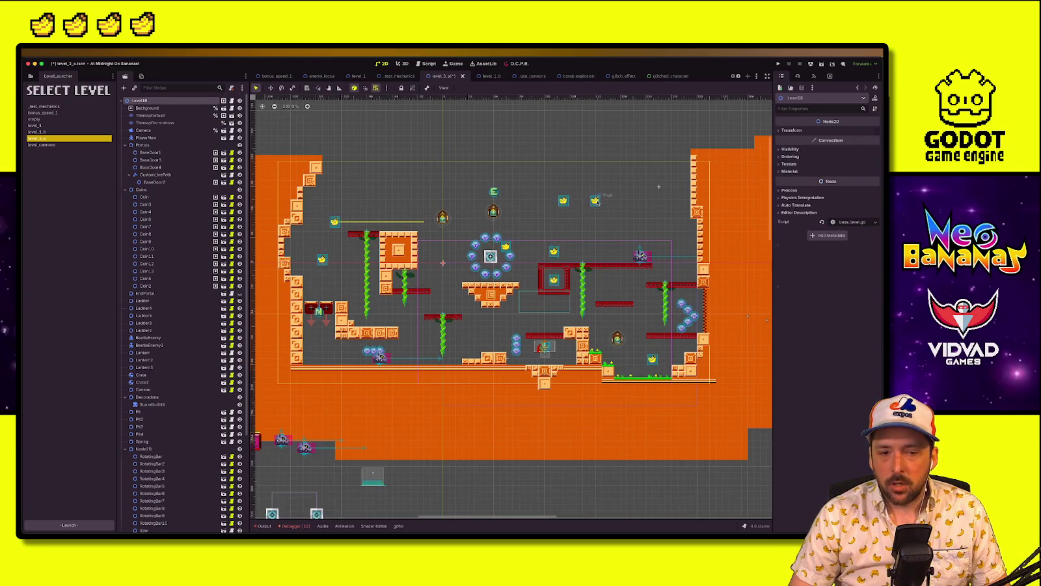
Move the banana down beneath the central stepped platform
{"action": "left_click", "coordinate": [595, 199]}
{"action": "key", "text": "w"}
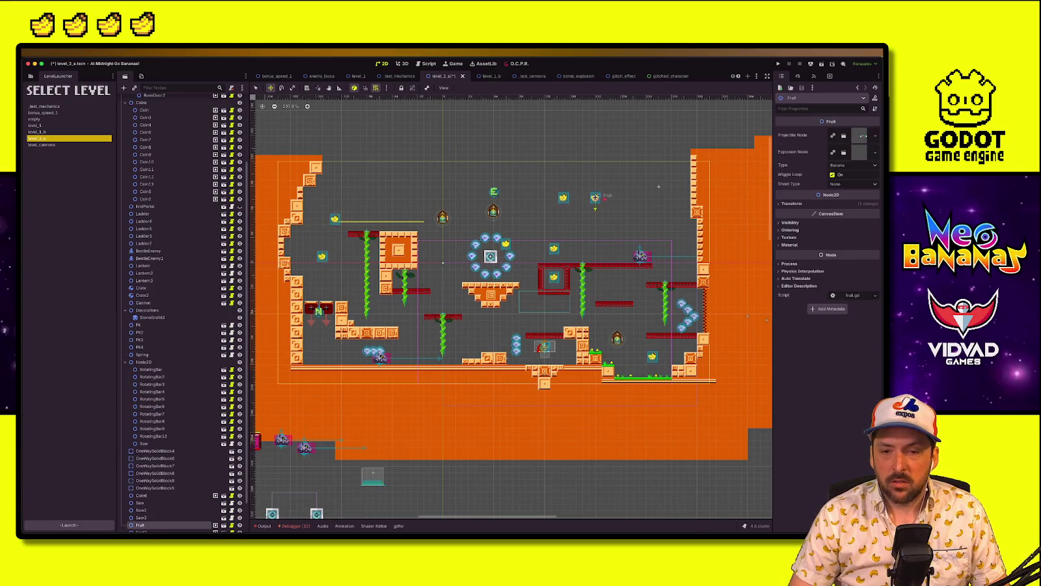
{"action": "mouse_move", "coordinate": [595, 199]}
{"action": "left_mouse_down"}
{"action": "mouse_move", "coordinate": [499, 312]}
{"action": "mouse_move", "coordinate": [490, 310]}
{"action": "left_mouse_up"}
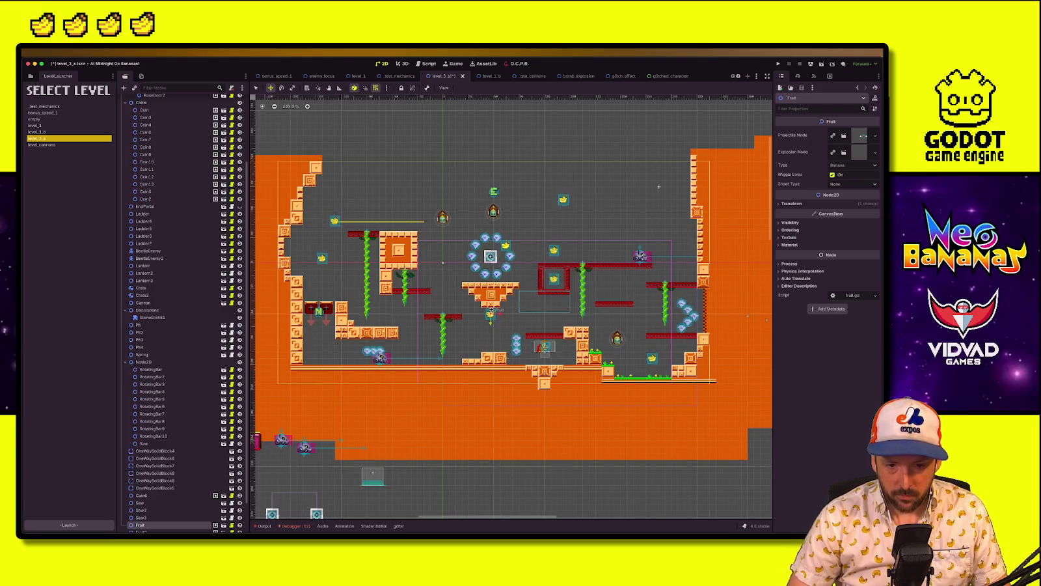
{"action": "key", "text": "q"}
{"action": "left_click", "coordinate": [603, 200]}
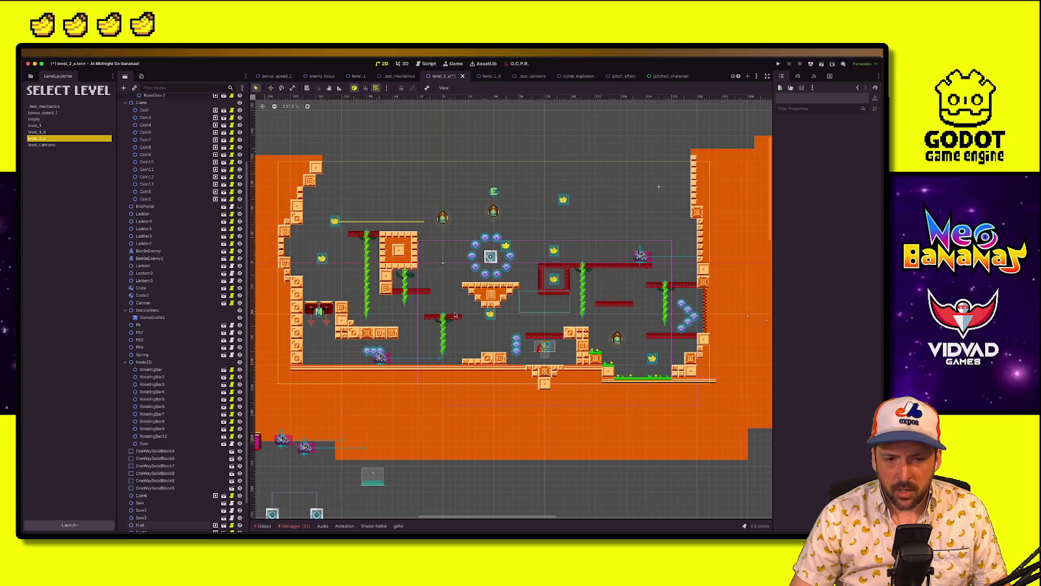
Shift the Ladder3 climbing vine up and to the left
{"action": "left_click", "coordinate": [467, 322]}
{"action": "left_click_drag", "start_coordinate": [480, 333], "coordinate": [441, 317]}
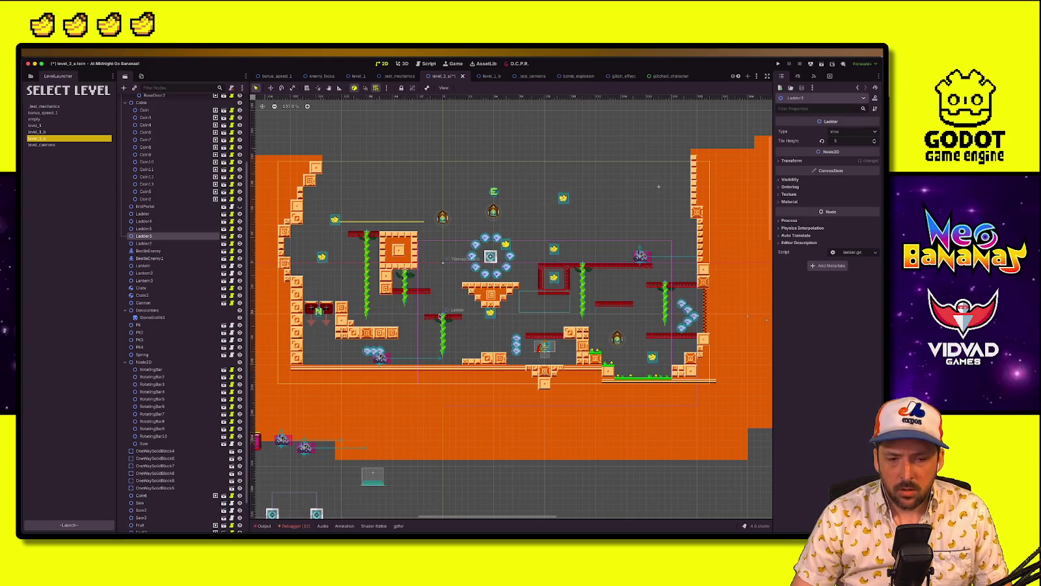
{"action": "scroll", "coordinate": [164, 131], "scroll_direction": "up", "scroll_amount": 5}
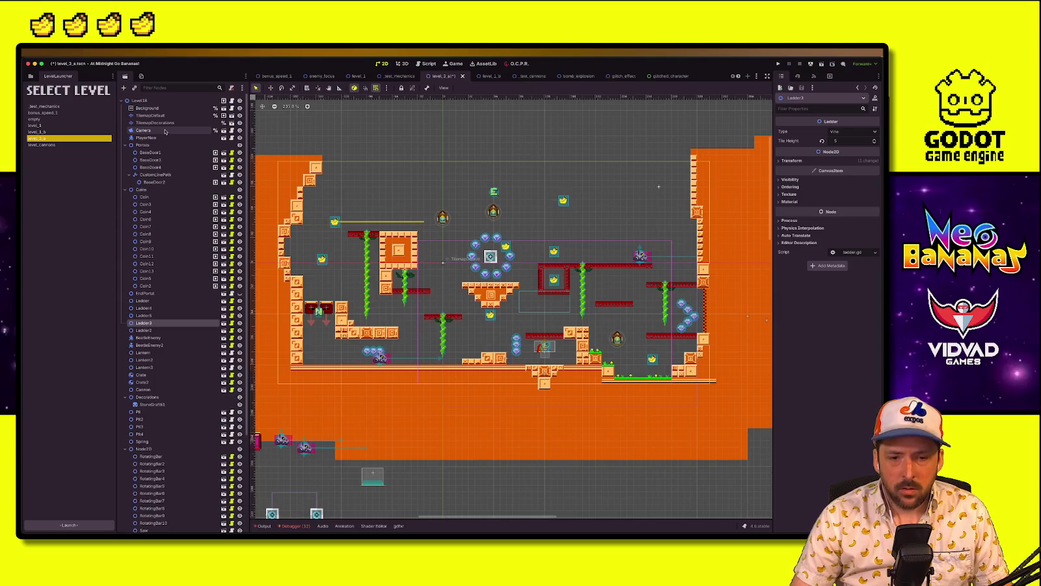
{"action": "left_click", "coordinate": [778, 64]}
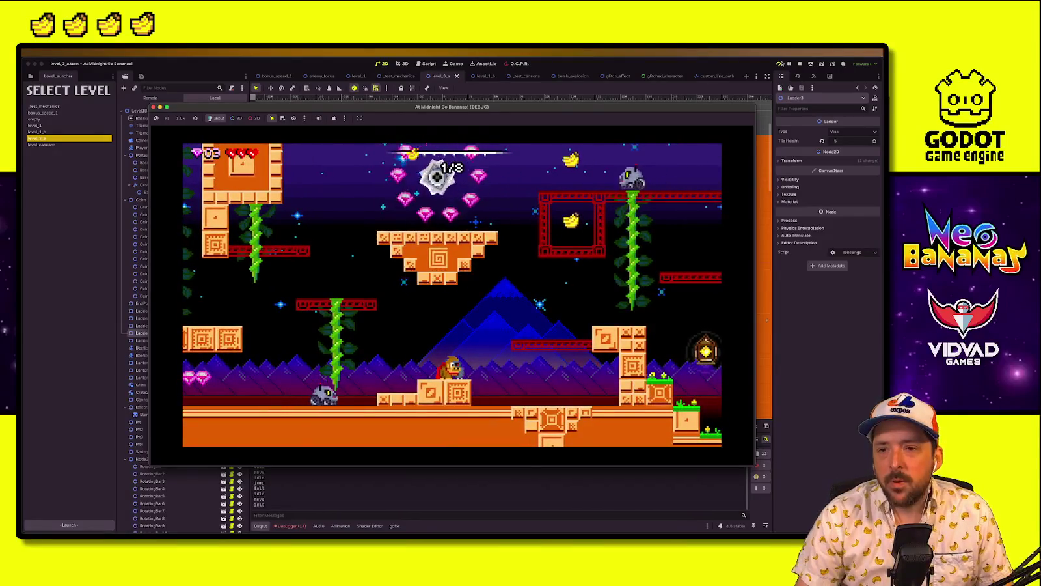
{"action": "key", "text": "super+period"}
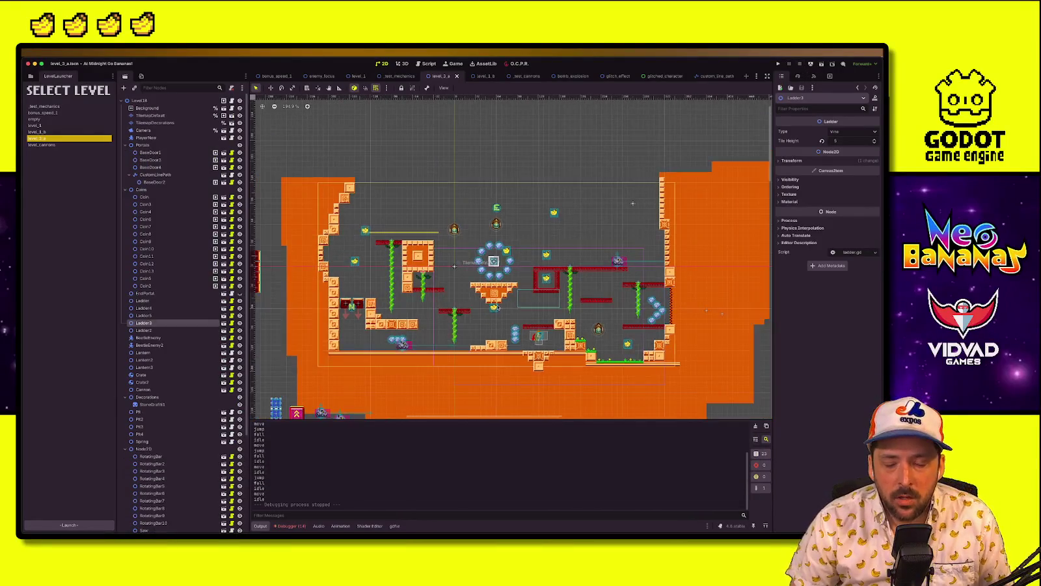
Zoom in on the central platforms and inspect the banana beneath them
{"action": "scroll", "coordinate": [504, 339], "scroll_direction": "up", "scroll_amount": 3}
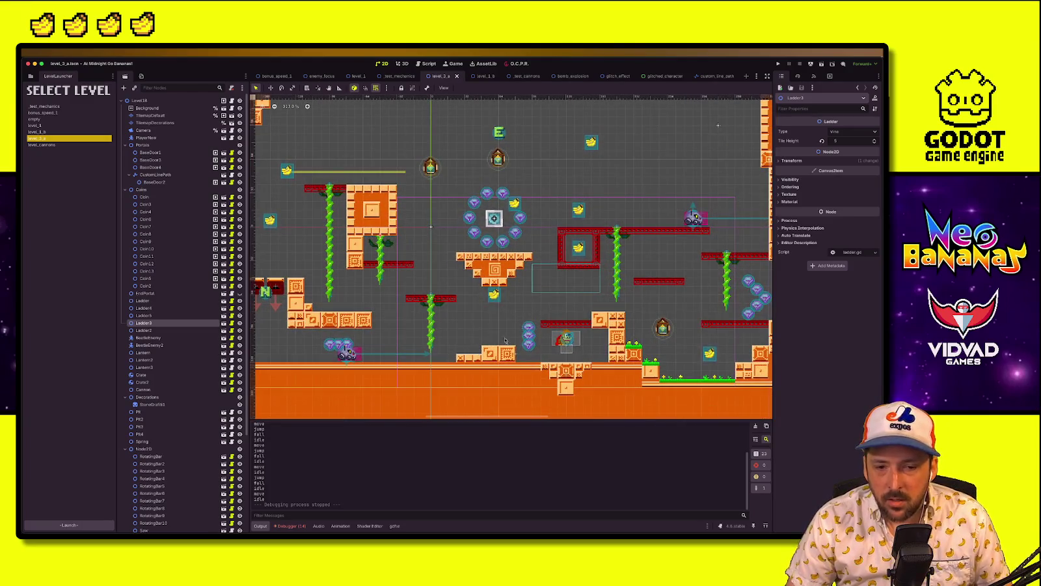
{"action": "left_click", "coordinate": [495, 295]}
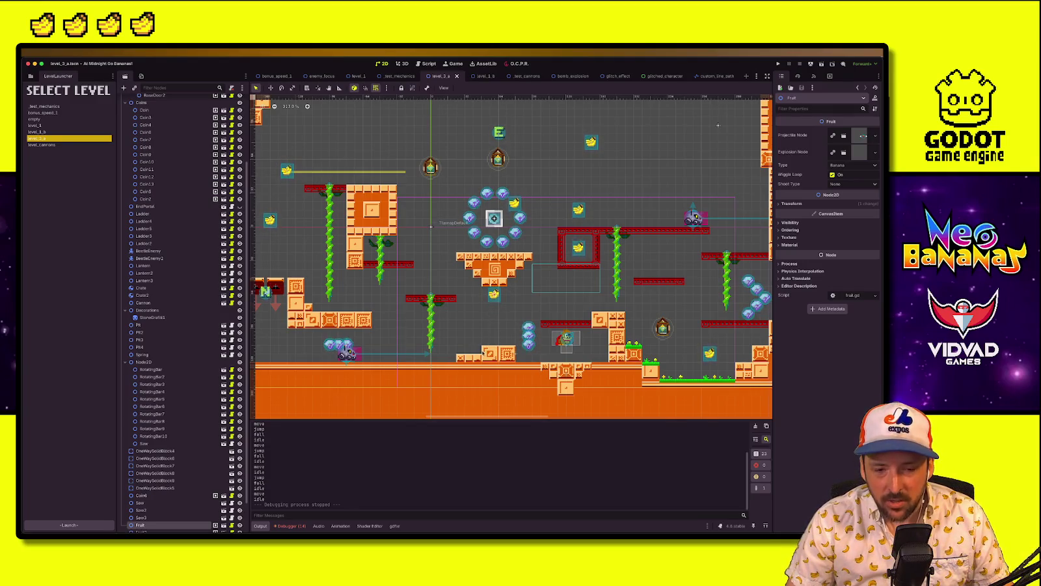
{"action": "scroll", "coordinate": [483, 353], "scroll_direction": "down", "scroll_amount": 3}
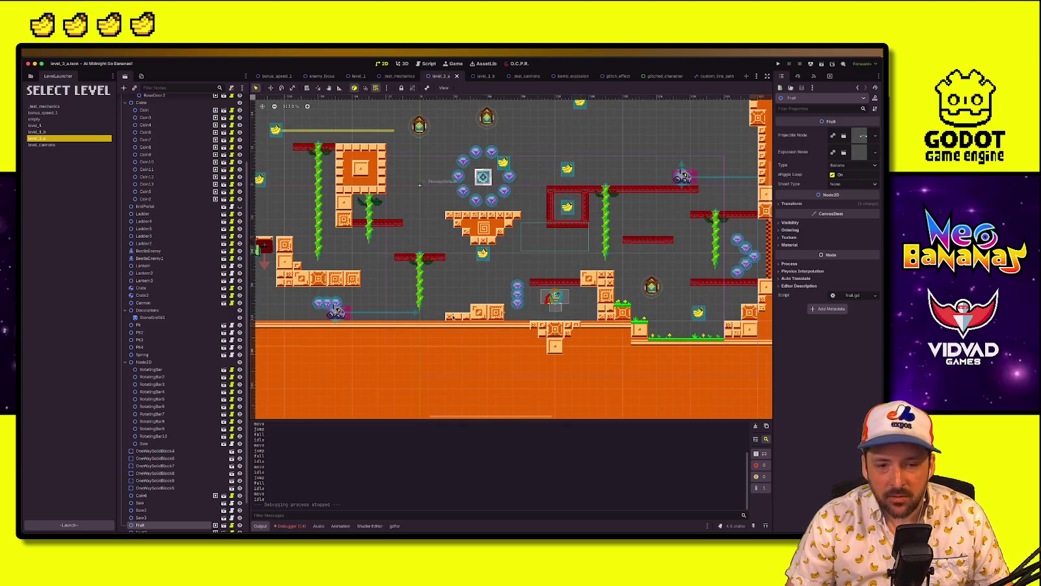
{"action": "scroll", "coordinate": [182, 123], "scroll_direction": "up", "scroll_amount": 5}
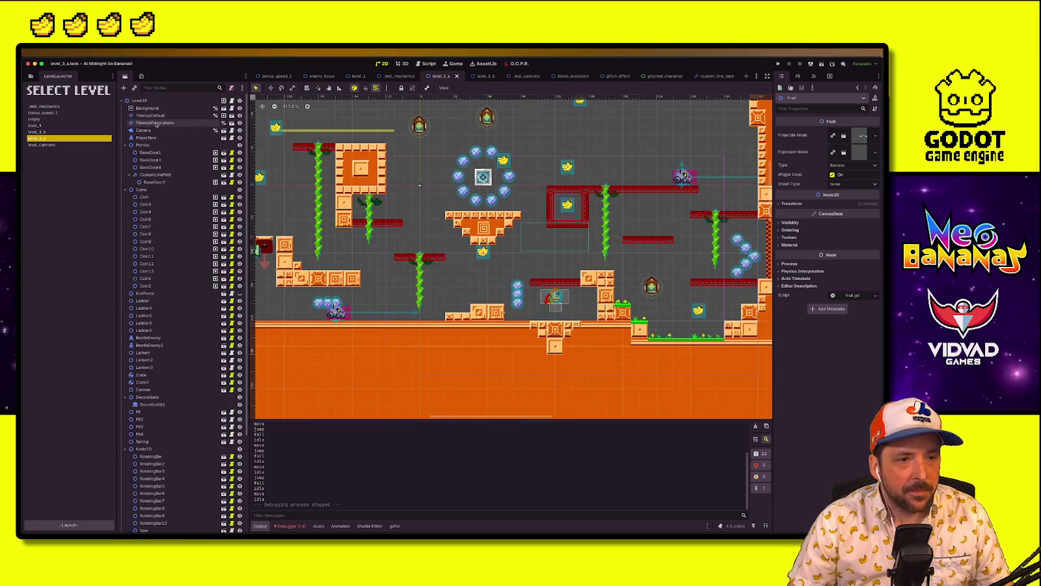
{"action": "left_click", "coordinate": [155, 123]}
On TilemapDefault, erase two ground tiles and paint a square block tile, then select the banana Fruit
{"action": "left_click", "coordinate": [149, 115]}
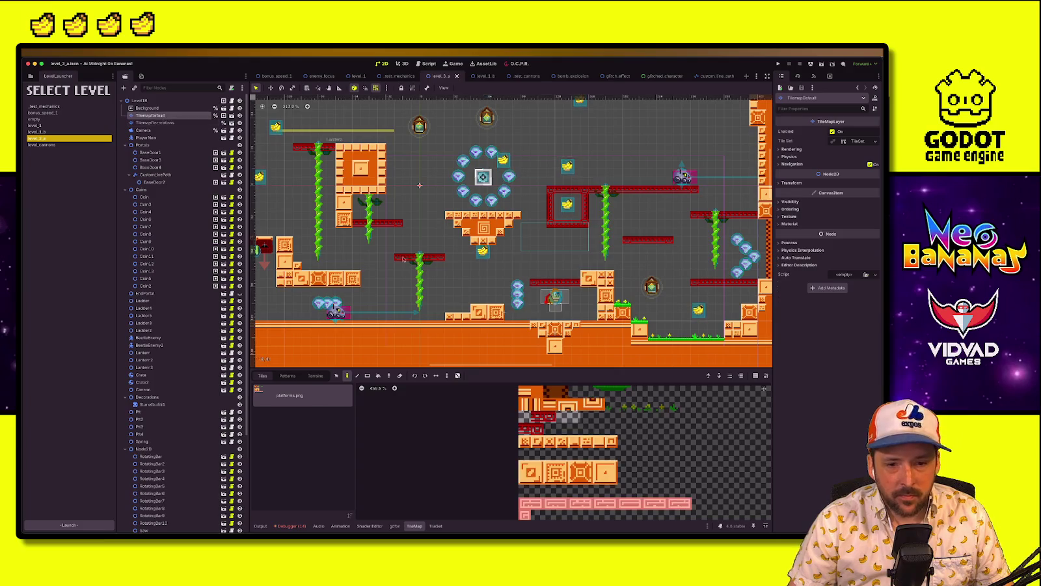
{"action": "right_click", "coordinate": [482, 314]}
{"action": "left_click", "coordinate": [530, 472]}
{"action": "left_click", "coordinate": [443, 312]}
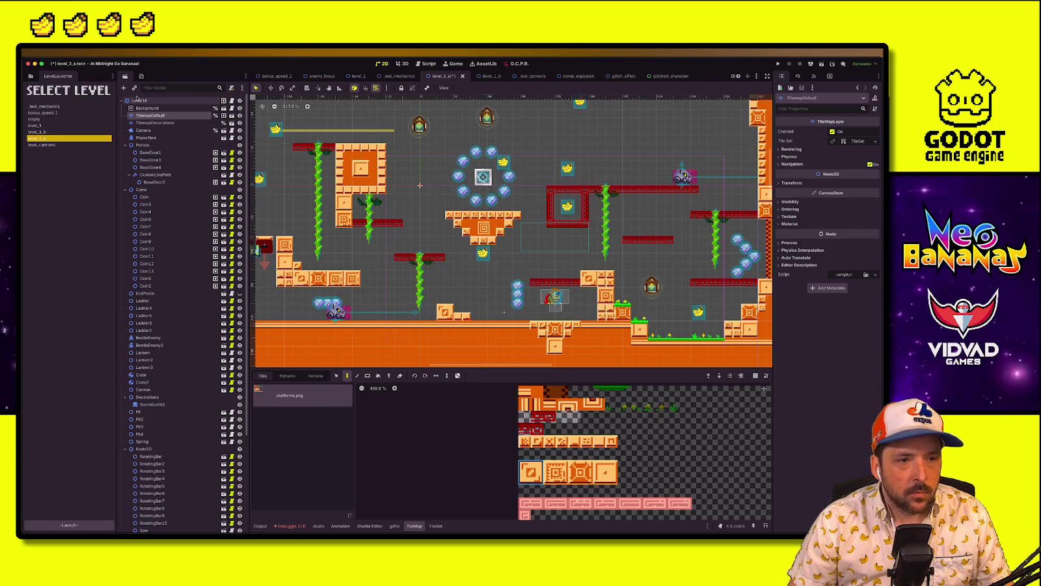
{"action": "left_click", "coordinate": [139, 101]}
{"action": "left_click", "coordinate": [419, 185]}
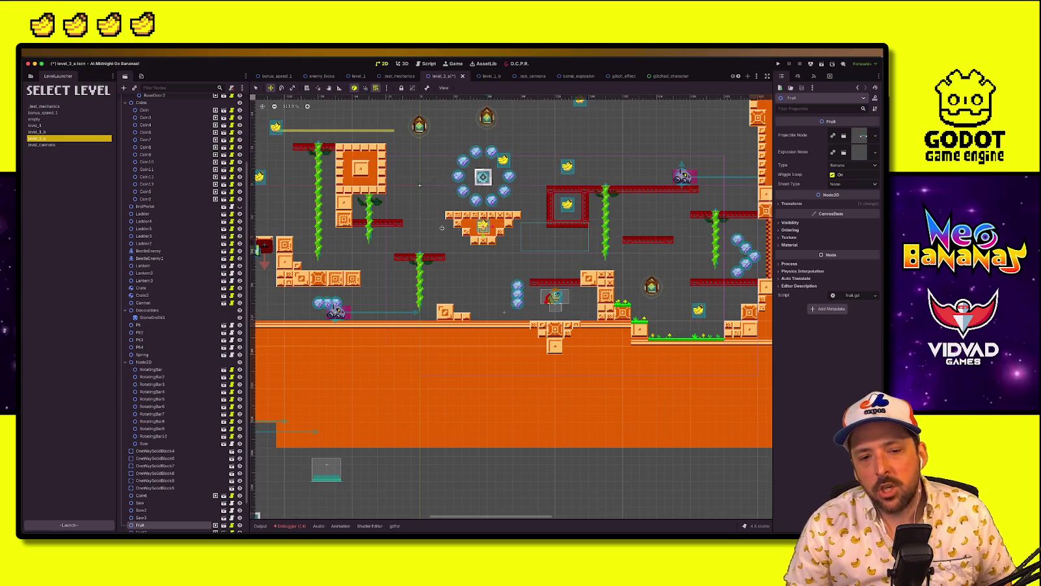
Drag the banana Fruit down into the central platform and touch up its TilemapDefault tiles
{"action": "left_click_drag", "start_coordinate": [484, 225], "coordinate": [489, 254]}
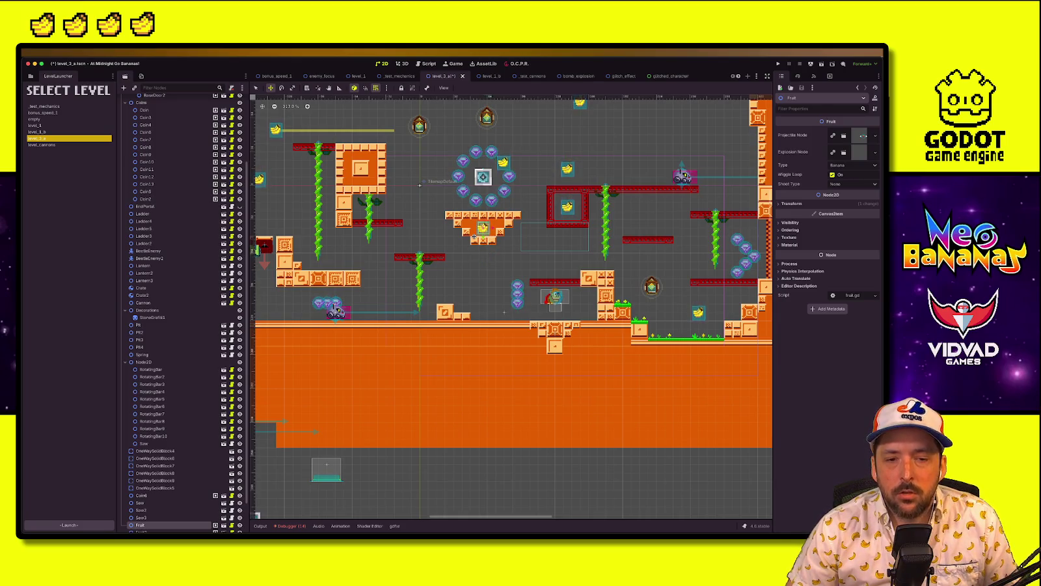
{"action": "scroll", "coordinate": [159, 166], "scroll_direction": "up", "scroll_amount": 5}
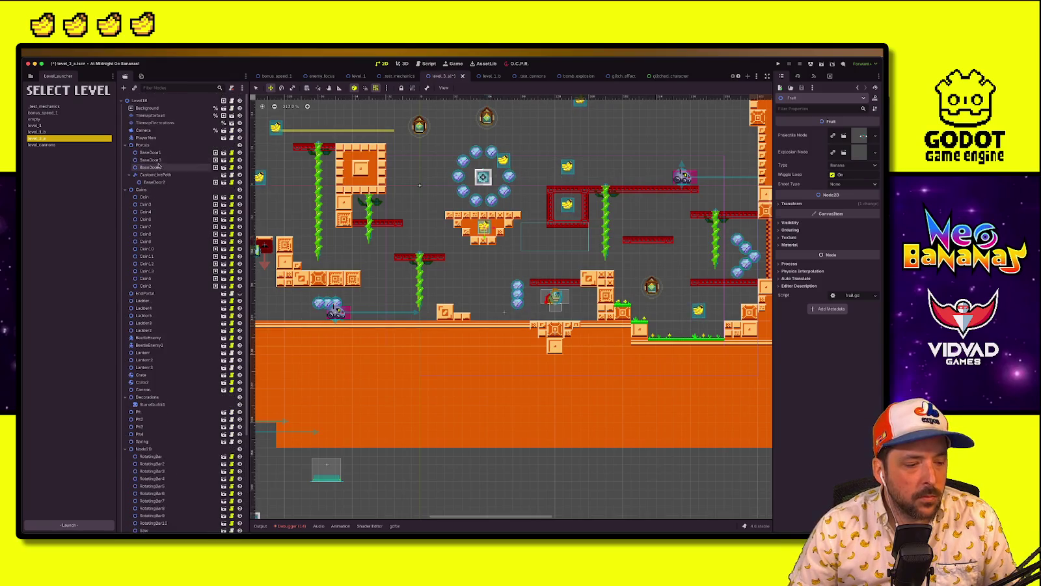
{"action": "left_click", "coordinate": [156, 123]}
{"action": "left_click", "coordinate": [163, 117]}
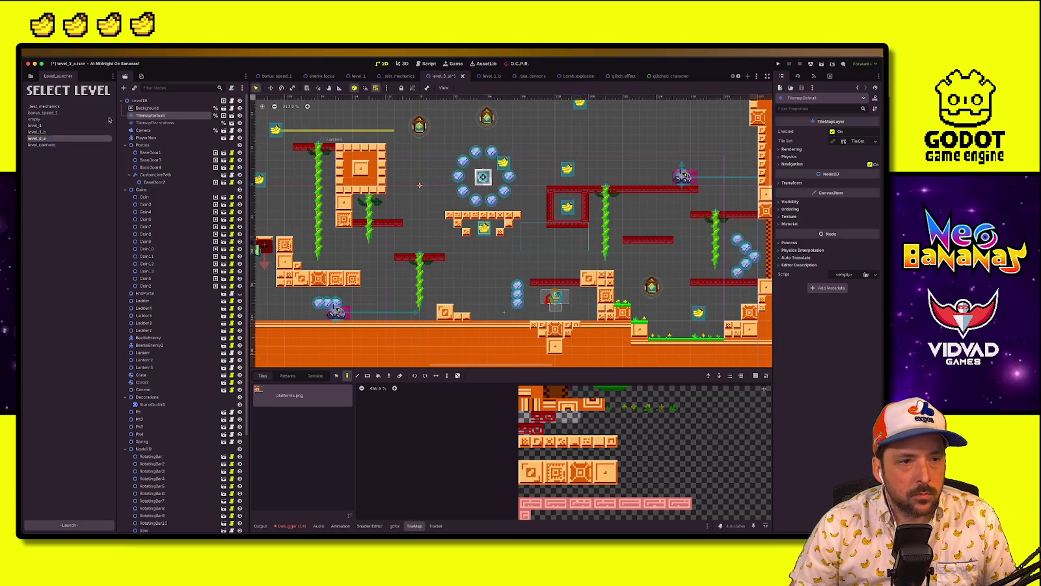
{"action": "left_click", "coordinate": [501, 250]}
{"action": "left_click", "coordinate": [485, 228]}
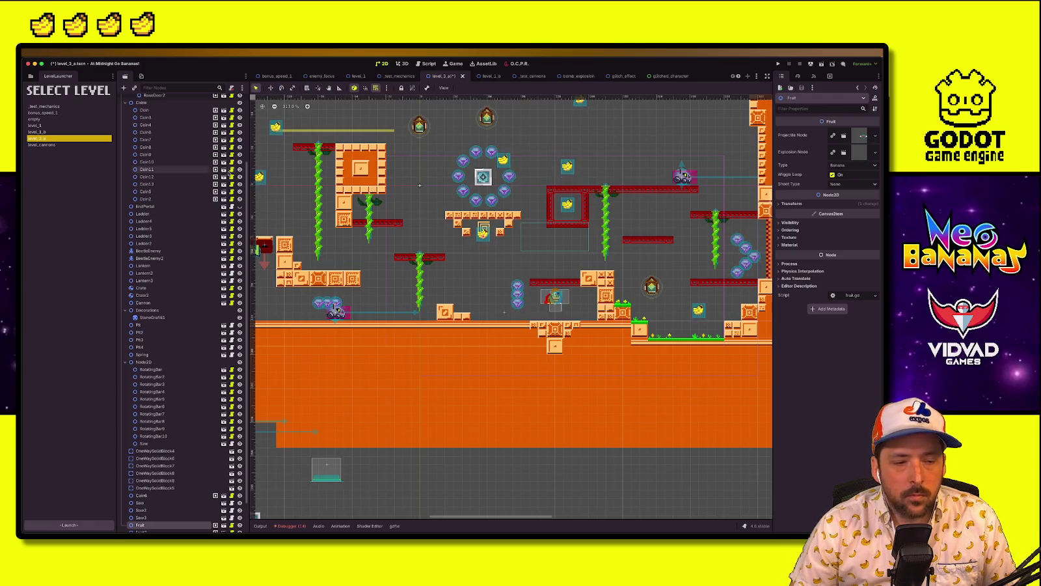
{"action": "key", "text": "Escape"}
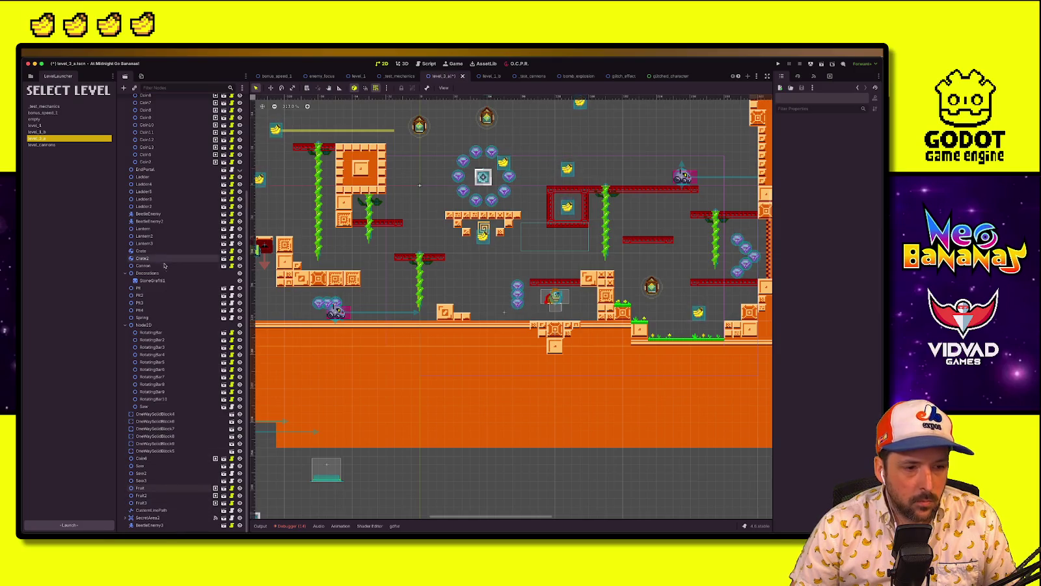
Move the StoneGraffiti1 decoration down below the level's ground
{"action": "scroll", "coordinate": [171, 410], "scroll_direction": "up", "scroll_amount": 5}
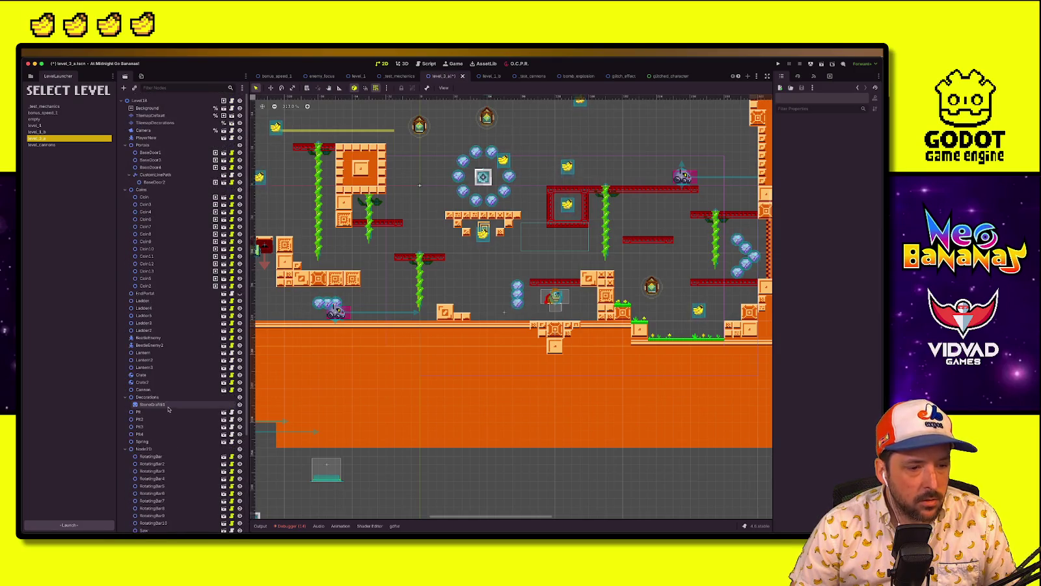
{"action": "scroll", "coordinate": [164, 335], "scroll_direction": "down", "scroll_amount": 5}
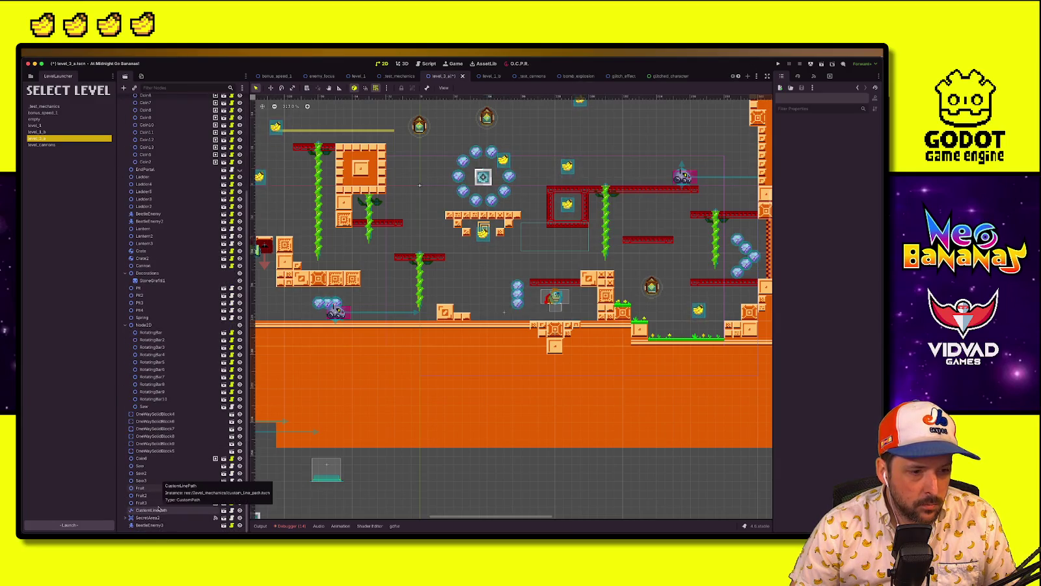
{"action": "left_click", "coordinate": [182, 282]}
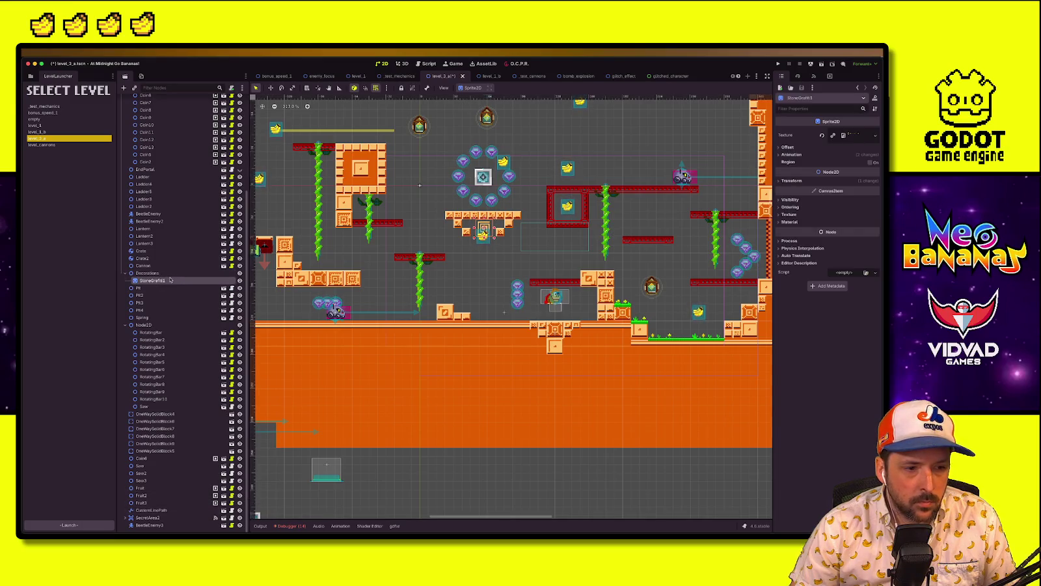
{"action": "right_click", "coordinate": [220, 284]}
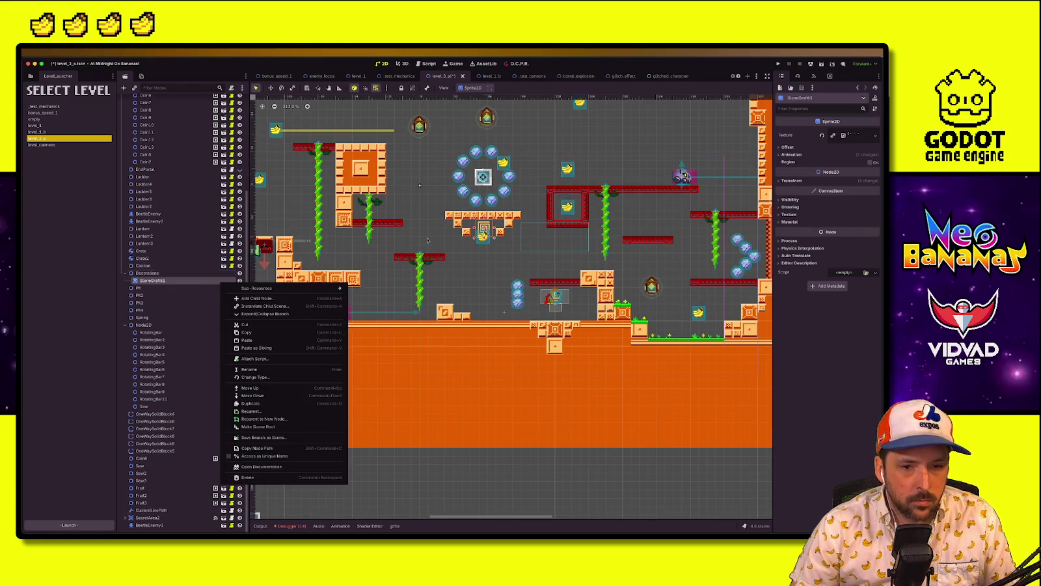
{"action": "key", "text": "Escape"}
{"action": "mouse_move", "coordinate": [488, 514]}
{"action": "left_mouse_down"}
{"action": "mouse_move", "coordinate": [488, 466]}
{"action": "mouse_move", "coordinate": [487, 499]}
{"action": "mouse_move", "coordinate": [487, 481]}
{"action": "left_mouse_up"}
Nudge the banana Fruit up into the platform gap and launch a playtest
{"action": "scroll", "coordinate": [168, 159], "scroll_direction": "up", "scroll_amount": 5}
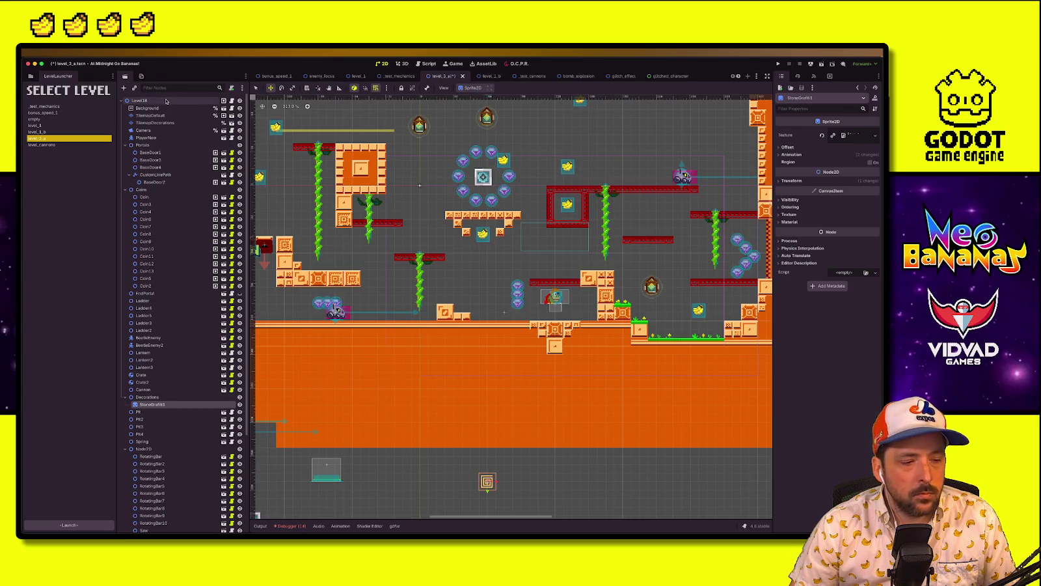
{"action": "left_click", "coordinate": [166, 101]}
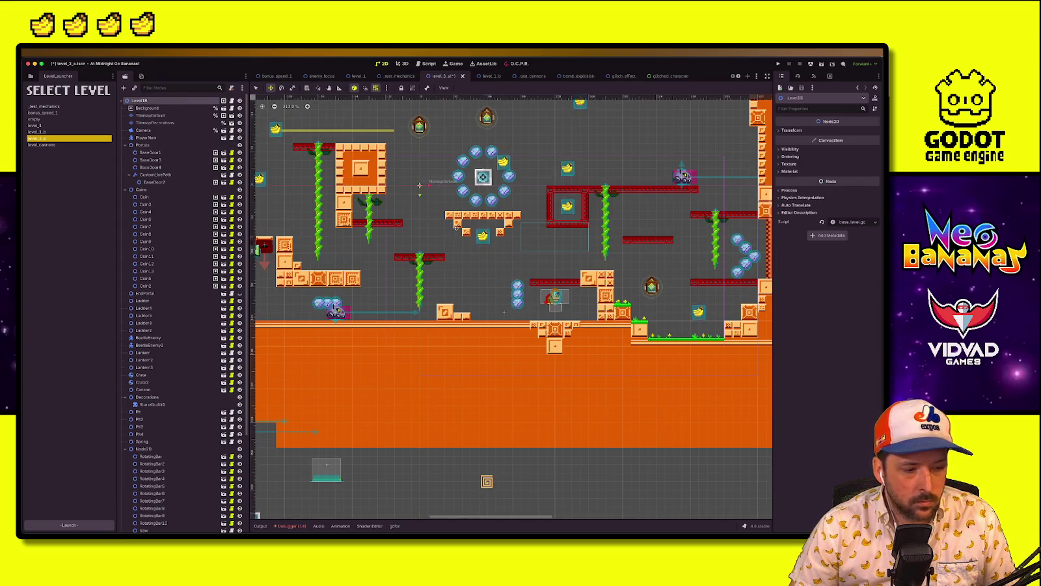
{"action": "key", "text": "q"}
{"action": "left_click", "coordinate": [140, 525]}
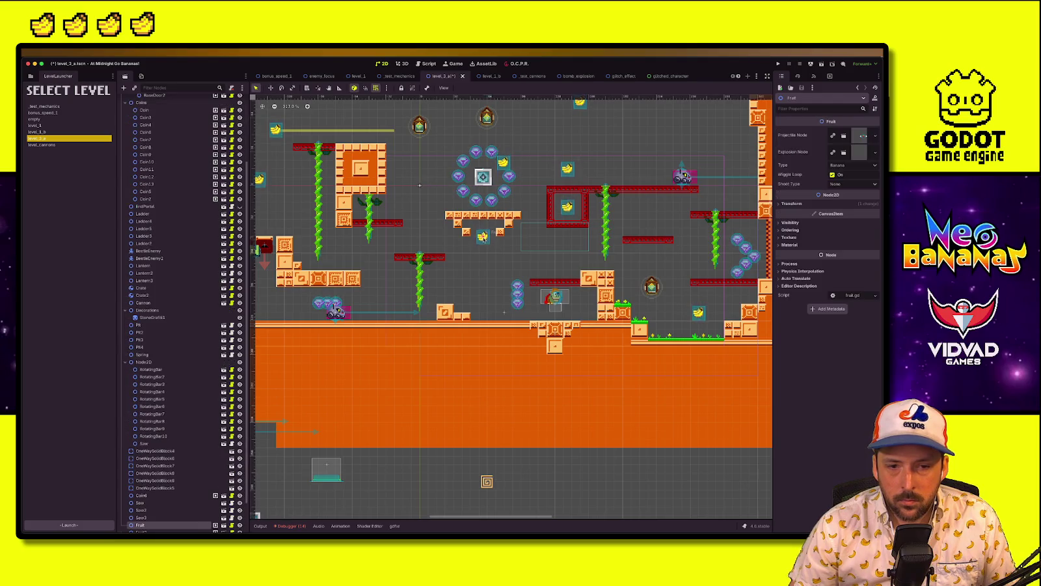
{"action": "left_click_drag", "start_coordinate": [487, 236], "coordinate": [483, 230]}
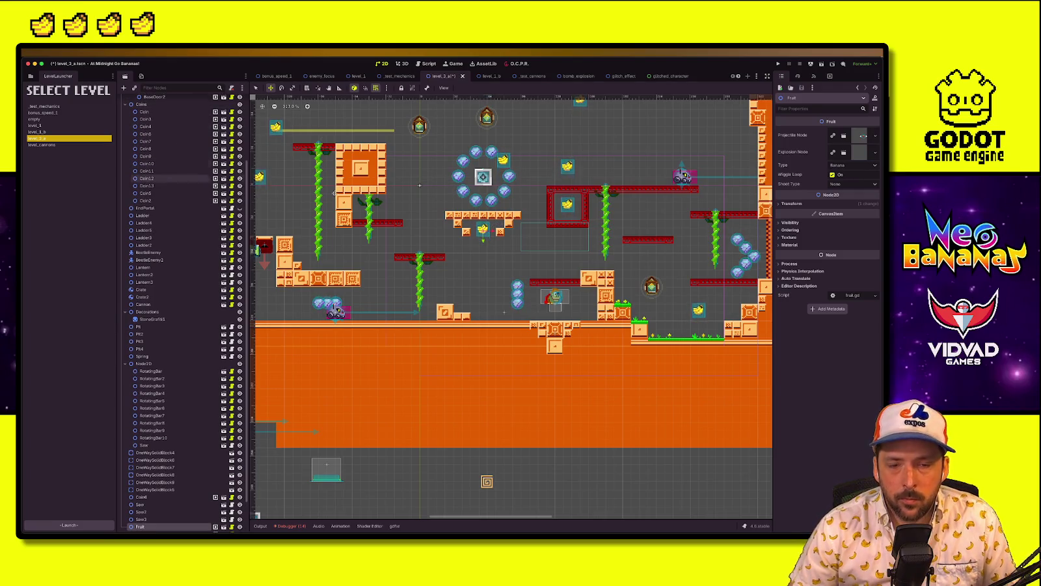
{"action": "left_click", "coordinate": [776, 63]}
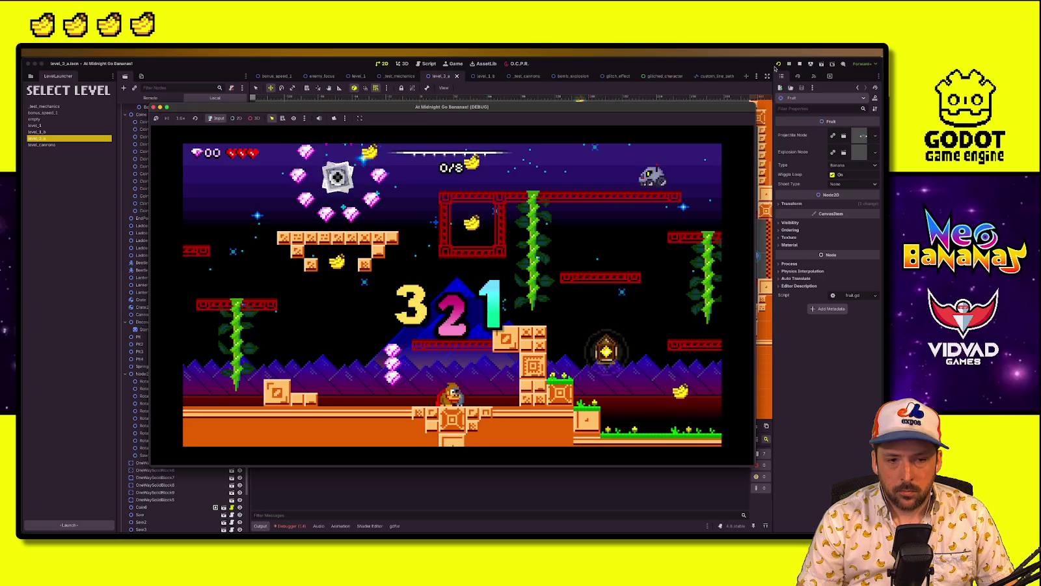
Run left and right collecting gems, then climb the vines toward the enemy and red platform
{"action": "key", "text": "Right"}
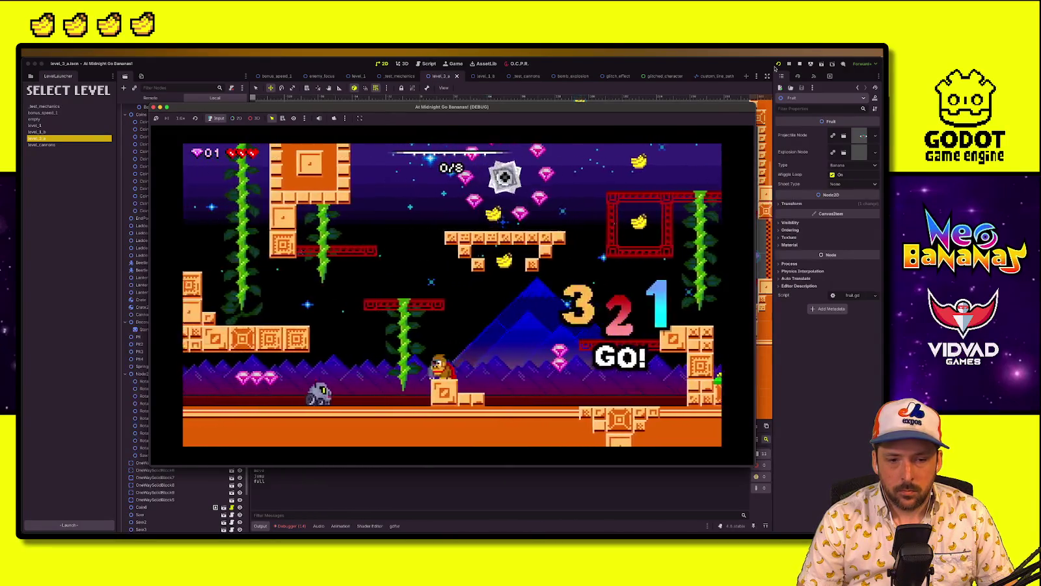
{"action": "key", "text": "Left"}
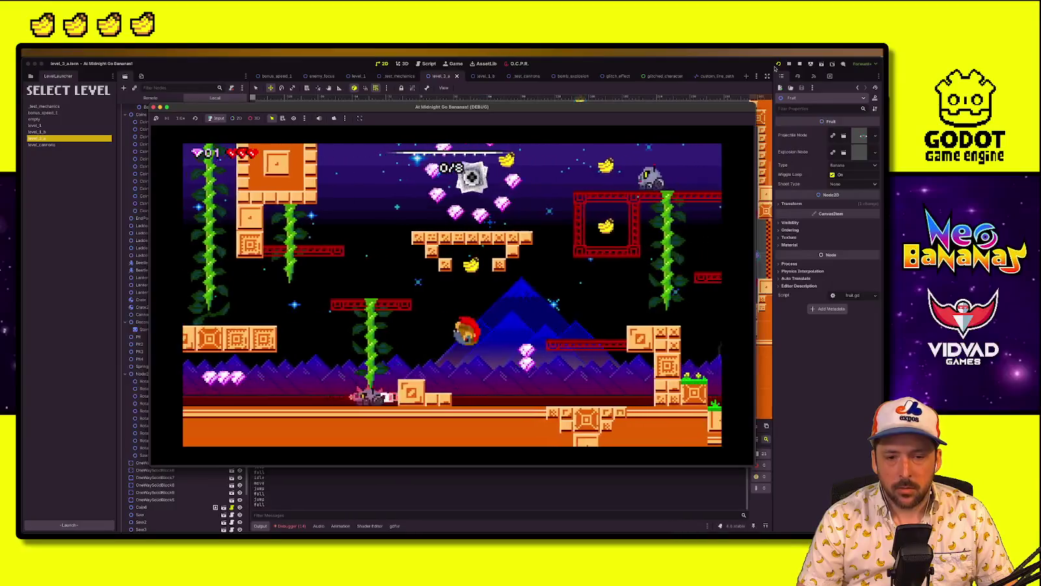
{"action": "key", "text": "Left"}
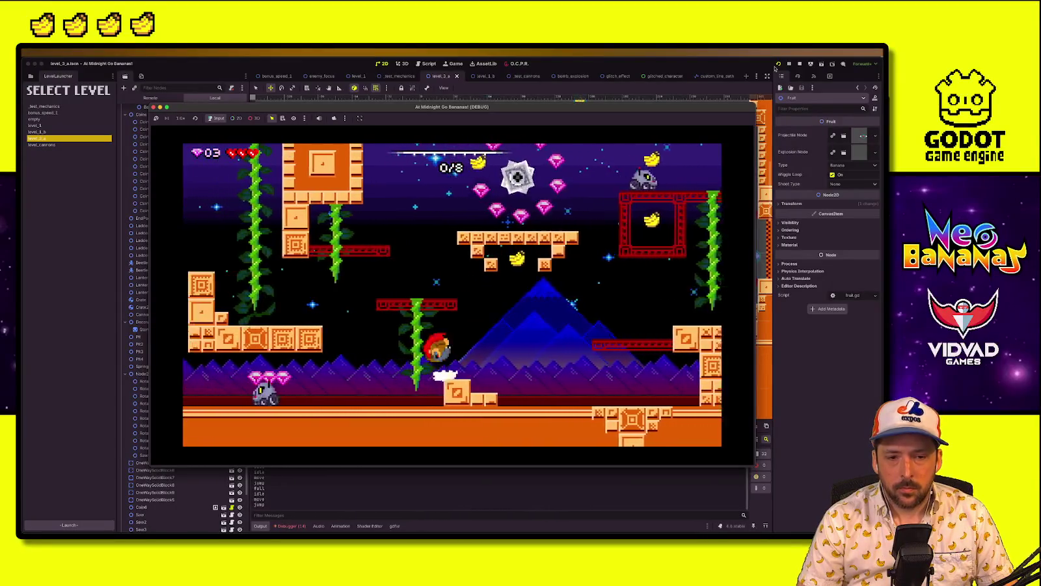
{"action": "key", "text": "Right"}
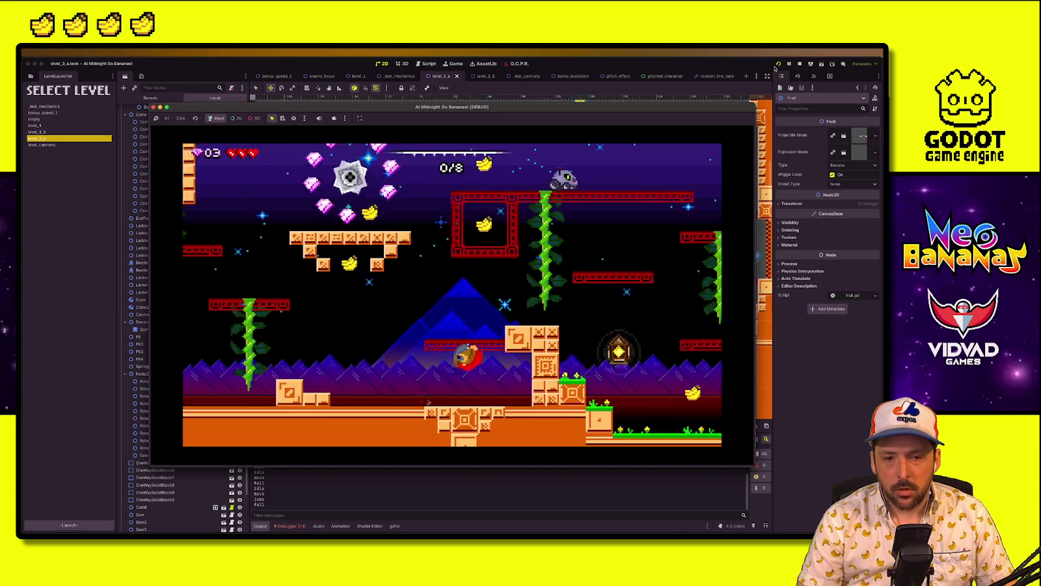
{"action": "key", "text": "Left"}
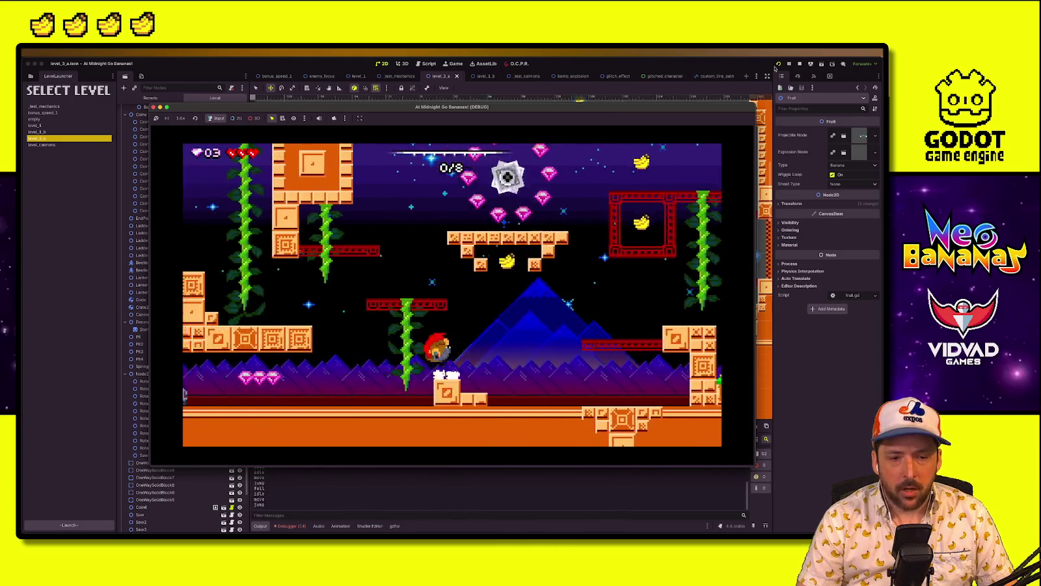
{"action": "key", "text": "Left"}
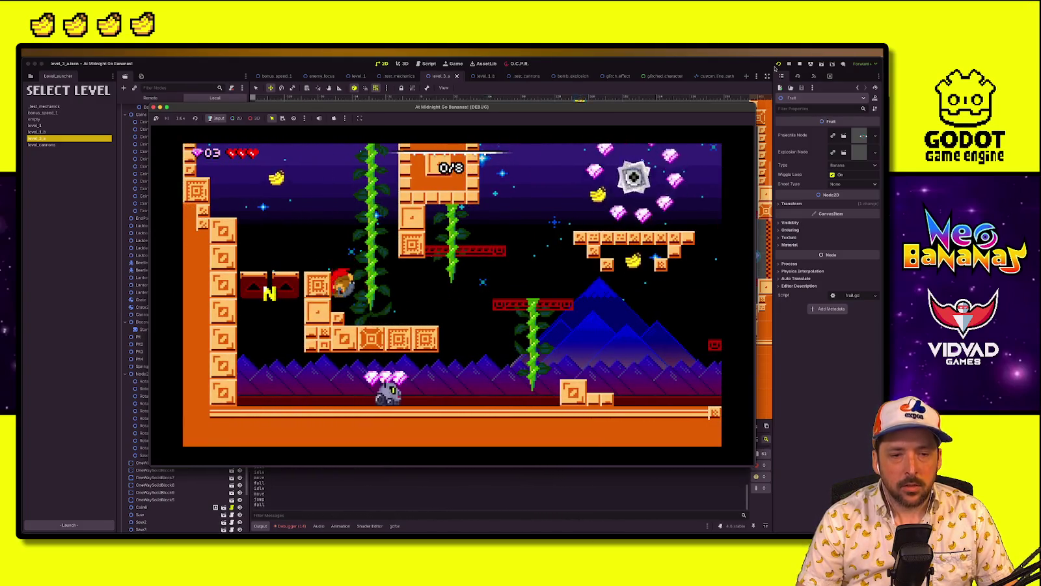
{"action": "key", "text": "Up"}
{"action": "key", "text": "Right"}
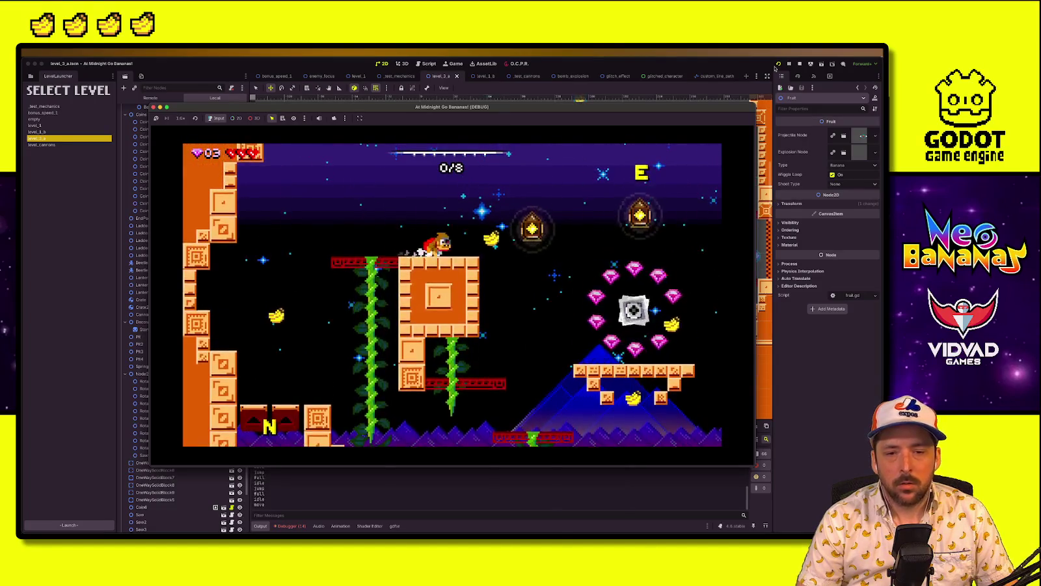
{"action": "key", "text": "Right"}
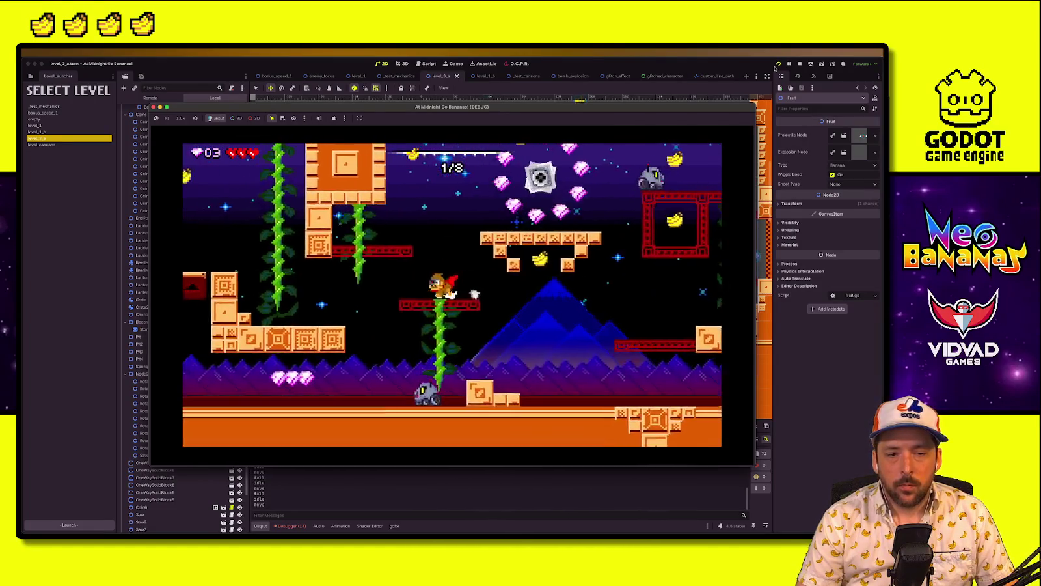
{"action": "key", "text": "Up"}
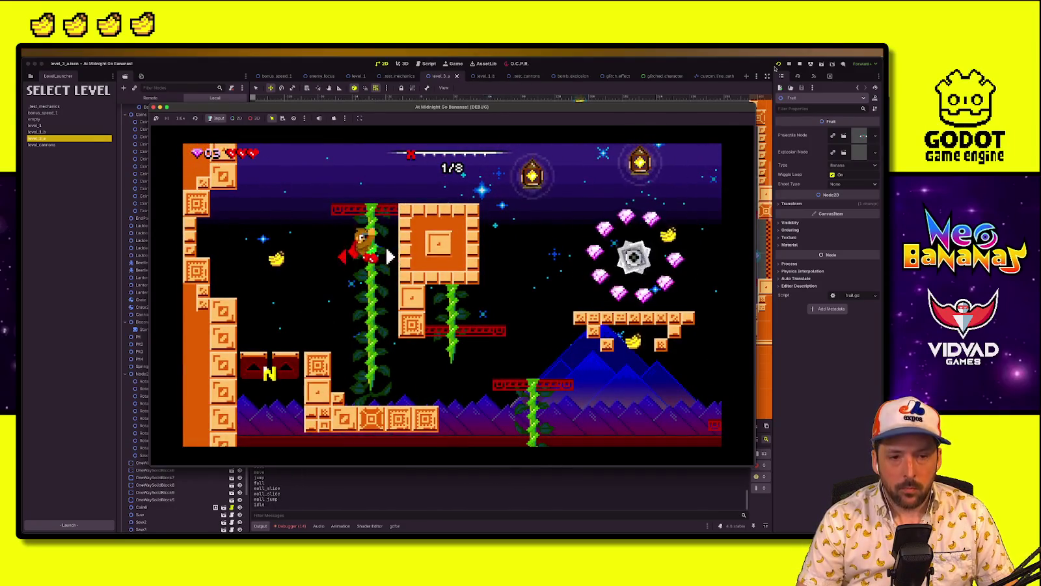
Jump onto the orange block, hit the enemy, collect the saw's gem ring, then stop the game
{"action": "key", "text": "space"}
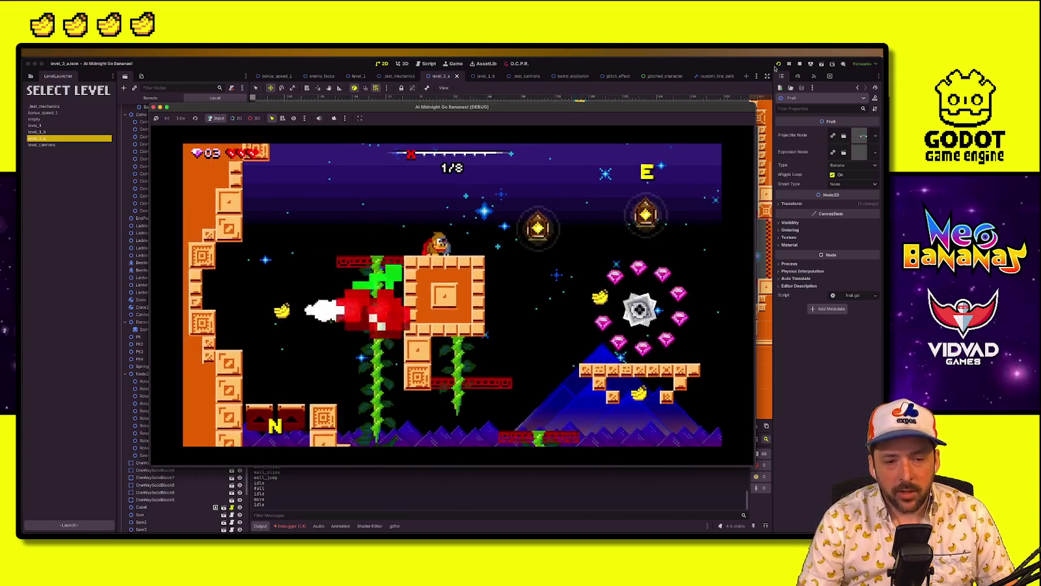
{"action": "key", "text": "Left"}
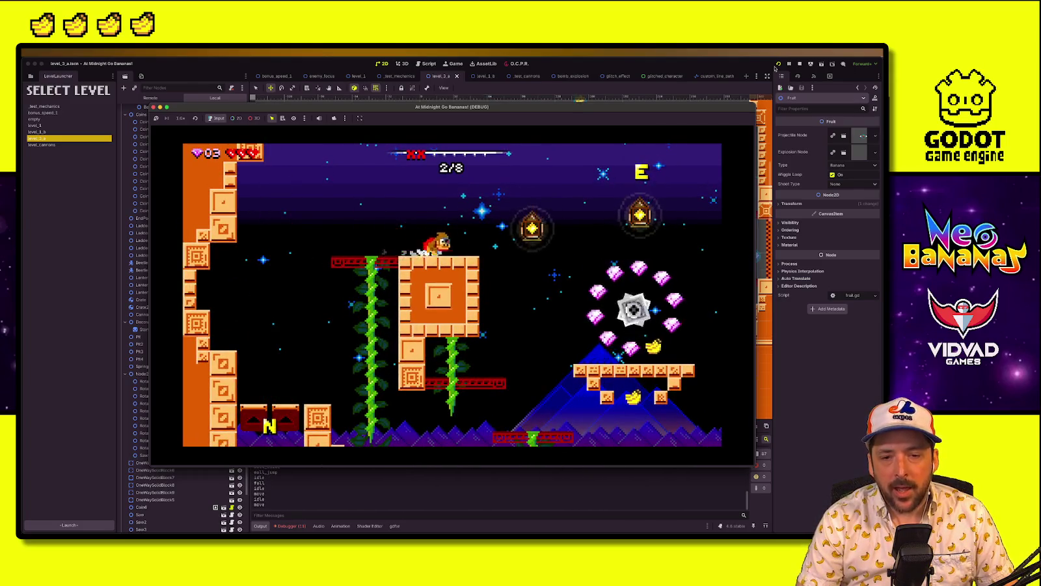
{"action": "key", "text": "Right"}
{"action": "key", "text": "space"}
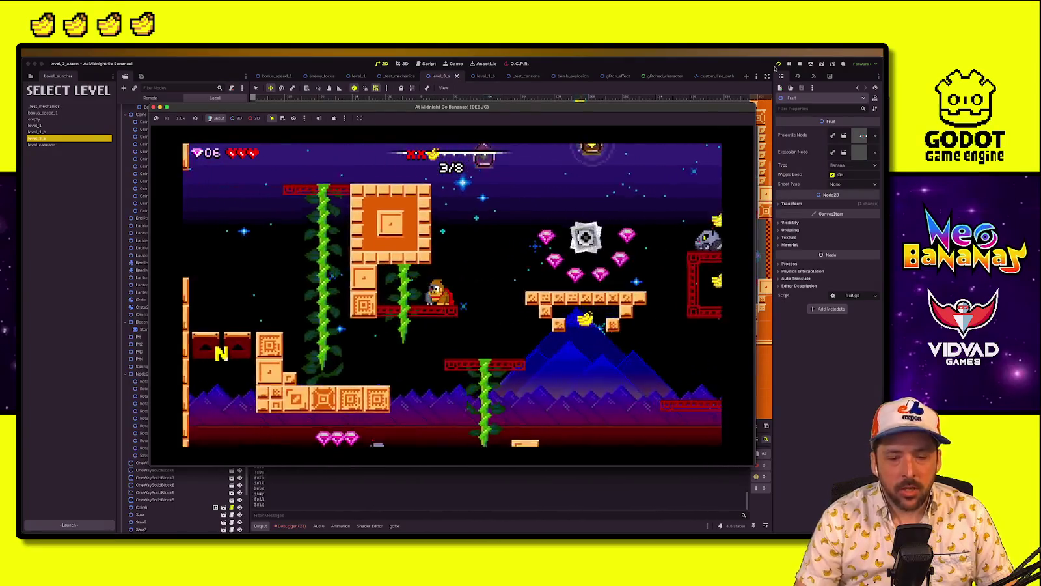
{"action": "key", "text": "Right"}
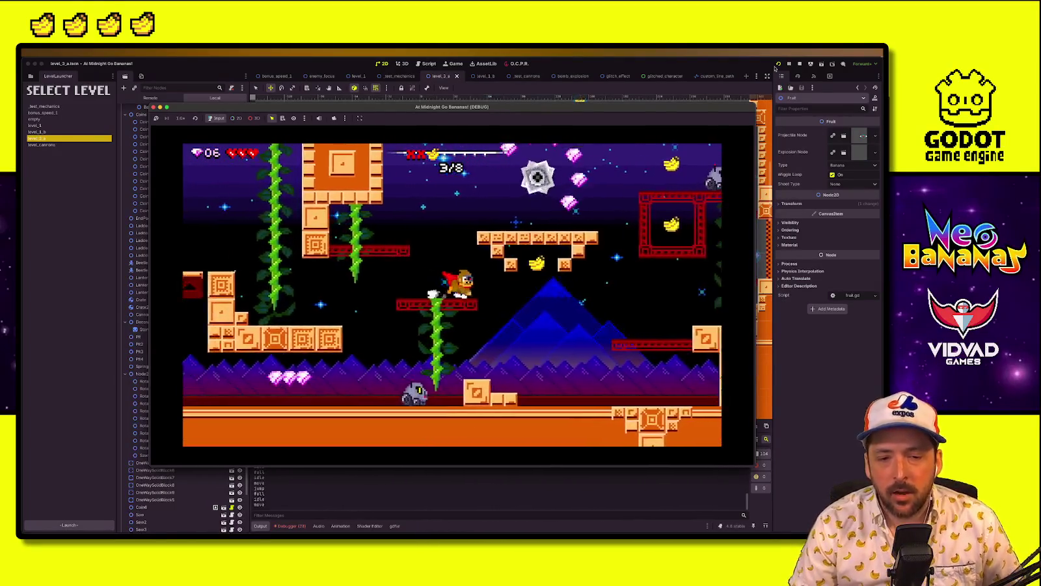
{"action": "key", "text": "Right"}
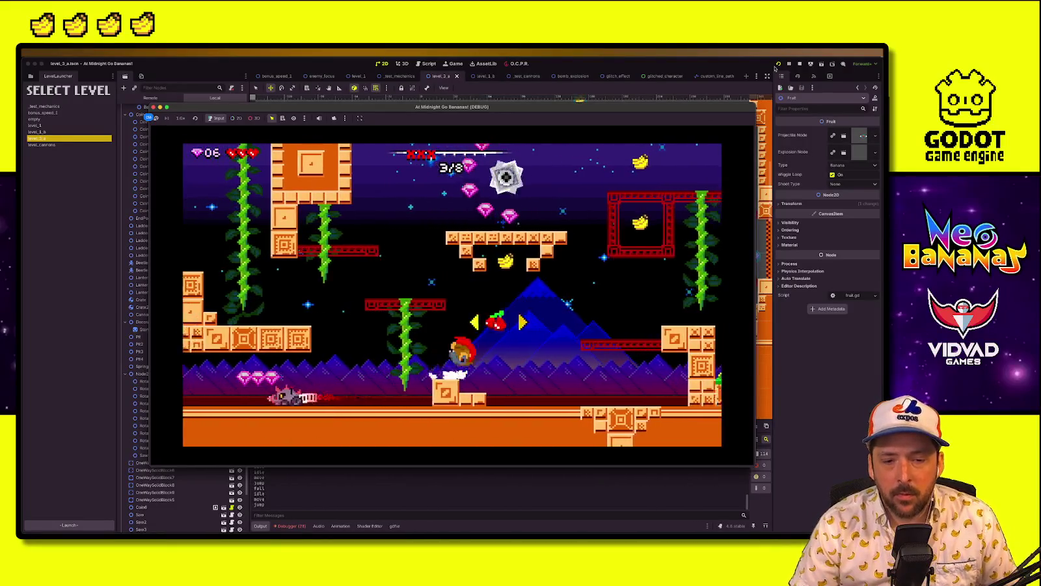
{"action": "key", "text": "space"}
{"action": "key", "text": "Right"}
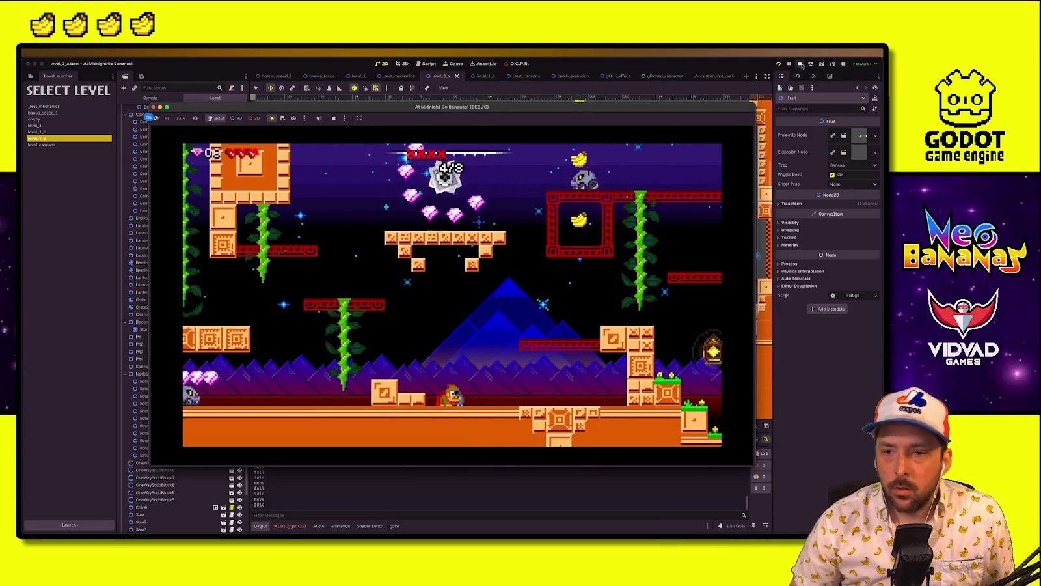
{"action": "left_click", "coordinate": [801, 64]}
{"action": "scroll", "coordinate": [696, 124], "scroll_direction": "up", "scroll_amount": 3}
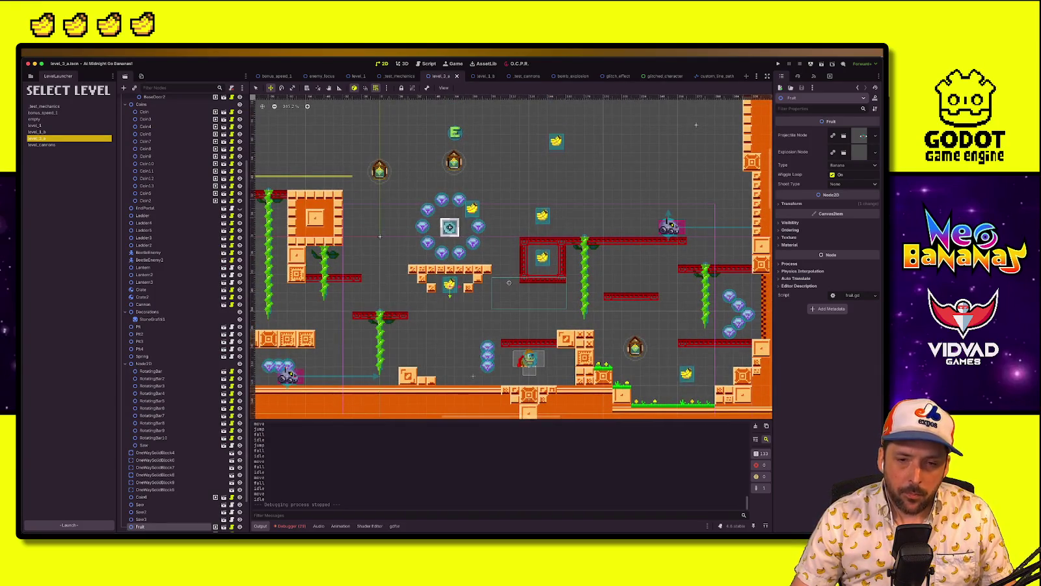
Undo a trial move of the BaseDoor1 banana, then erase the red platform tiles right of the red frame
{"action": "key", "text": "q"}
{"action": "left_click", "coordinate": [545, 260]}
{"action": "left_click_drag", "start_coordinate": [545, 260], "coordinate": [631, 260]}
{"action": "key", "text": "ctrl+z"}
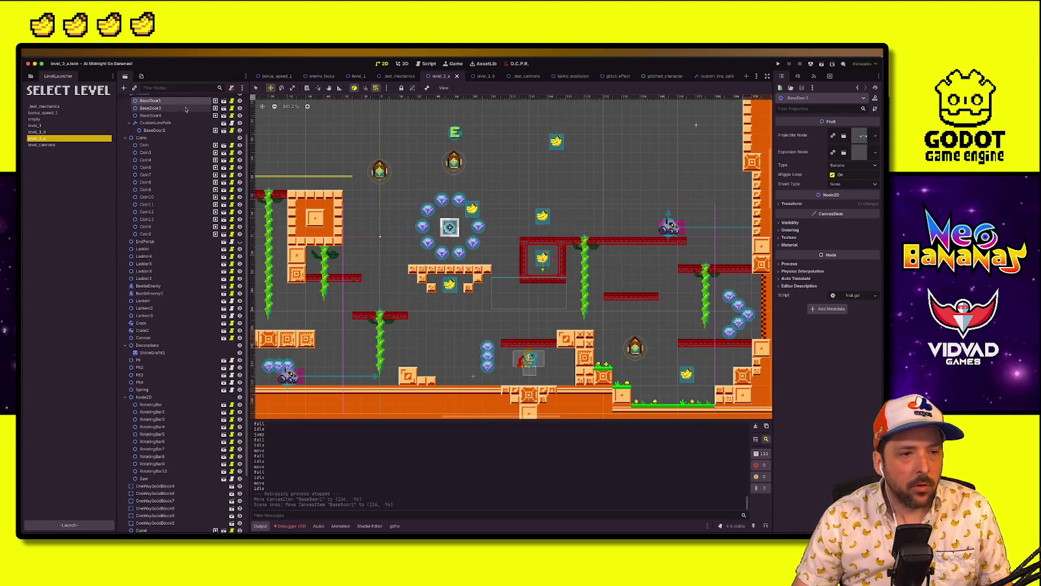
{"action": "scroll", "coordinate": [186, 117], "scroll_direction": "up", "scroll_amount": 3}
{"action": "left_click", "coordinate": [151, 103]}
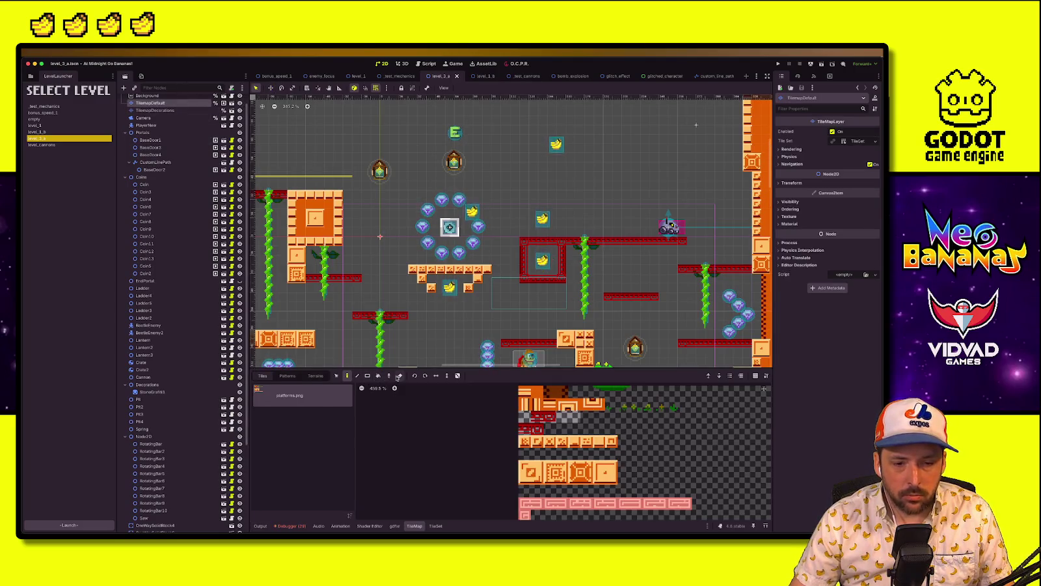
{"action": "left_click_drag", "start_coordinate": [573, 241], "coordinate": [687, 241]}
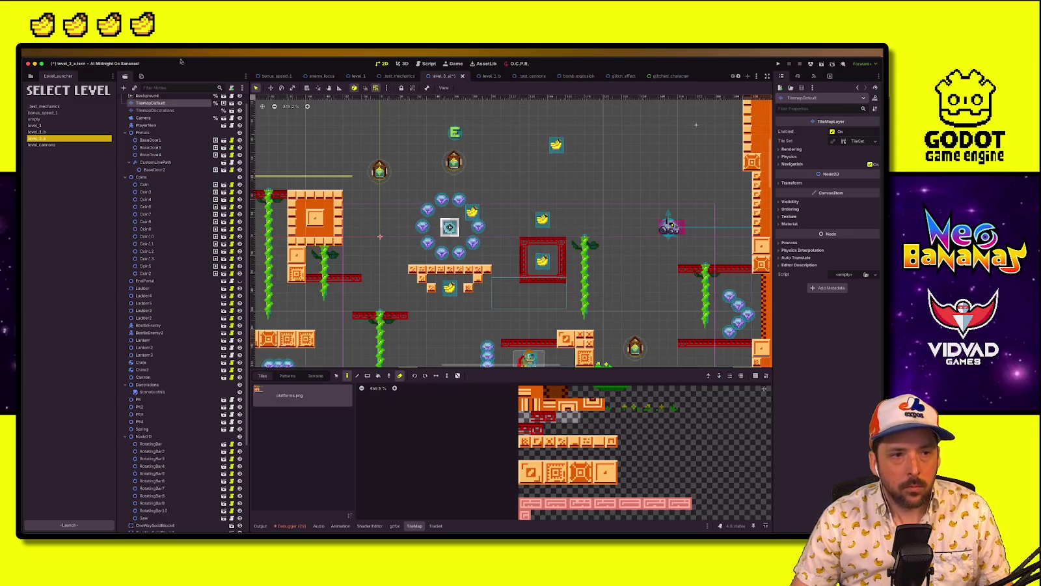
Move BeetleEnemy3 and the BaseDoor1 banana up near the top of the level
{"action": "scroll", "coordinate": [164, 111], "scroll_direction": "up", "scroll_amount": 1}
{"action": "left_click", "coordinate": [669, 224]}
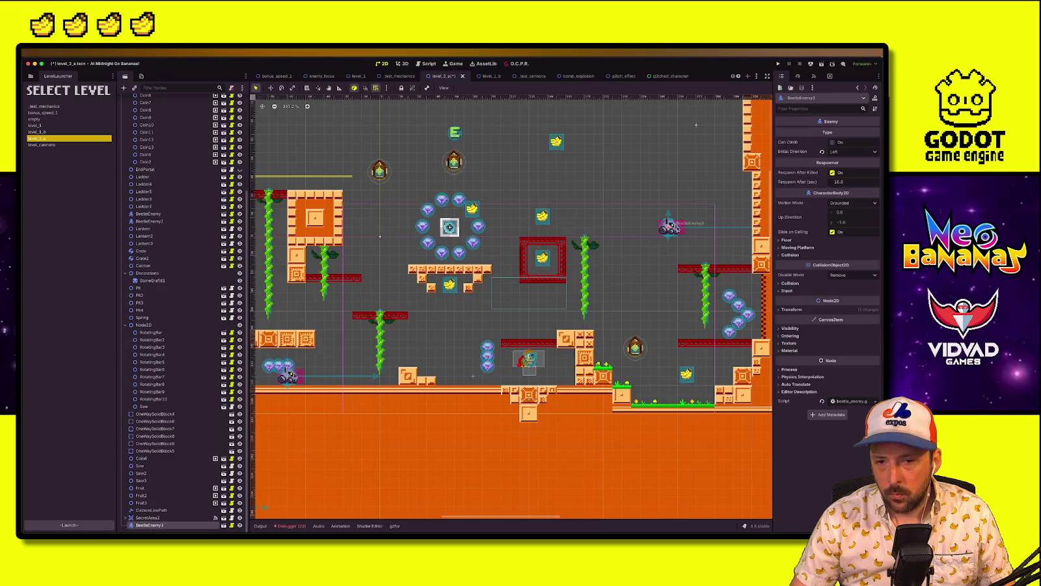
{"action": "left_click_drag", "start_coordinate": [671, 225], "coordinate": [634, 133]}
{"action": "left_click", "coordinate": [546, 220]}
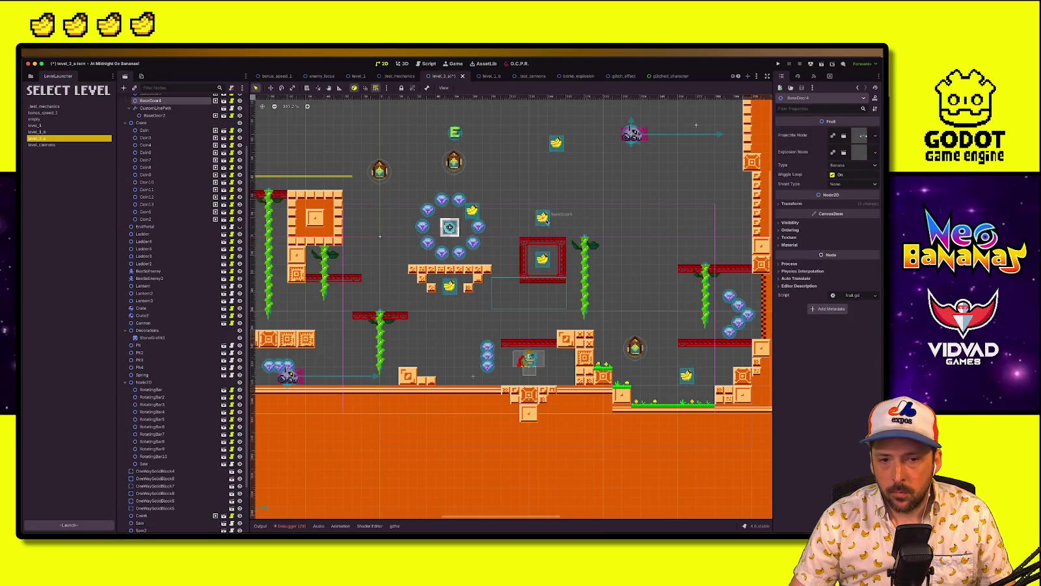
{"action": "key", "text": "q"}
{"action": "left_click", "coordinate": [543, 260]}
{"action": "left_click_drag", "start_coordinate": [546, 256], "coordinate": [501, 142]}
Move the Ladder4 vine up to the top area, then select the TilemapDefault layer
{"action": "left_click", "coordinate": [578, 259]}
{"action": "key", "text": "w"}
{"action": "mouse_move", "coordinate": [578, 259]}
{"action": "left_mouse_down"}
{"action": "mouse_move", "coordinate": [532, 219]}
{"action": "mouse_move", "coordinate": [378, 156]}
{"action": "mouse_move", "coordinate": [579, 137]}
{"action": "left_mouse_up"}
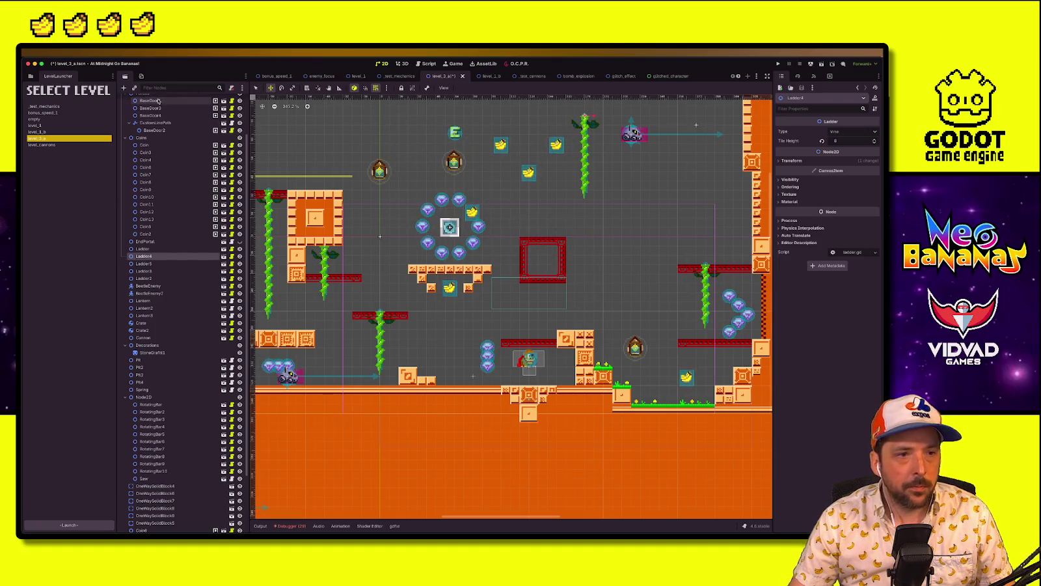
{"action": "scroll", "coordinate": [156, 120], "scroll_direction": "up", "scroll_amount": 3}
{"action": "left_click", "coordinate": [155, 123]}
{"action": "left_click", "coordinate": [150, 115]}
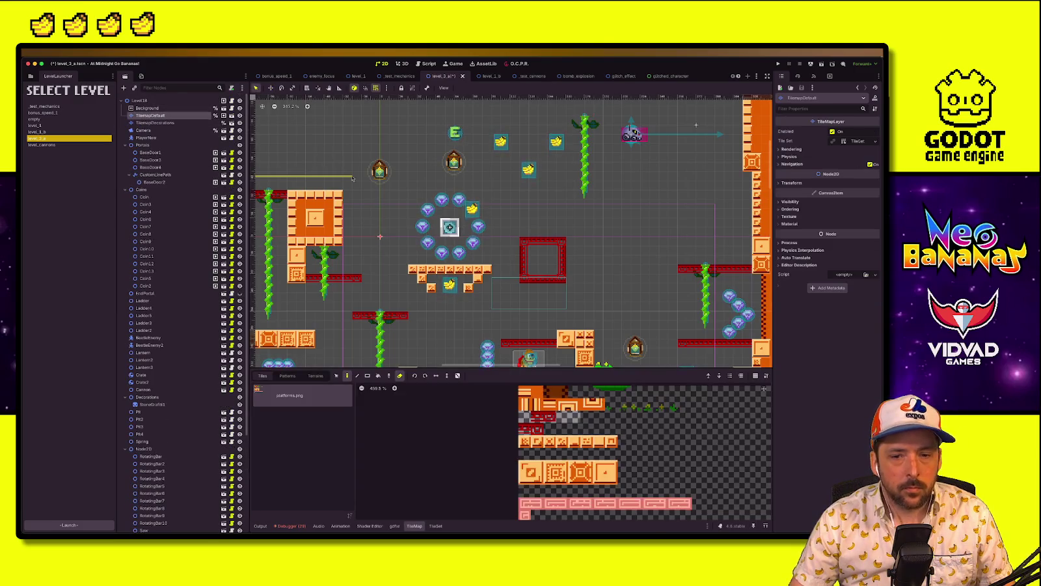
Shift the red frame tiles slightly right and paint a red tile platform across its top
{"action": "left_click", "coordinate": [337, 375]}
{"action": "mouse_move", "coordinate": [519, 236]}
{"action": "left_mouse_down"}
{"action": "mouse_move", "coordinate": [566, 283]}
{"action": "mouse_move", "coordinate": [619, 290]}
{"action": "mouse_move", "coordinate": [572, 290]}
{"action": "mouse_move", "coordinate": [594, 290]}
{"action": "mouse_move", "coordinate": [594, 280]}
{"action": "mouse_move", "coordinate": [562, 282]}
{"action": "mouse_move", "coordinate": [605, 280]}
{"action": "left_mouse_up"}
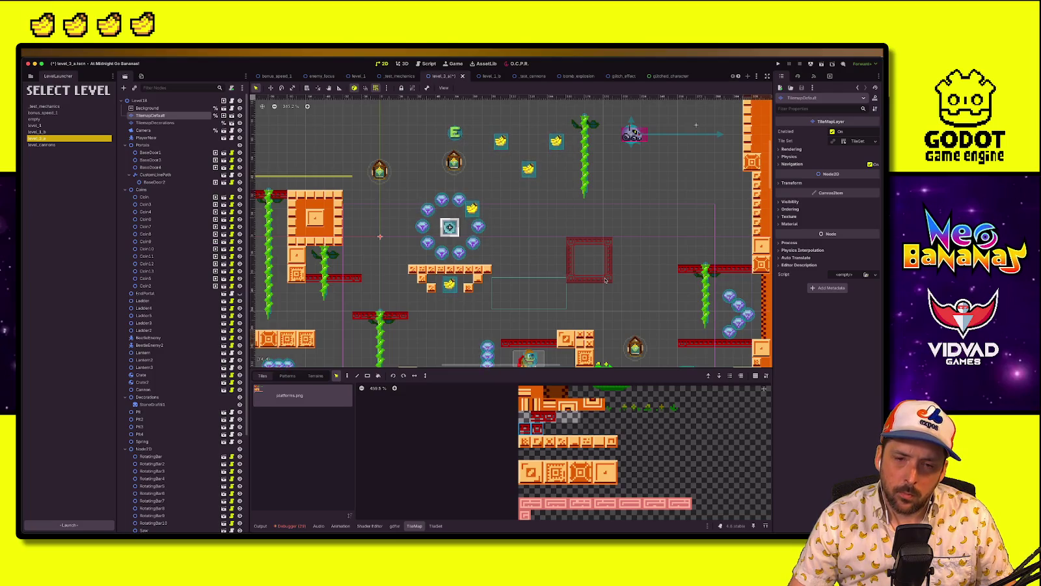
{"action": "left_click_drag", "start_coordinate": [605, 280], "coordinate": [605, 281]}
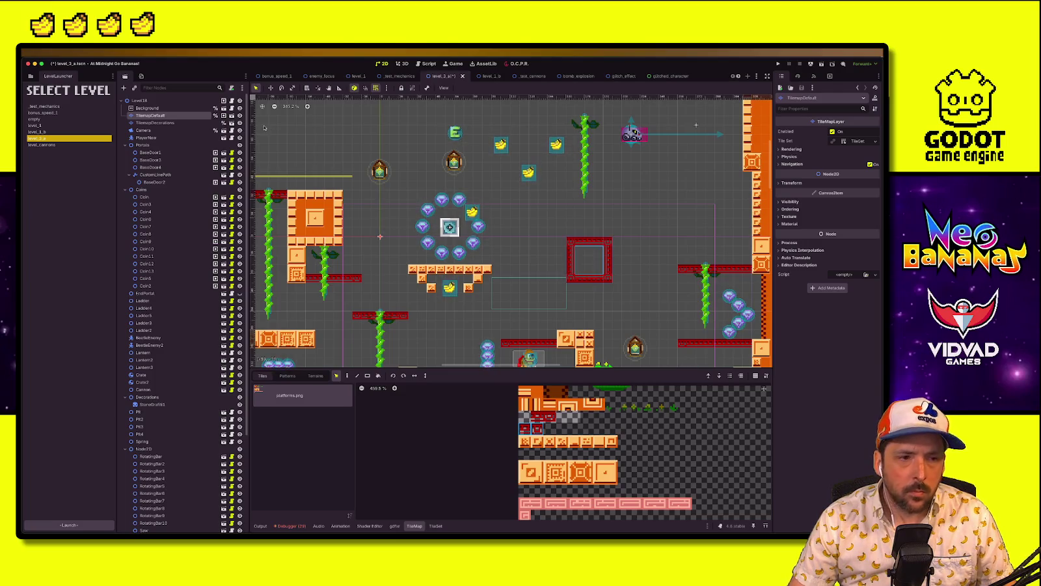
{"action": "left_click", "coordinate": [538, 405]}
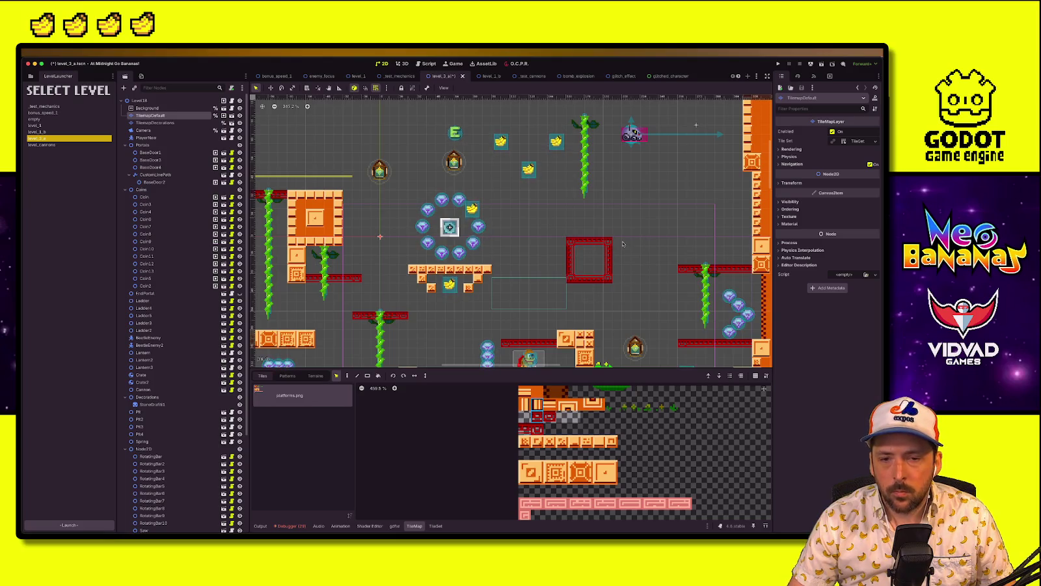
{"action": "left_click", "coordinate": [345, 374]}
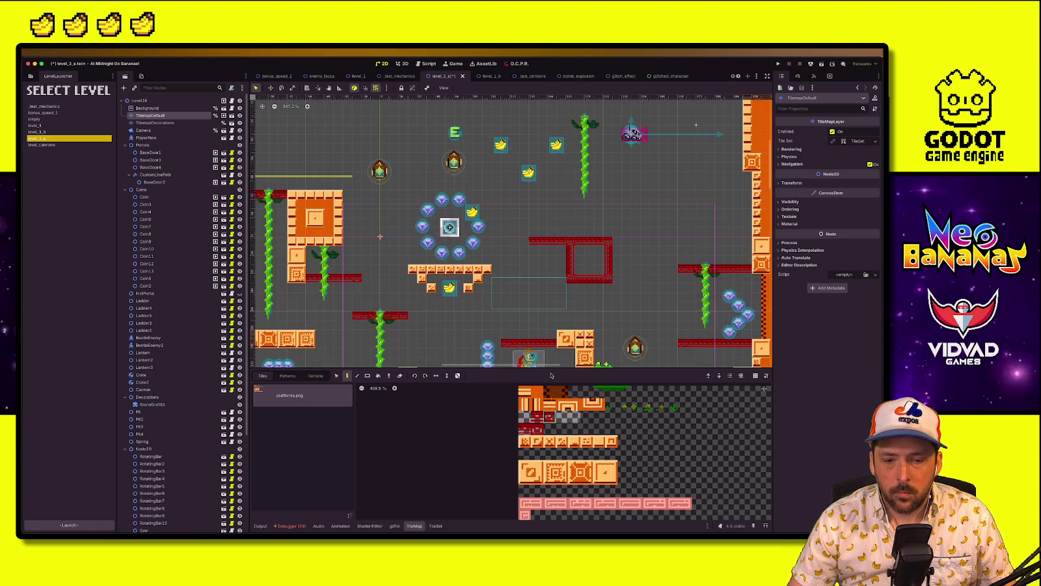
{"action": "left_click", "coordinate": [536, 404]}
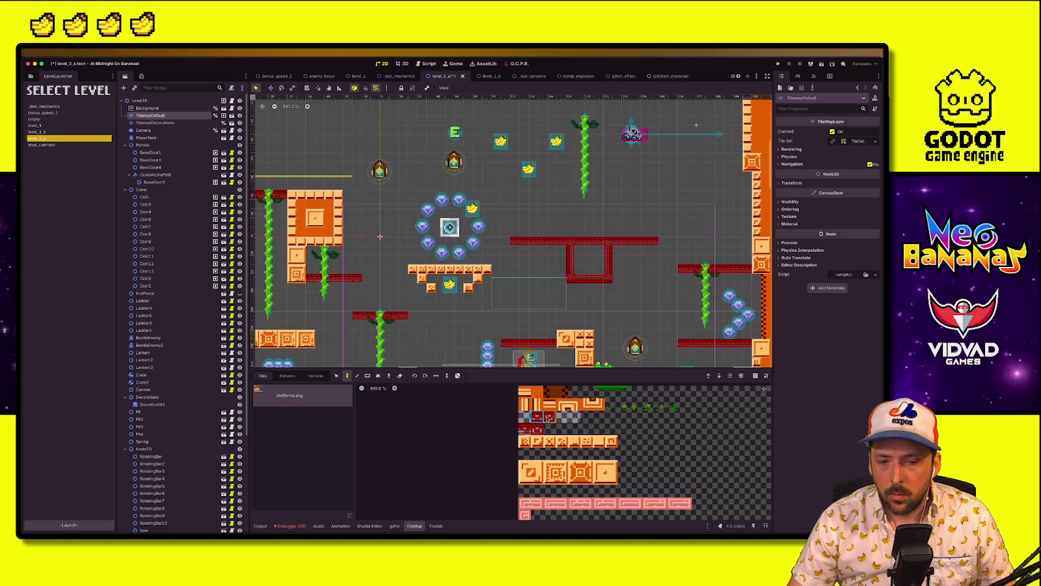
{"action": "scroll", "coordinate": [719, 260], "scroll_direction": "down", "scroll_amount": 3}
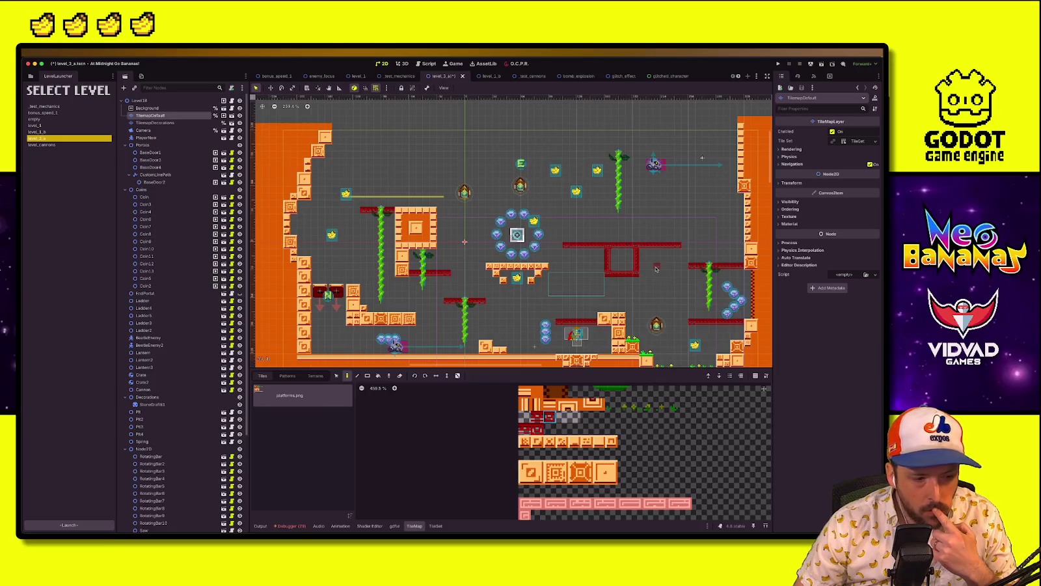
Box-select the red T-shaped platform tiles on TilemapDefault
{"action": "scroll", "coordinate": [630, 281], "scroll_direction": "right", "scroll_amount": 1}
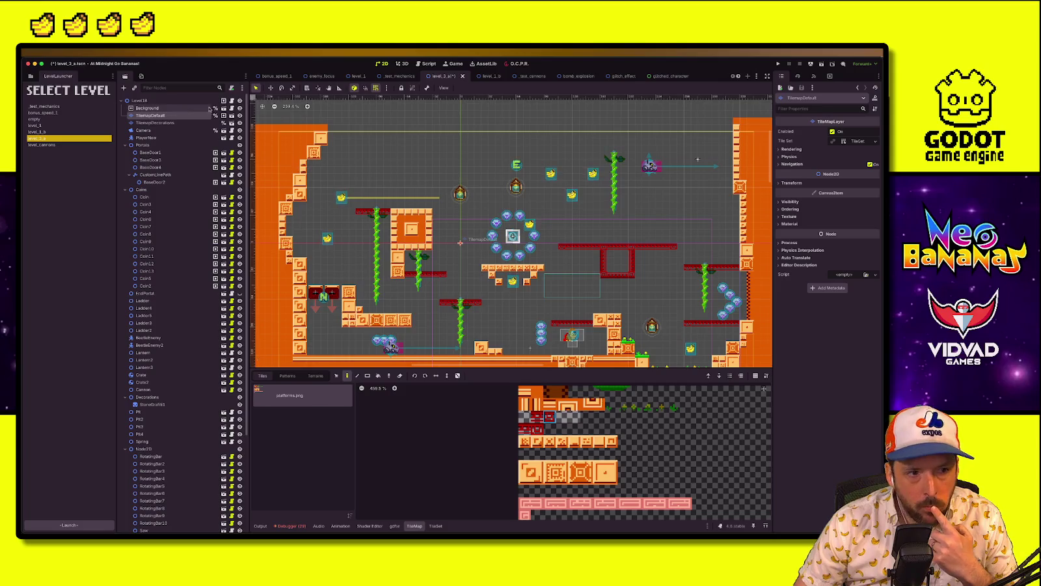
{"action": "left_click", "coordinate": [558, 235]}
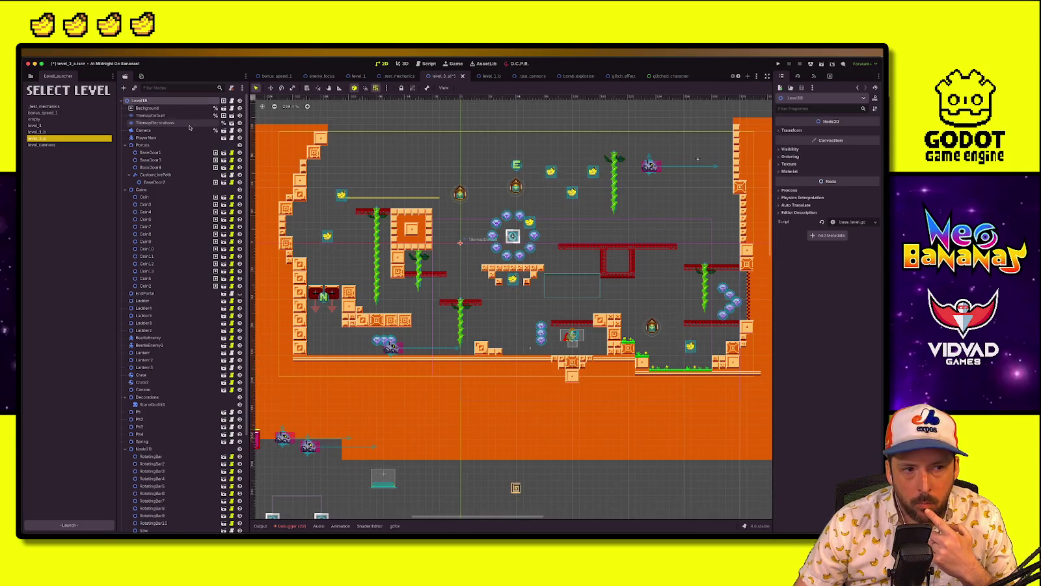
{"action": "left_click", "coordinate": [150, 115]}
{"action": "left_click", "coordinate": [336, 375]}
{"action": "left_click_drag", "start_coordinate": [559, 238], "coordinate": [674, 279]}
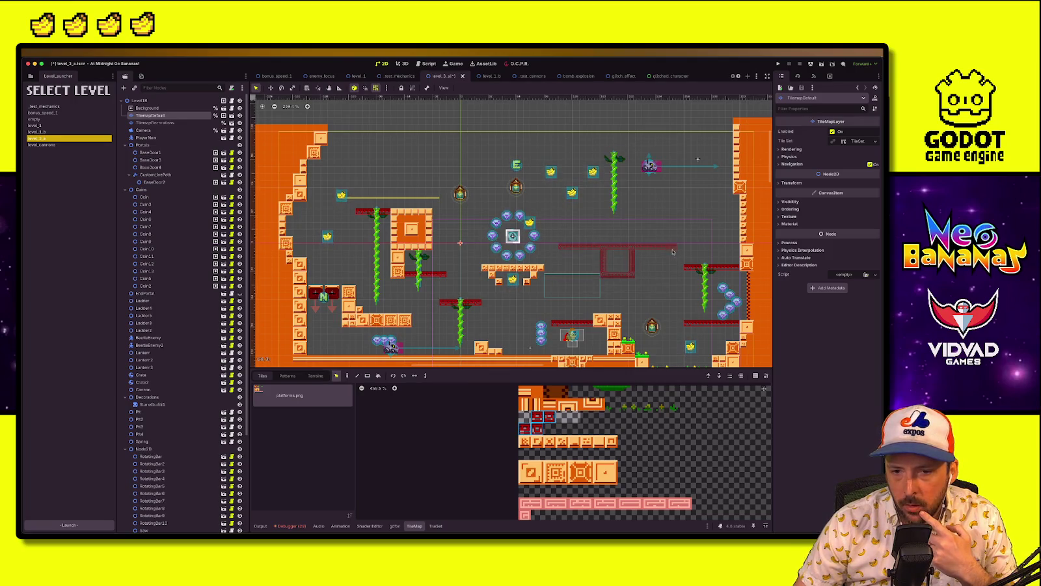
{"action": "scroll", "coordinate": [641, 274], "scroll_direction": "up", "scroll_amount": 1}
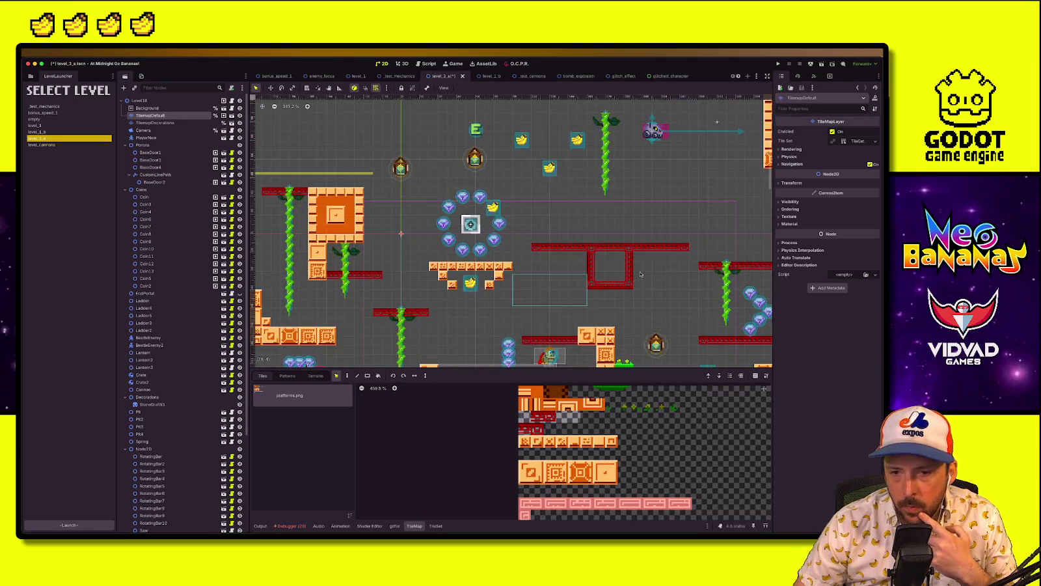
{"action": "scroll", "coordinate": [494, 146], "scroll_direction": "up", "scroll_amount": 1}
{"action": "scroll", "coordinate": [493, 146], "scroll_direction": "right", "scroll_amount": 2}
{"action": "scroll", "coordinate": [493, 146], "scroll_direction": "down", "scroll_amount": 1}
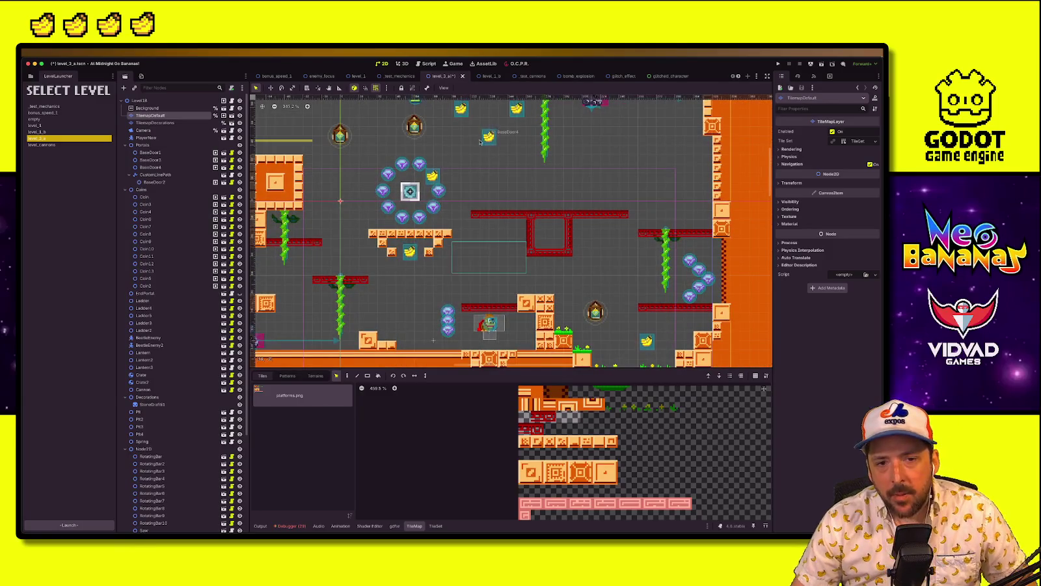
Move the BaseDoor4 banana down into the red box
{"action": "left_click", "coordinate": [458, 148]}
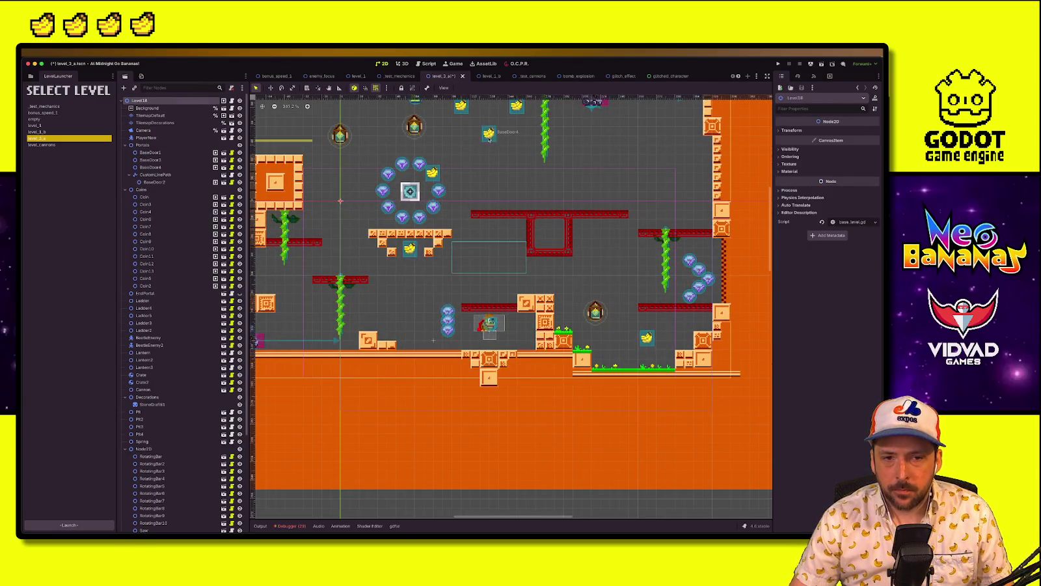
{"action": "left_click", "coordinate": [489, 137]}
{"action": "left_click_drag", "start_coordinate": [489, 137], "coordinate": [549, 234]}
{"action": "key", "text": "q"}
{"action": "left_click", "coordinate": [623, 244]}
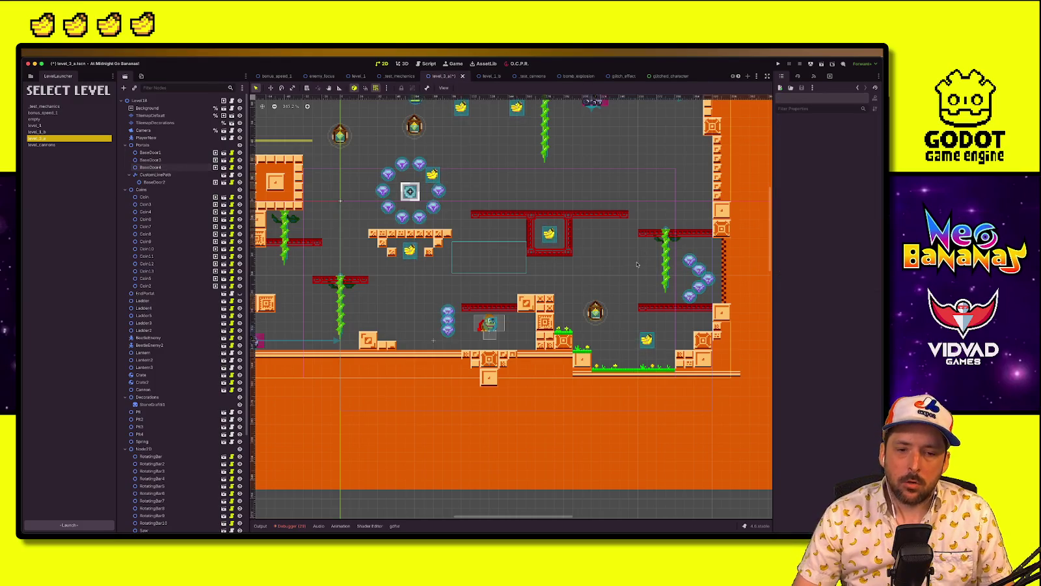
Move the Ladder4 vine from the top down under the central red platform, then select TilemapDefault
{"action": "scroll", "coordinate": [576, 255], "scroll_direction": "down", "scroll_amount": 1}
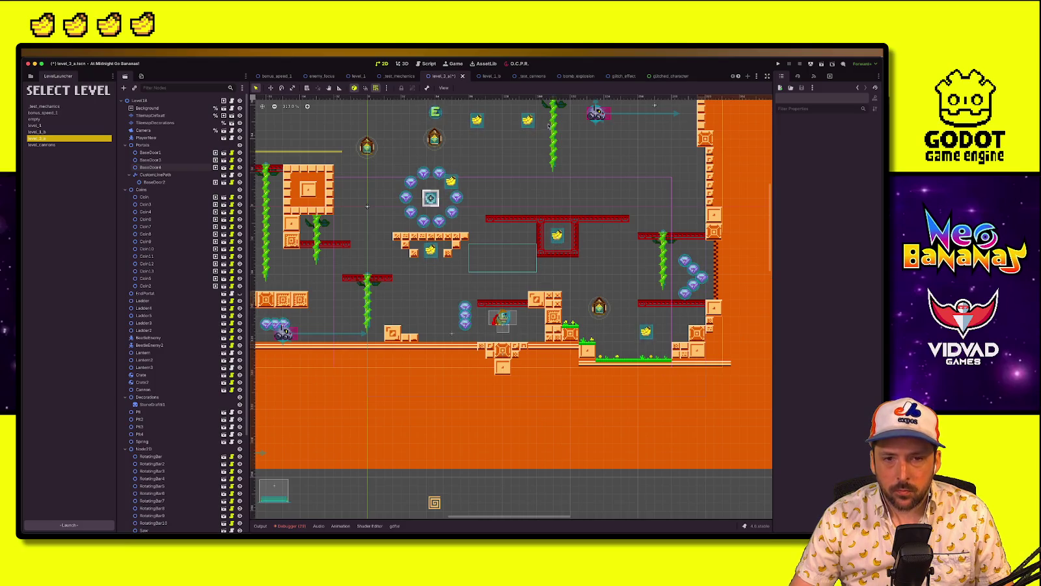
{"action": "left_click", "coordinate": [553, 161]}
{"action": "scroll", "coordinate": [553, 162], "scroll_direction": "up", "scroll_amount": 3}
{"action": "left_click_drag", "start_coordinate": [553, 161], "coordinate": [505, 311]}
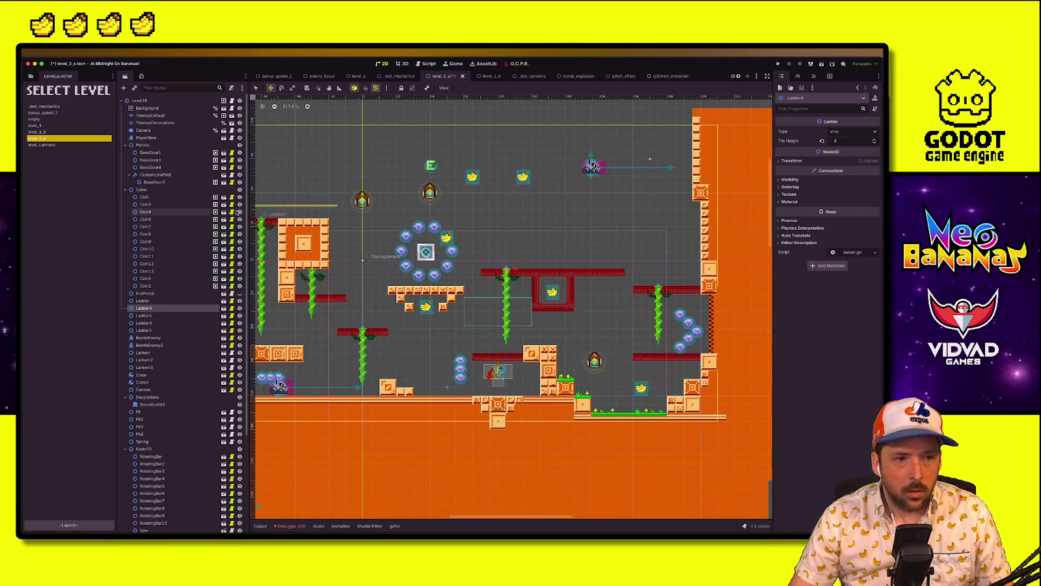
{"action": "left_click", "coordinate": [160, 115]}
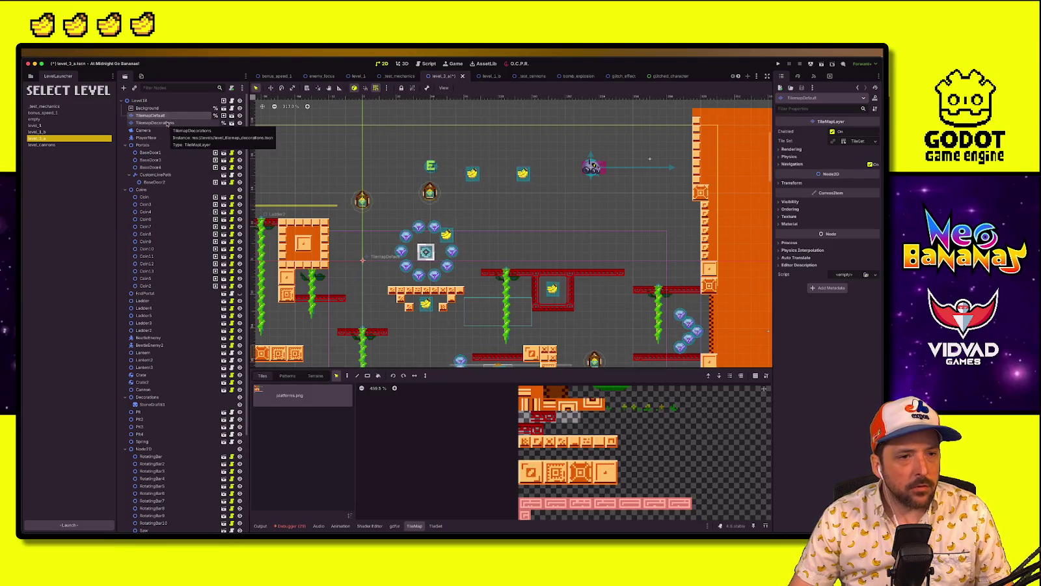
Erase the orange block from the lower-left floor
{"action": "scroll", "coordinate": [443, 304], "scroll_direction": "down", "scroll_amount": 3}
{"action": "scroll", "coordinate": [443, 303], "scroll_direction": "up", "scroll_amount": 2}
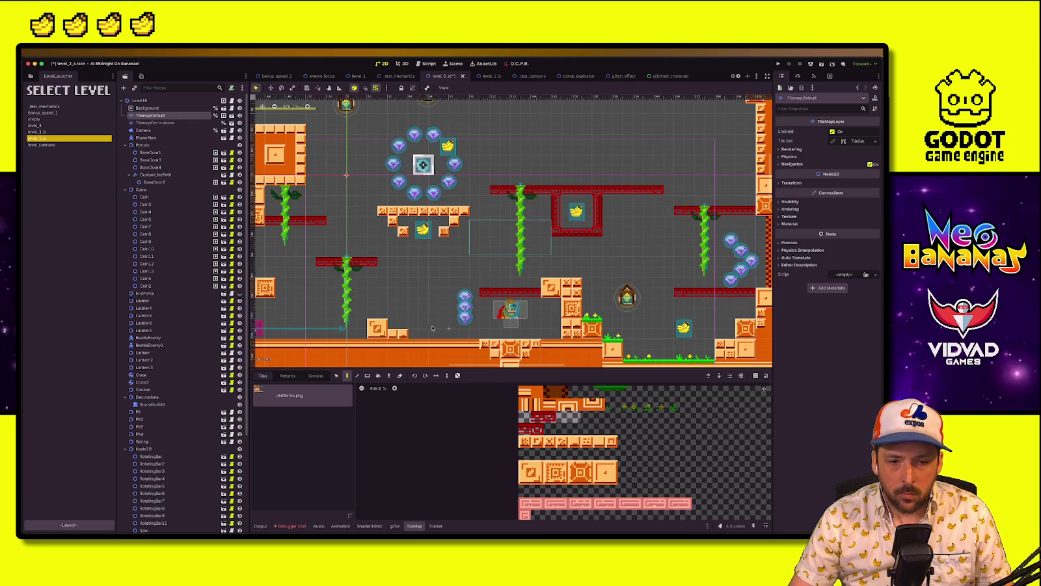
{"action": "left_click", "coordinate": [531, 469]}
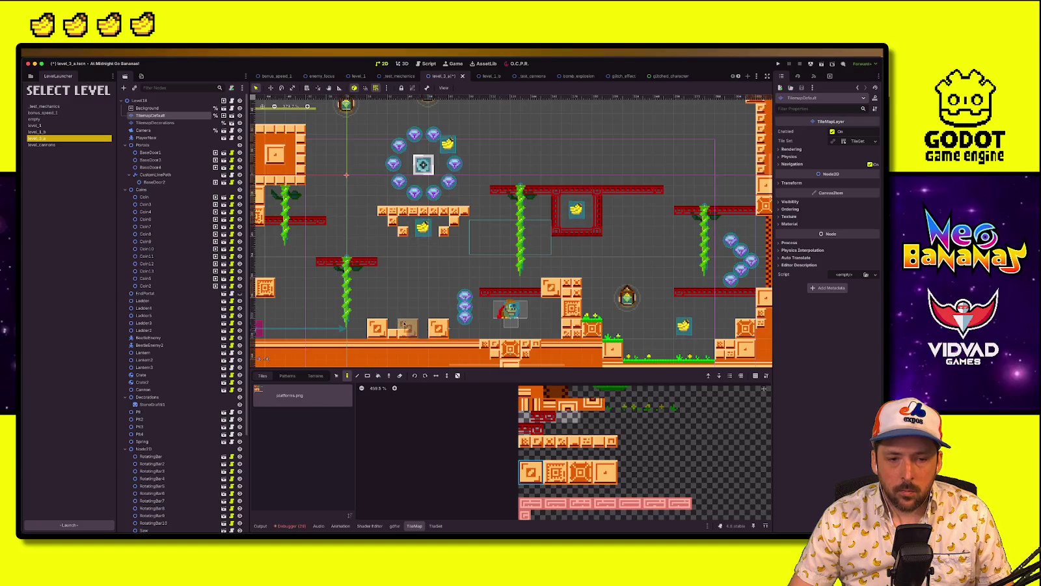
{"action": "right_click", "coordinate": [376, 327]}
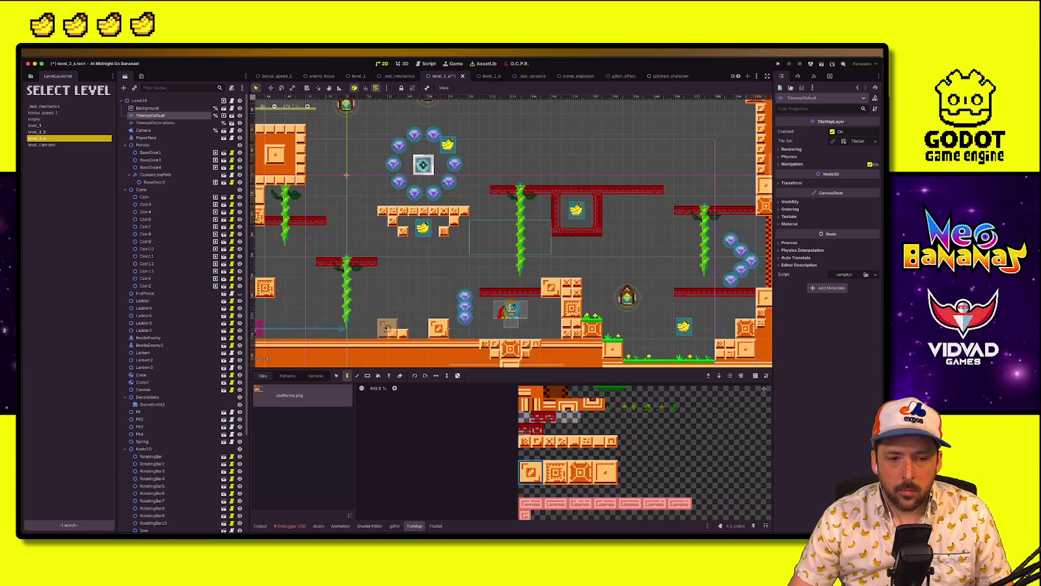
{"action": "left_click", "coordinate": [528, 442]}
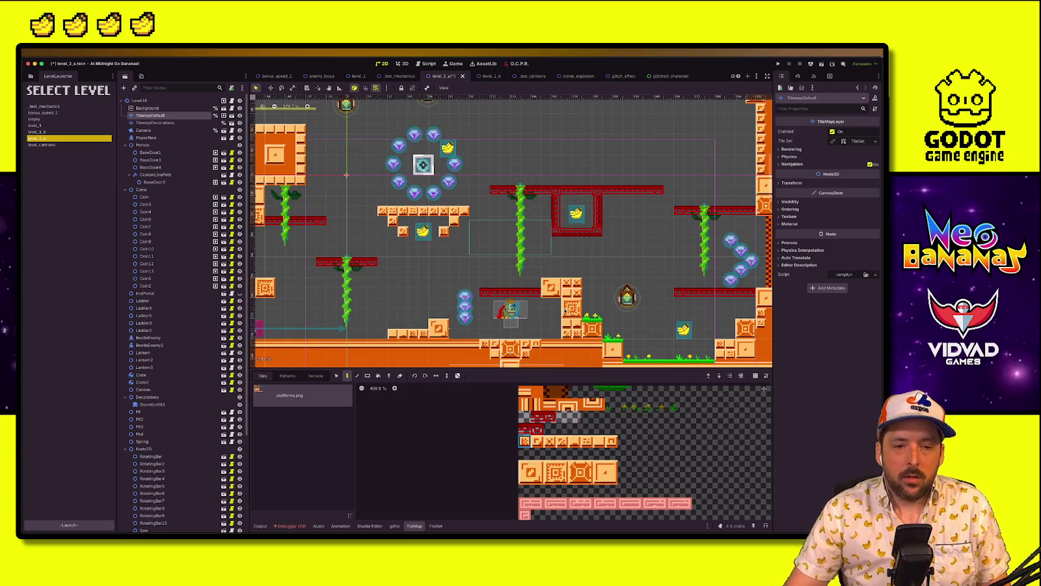
Shift the right-hand Ladder5 vine a few pixels to the left
{"action": "scroll", "coordinate": [378, 328], "scroll_direction": "left", "scroll_amount": 3}
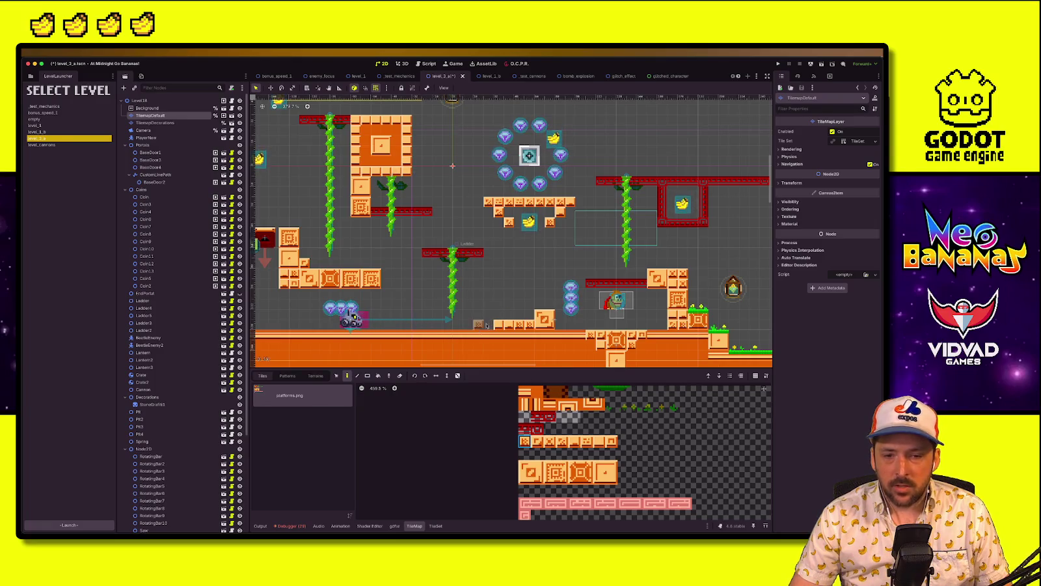
{"action": "scroll", "coordinate": [451, 311], "scroll_direction": "left", "scroll_amount": 5}
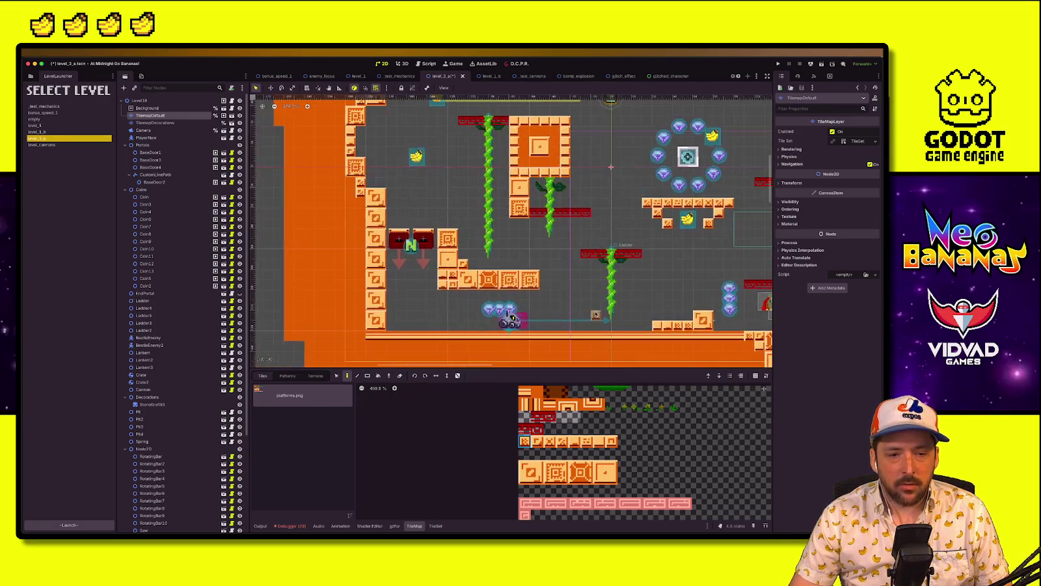
{"action": "scroll", "coordinate": [447, 314], "scroll_direction": "right", "scroll_amount": 4}
{"action": "scroll", "coordinate": [446, 314], "scroll_direction": "right", "scroll_amount": 4}
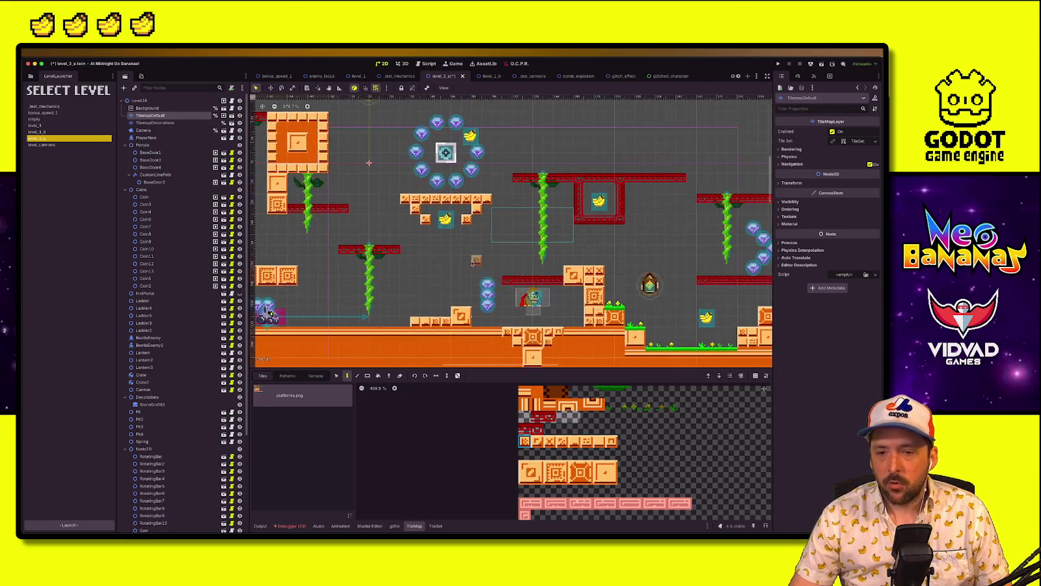
{"action": "scroll", "coordinate": [589, 316], "scroll_direction": "right", "scroll_amount": 2}
{"action": "scroll", "coordinate": [589, 317], "scroll_direction": "right", "scroll_amount": 3}
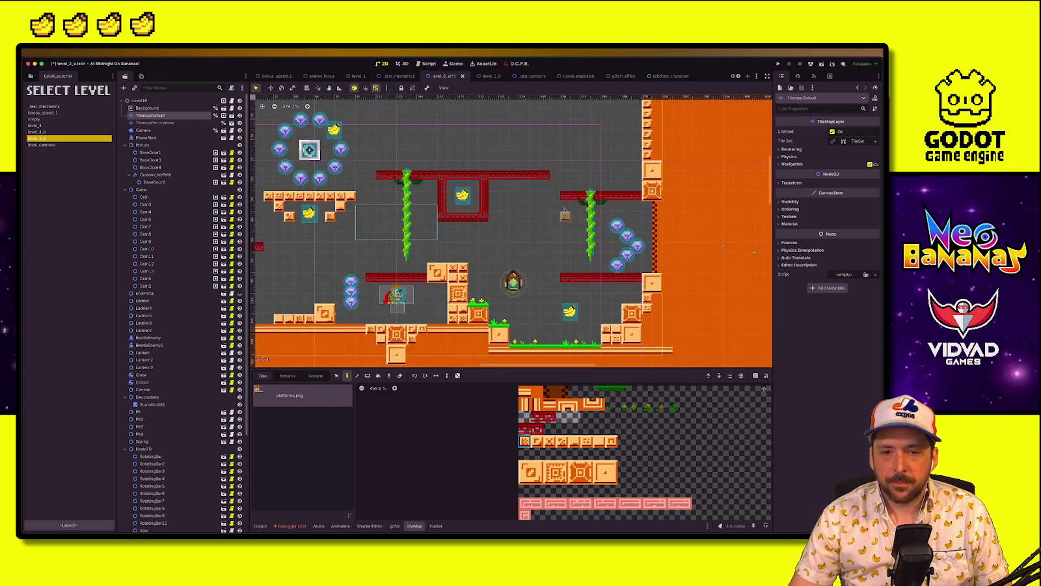
{"action": "left_click", "coordinate": [192, 99]}
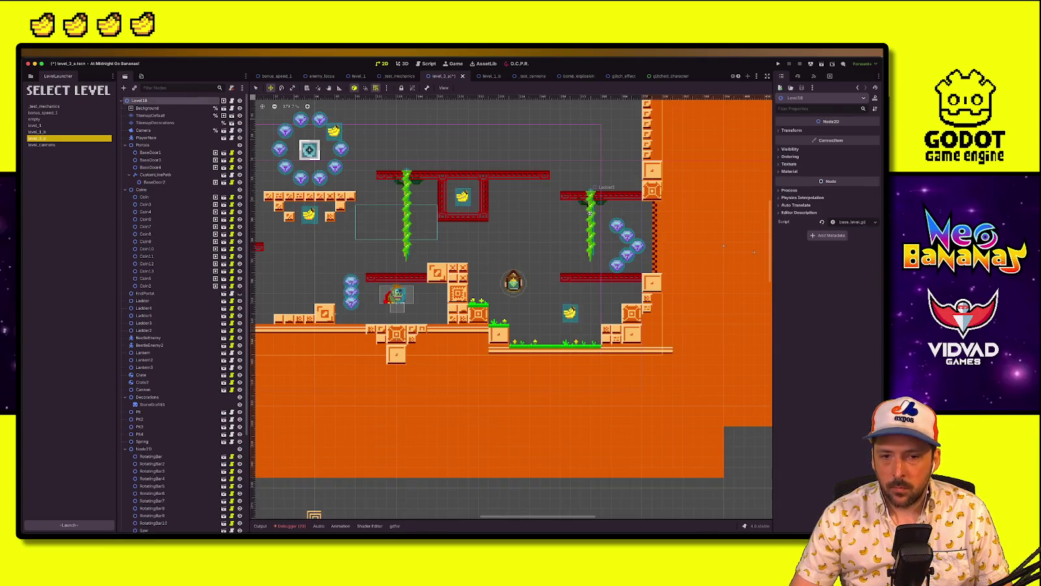
{"action": "left_click", "coordinate": [590, 195]}
{"action": "left_click_drag", "start_coordinate": [591, 195], "coordinate": [581, 195]}
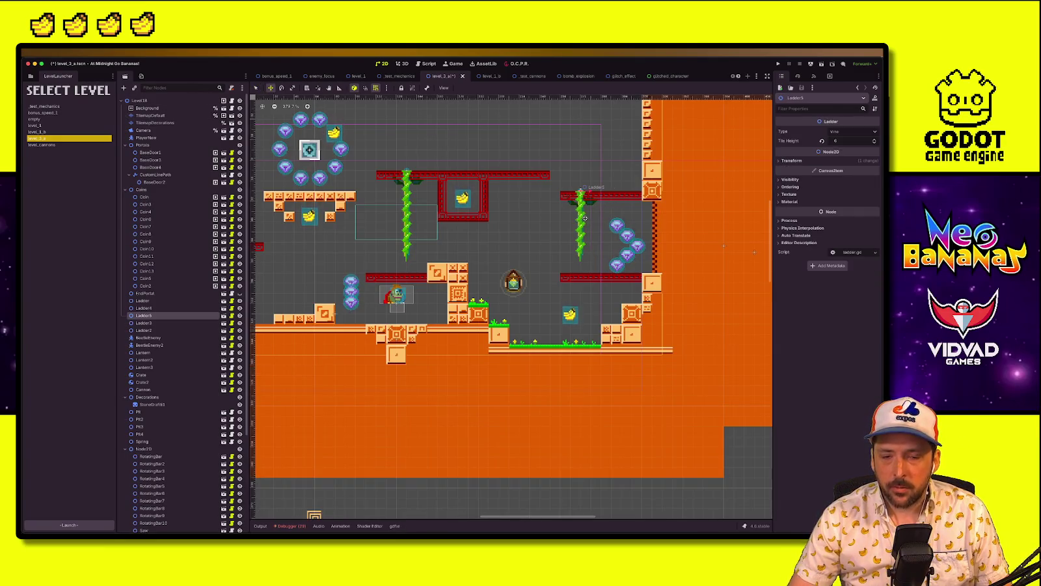
Duplicate the banana pickup and place the copy above the central red platform
{"action": "left_click", "coordinate": [553, 238]}
{"action": "scroll", "coordinate": [571, 248], "scroll_direction": "down", "scroll_amount": 2}
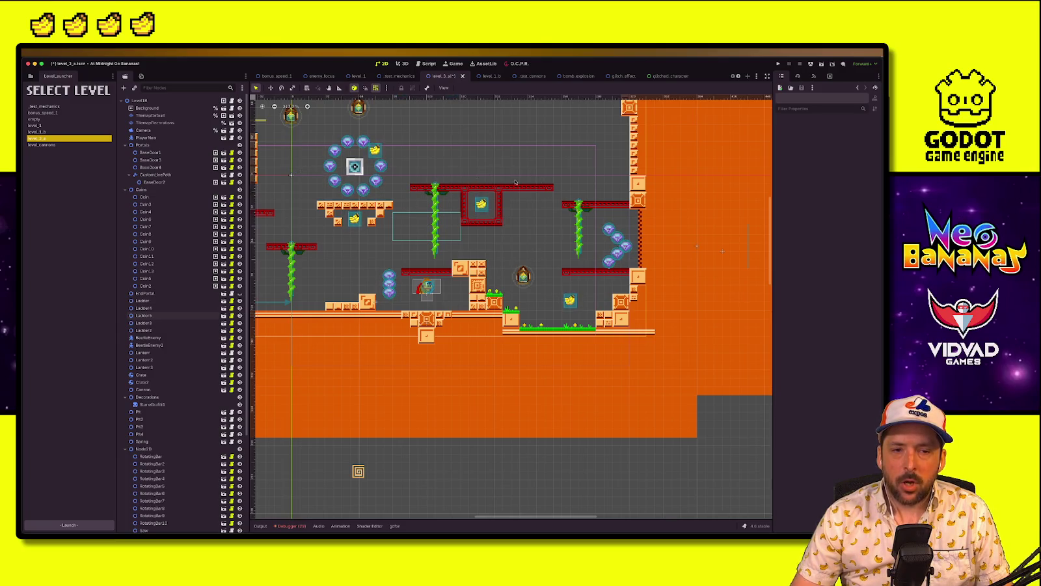
{"action": "scroll", "coordinate": [459, 182], "scroll_direction": "up", "scroll_amount": 5}
{"action": "key", "text": "ctrl+d"}
{"action": "key", "text": "w"}
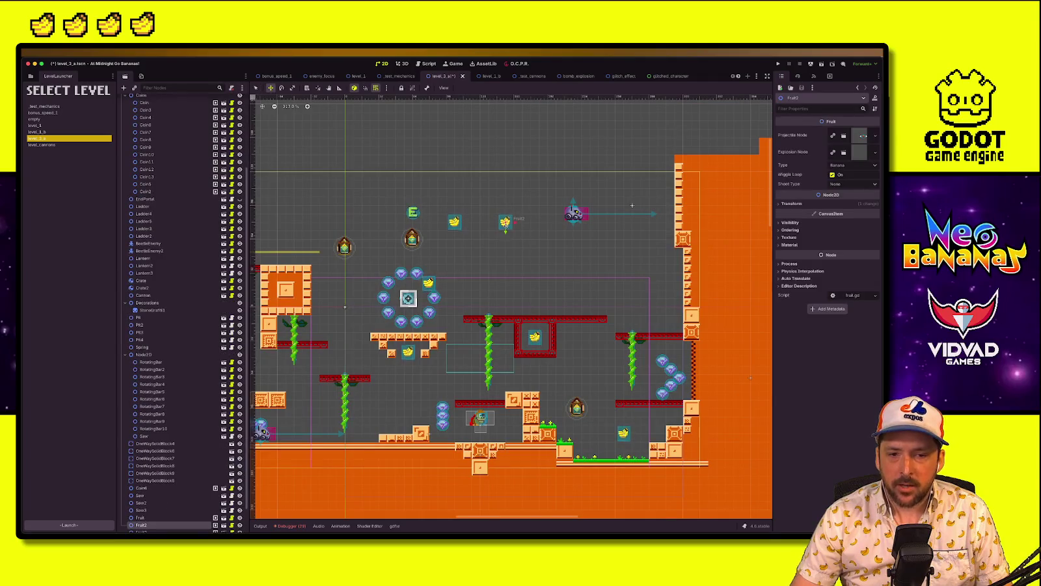
{"action": "mouse_move", "coordinate": [540, 286]}
{"action": "left_mouse_down"}
{"action": "mouse_move", "coordinate": [537, 313]}
{"action": "mouse_move", "coordinate": [535, 304]}
{"action": "left_mouse_up"}
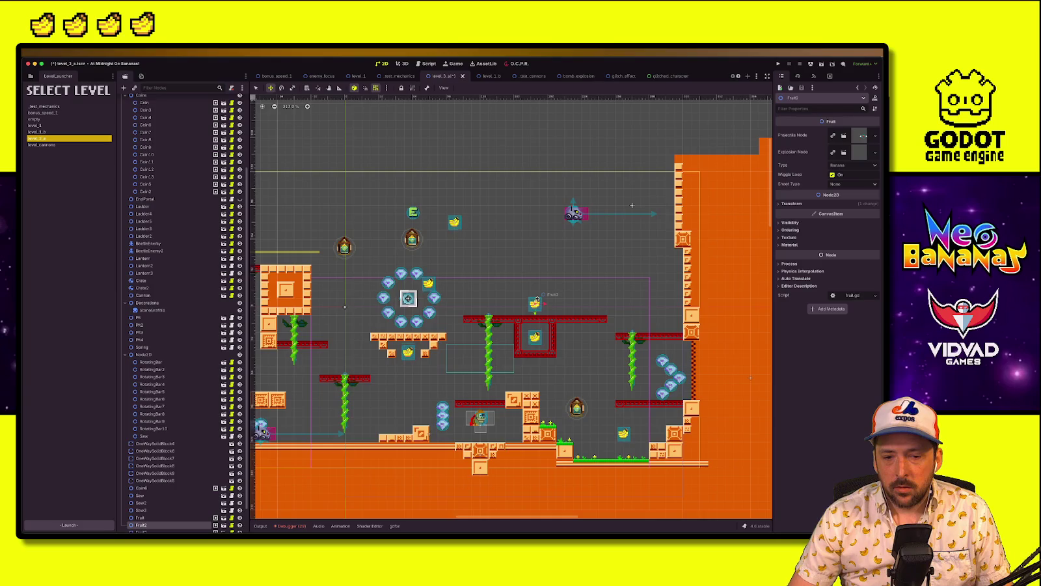
Add another banana copy on the right-hand ledge and lower a banana near the floor
{"action": "key", "text": "ctrl+d"}
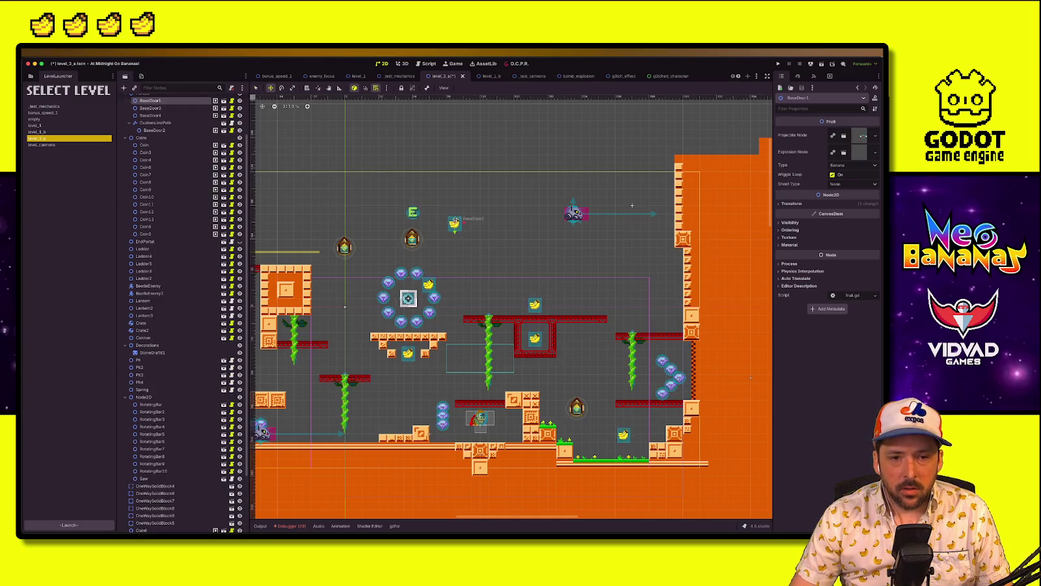
{"action": "mouse_move", "coordinate": [551, 312]}
{"action": "left_mouse_down"}
{"action": "mouse_move", "coordinate": [575, 319]}
{"action": "mouse_move", "coordinate": [609, 381]}
{"action": "mouse_move", "coordinate": [584, 346]}
{"action": "left_mouse_up"}
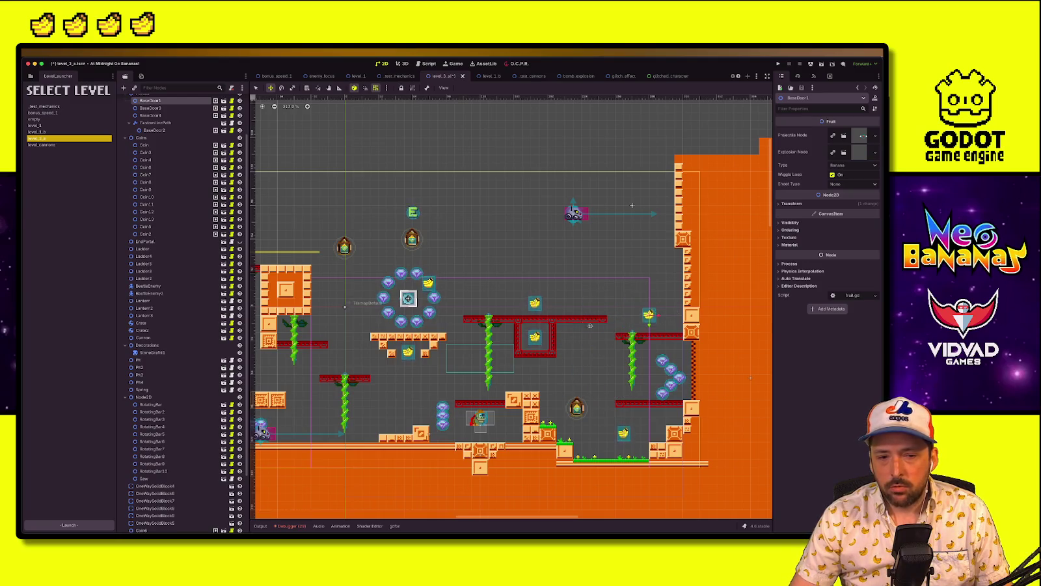
{"action": "scroll", "coordinate": [603, 337], "scroll_direction": "left", "scroll_amount": 5}
{"action": "scroll", "coordinate": [604, 337], "scroll_direction": "right", "scroll_amount": 5}
{"action": "scroll", "coordinate": [604, 336], "scroll_direction": "down", "scroll_amount": 1}
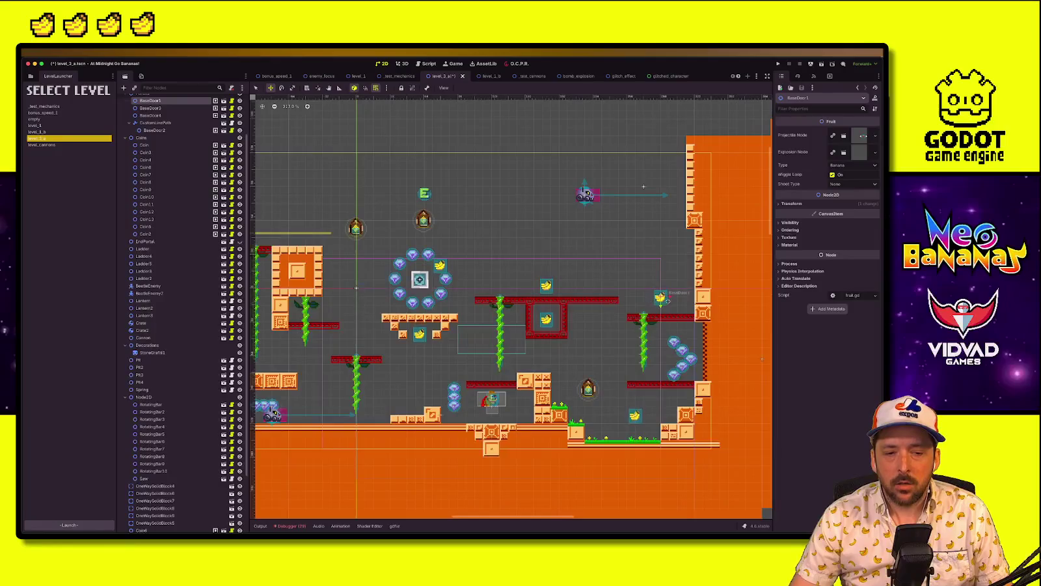
{"action": "scroll", "coordinate": [470, 352], "scroll_direction": "left", "scroll_amount": 5}
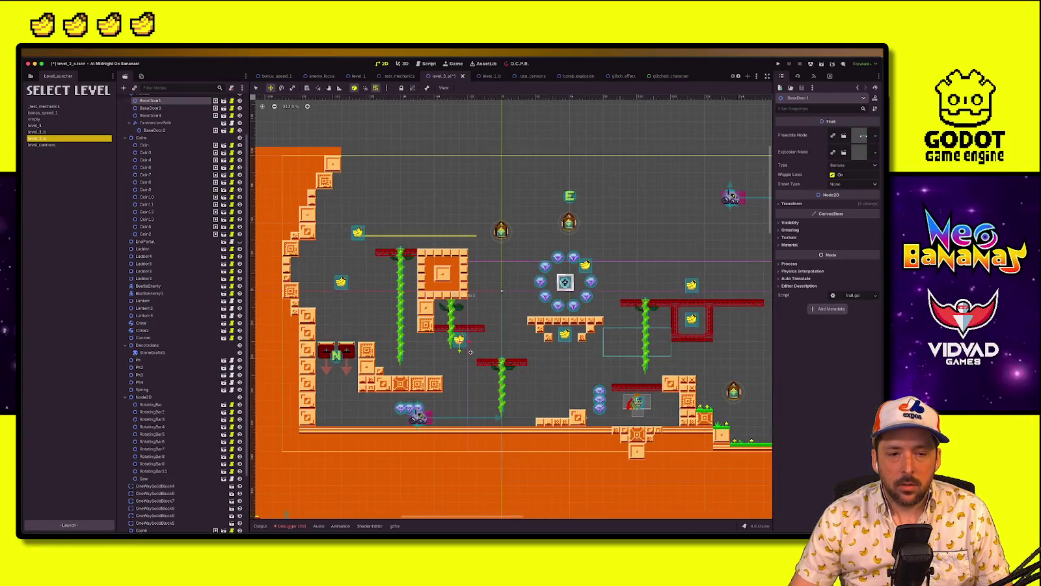
{"action": "mouse_move", "coordinate": [470, 352]}
{"action": "left_mouse_down"}
{"action": "mouse_move", "coordinate": [471, 412]}
{"action": "mouse_move", "coordinate": [502, 345]}
{"action": "mouse_move", "coordinate": [553, 405]}
{"action": "mouse_move", "coordinate": [570, 406]}
{"action": "left_mouse_up"}
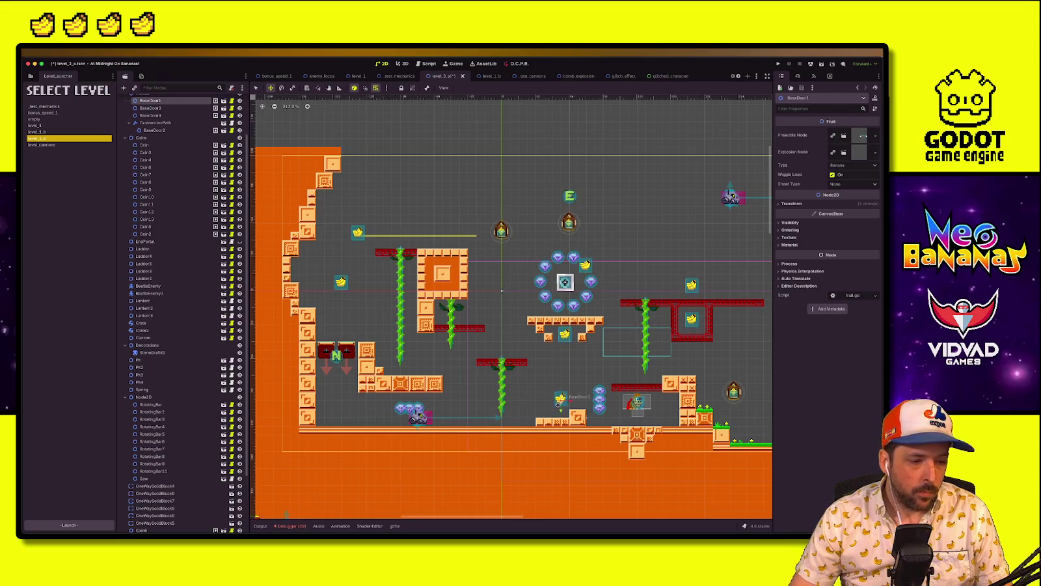
Review the reworked level_3 layout, select TilemapDefault, and run the project to playtest it
{"action": "scroll", "coordinate": [557, 403], "scroll_direction": "right", "scroll_amount": 3}
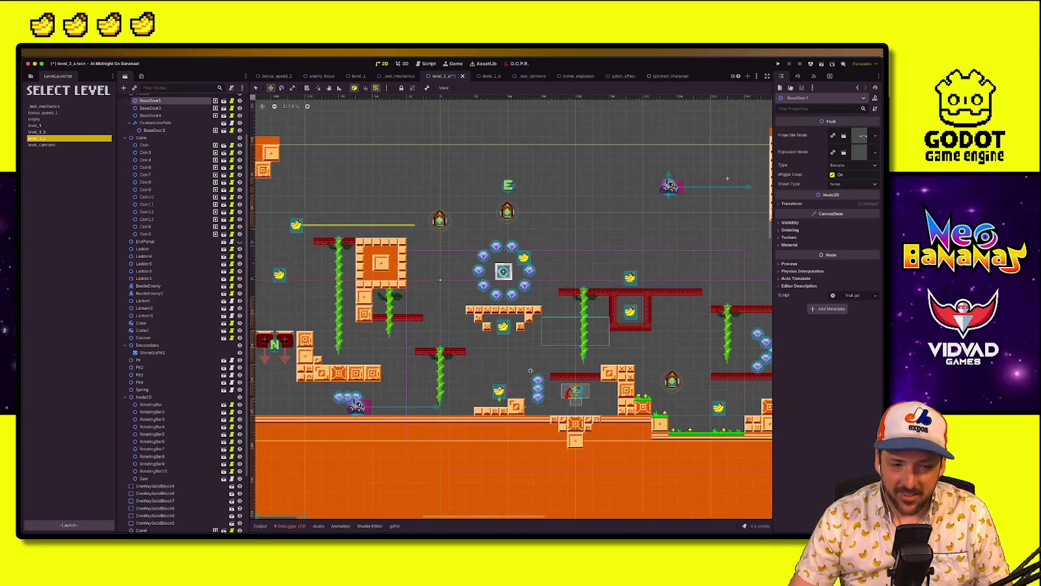
{"action": "scroll", "coordinate": [503, 358], "scroll_direction": "right", "scroll_amount": 4}
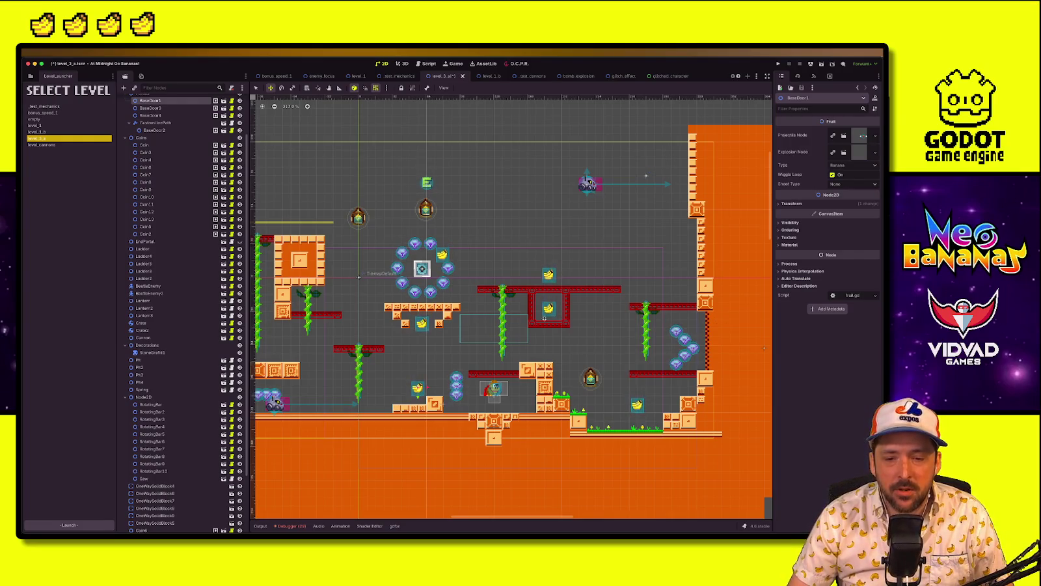
{"action": "scroll", "coordinate": [730, 349], "scroll_direction": "left", "scroll_amount": 3}
{"action": "scroll", "coordinate": [646, 360], "scroll_direction": "down", "scroll_amount": 5}
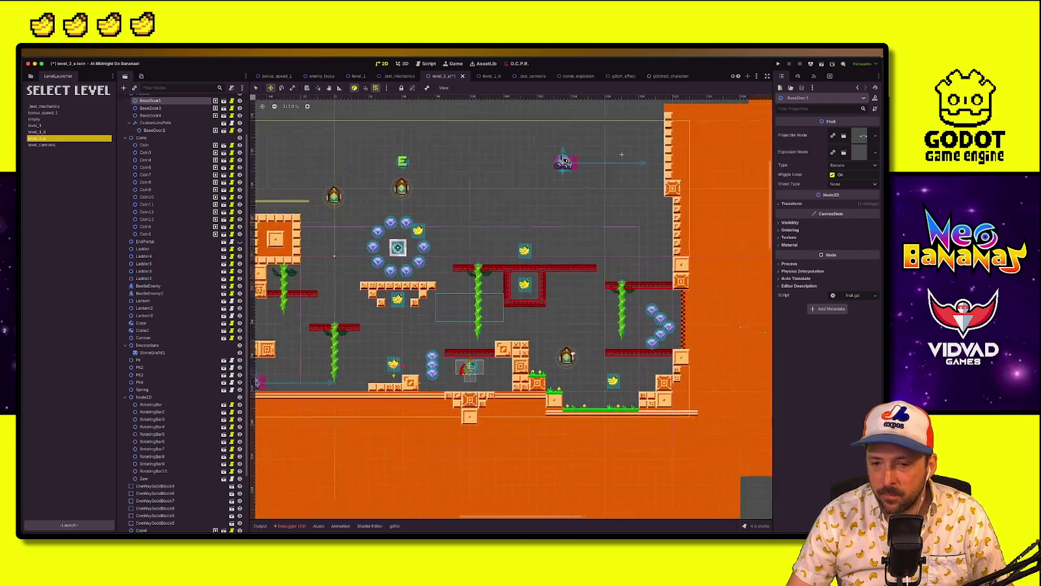
{"action": "scroll", "coordinate": [645, 360], "scroll_direction": "up", "scroll_amount": 2}
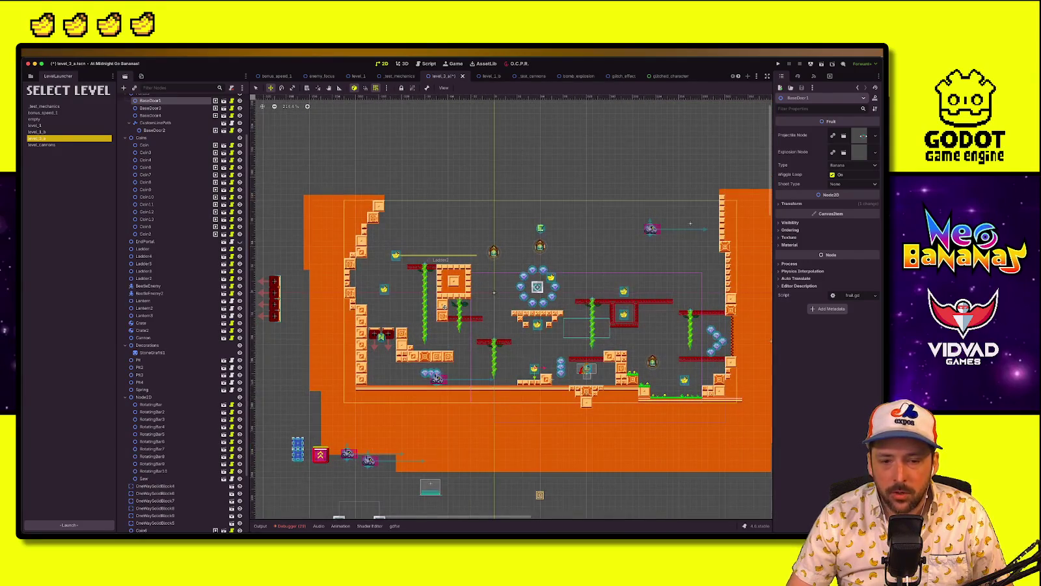
{"action": "scroll", "coordinate": [493, 330], "scroll_direction": "up", "scroll_amount": 3}
{"action": "scroll", "coordinate": [461, 355], "scroll_direction": "down", "scroll_amount": 1}
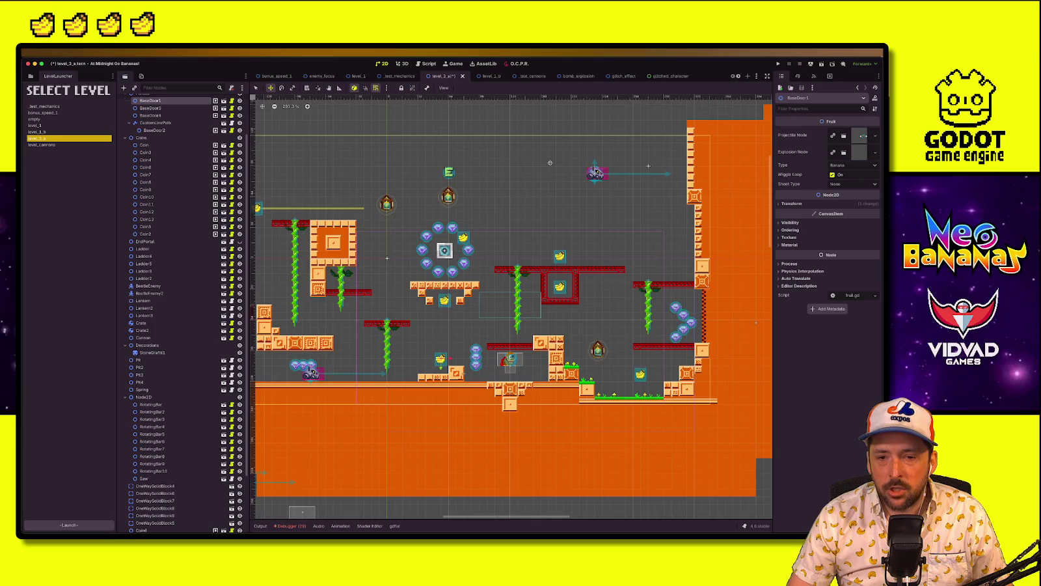
{"action": "scroll", "coordinate": [171, 130], "scroll_direction": "up", "scroll_amount": 3}
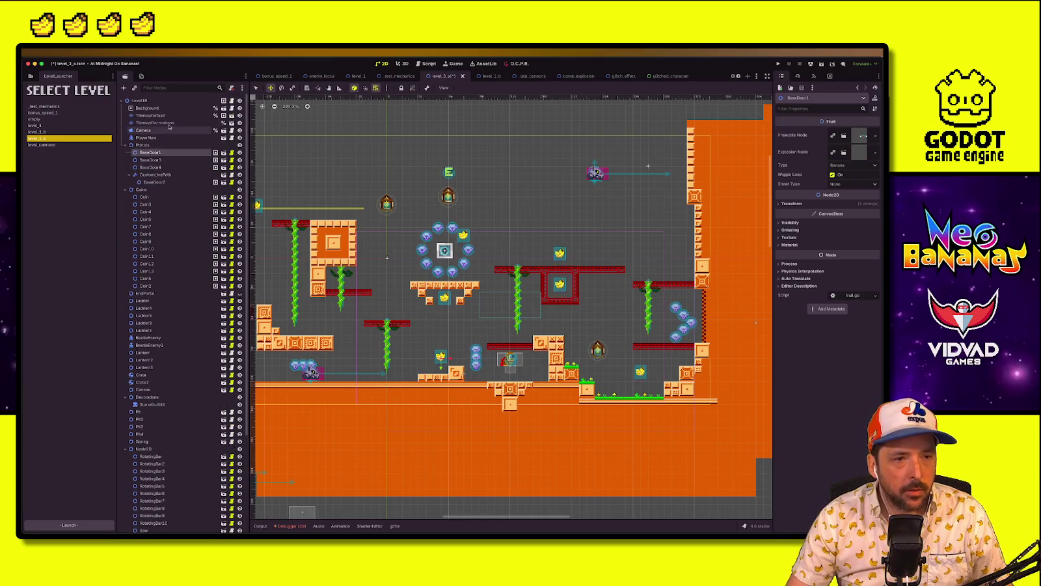
{"action": "left_click", "coordinate": [171, 116]}
{"action": "left_click", "coordinate": [783, 64]}
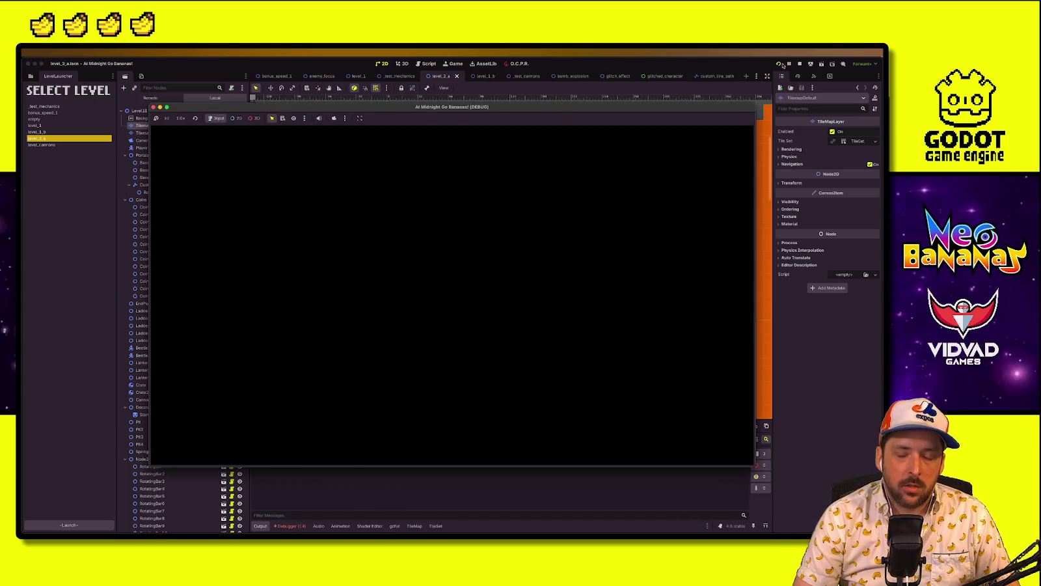
Stop the playtest and drag the beetle enemy lower in the level
{"action": "left_click", "coordinate": [799, 64]}
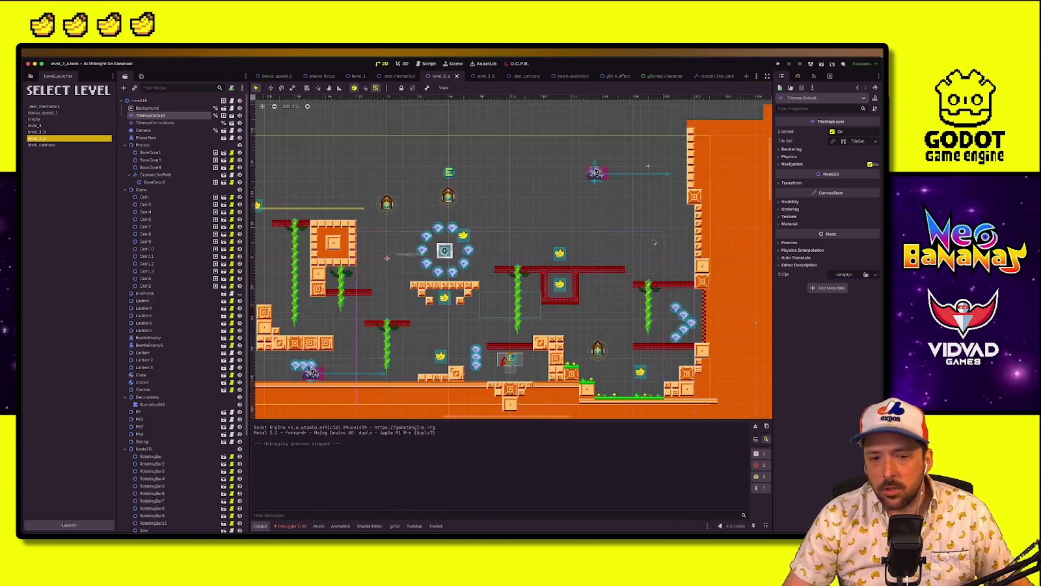
{"action": "left_click", "coordinate": [595, 172]}
{"action": "mouse_move", "coordinate": [596, 172]}
{"action": "left_mouse_down"}
{"action": "mouse_move", "coordinate": [589, 287]}
{"action": "mouse_move", "coordinate": [599, 247]}
{"action": "mouse_move", "coordinate": [603, 258]}
{"action": "left_mouse_up"}
Move the saw up and right out of the gem ring, then 40 px lower
{"action": "scroll", "coordinate": [638, 266], "scroll_direction": "left", "scroll_amount": 5}
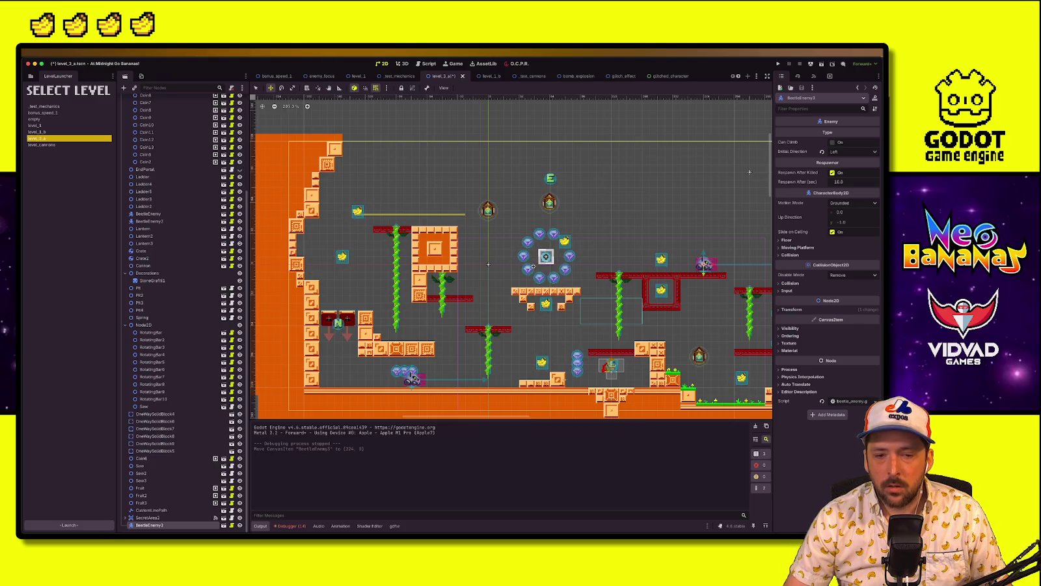
{"action": "scroll", "coordinate": [551, 257], "scroll_direction": "up", "scroll_amount": 4}
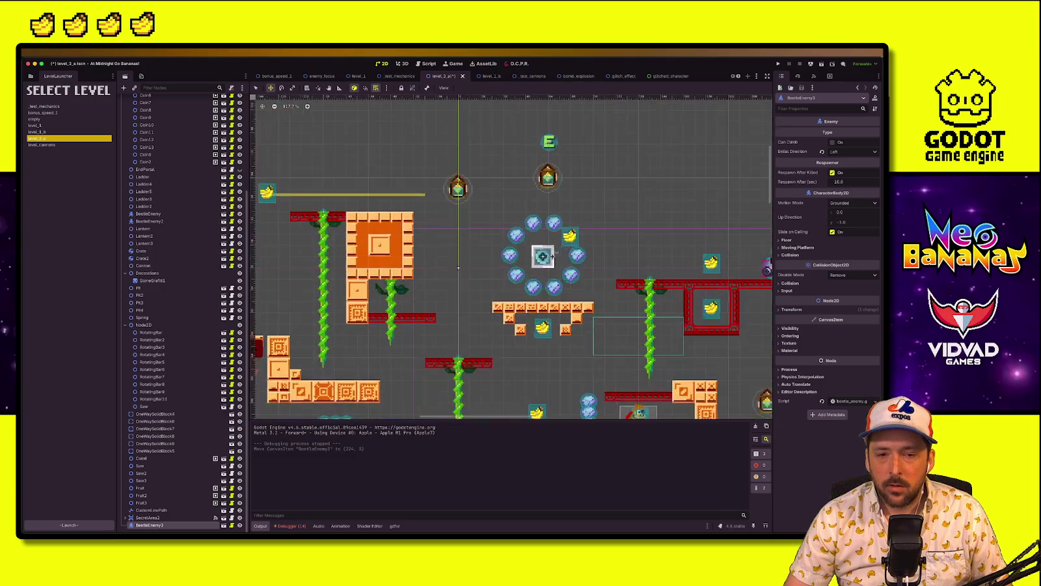
{"action": "key", "text": "q"}
{"action": "left_click", "coordinate": [144, 406]}
{"action": "key", "text": "w"}
{"action": "left_click_drag", "start_coordinate": [542, 257], "coordinate": [637, 190]}
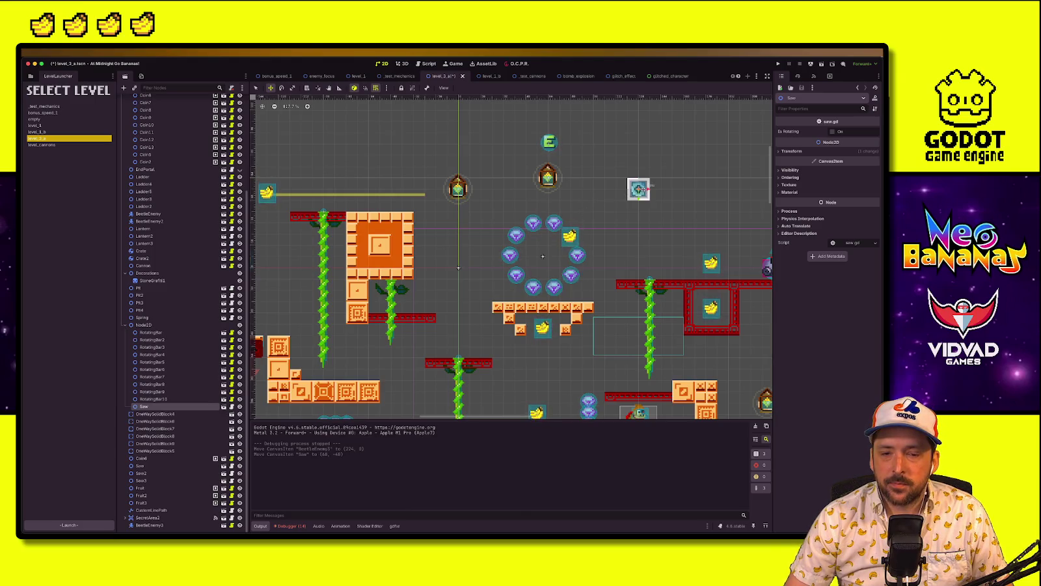
{"action": "mouse_move", "coordinate": [638, 189]}
{"action": "left_mouse_down"}
{"action": "mouse_move", "coordinate": [639, 244]}
{"action": "mouse_move", "coordinate": [639, 234]}
{"action": "left_mouse_up"}
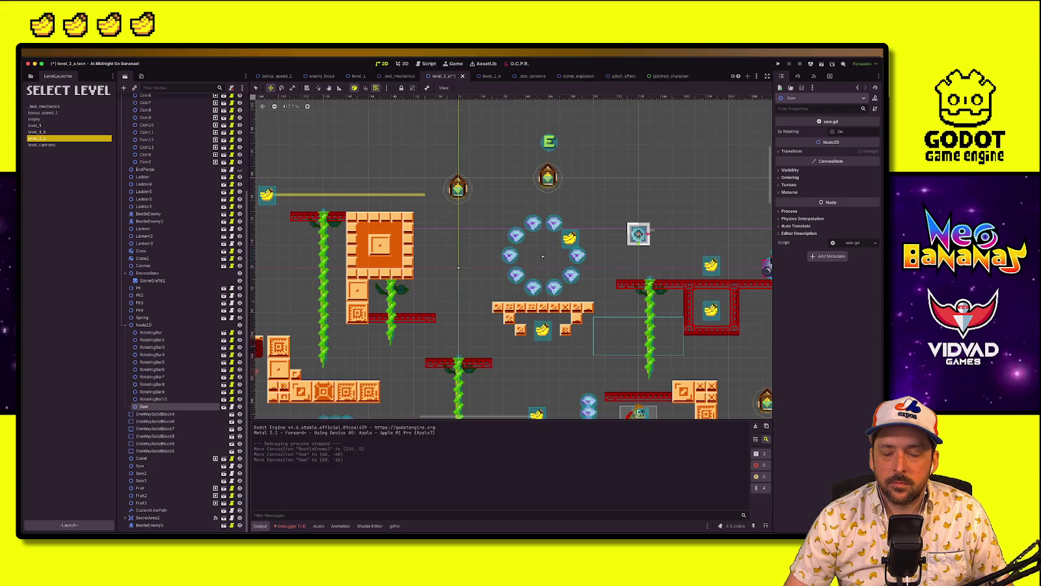
Try shifting the Node2D group up and right, then undo the move
{"action": "left_click", "coordinate": [154, 325]}
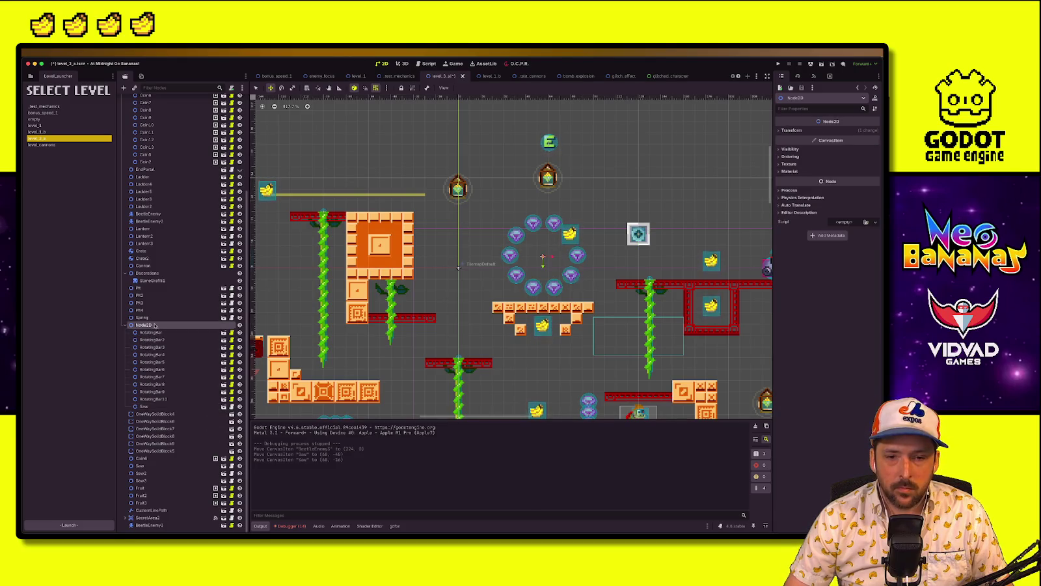
{"action": "left_click_drag", "start_coordinate": [535, 262], "coordinate": [614, 208]}
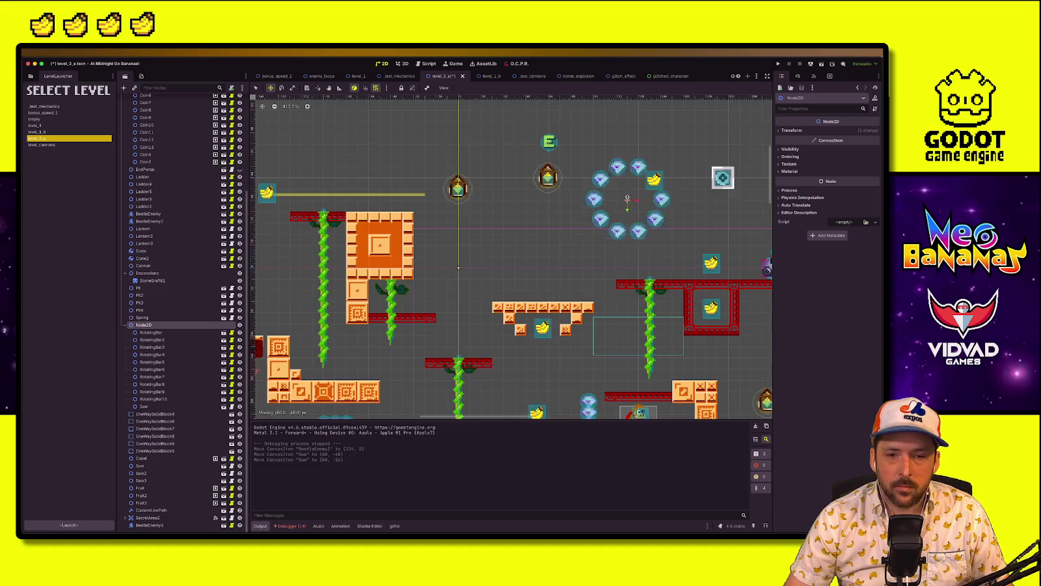
{"action": "key", "text": "ctrl+z"}
{"action": "left_click", "coordinate": [144, 406]}
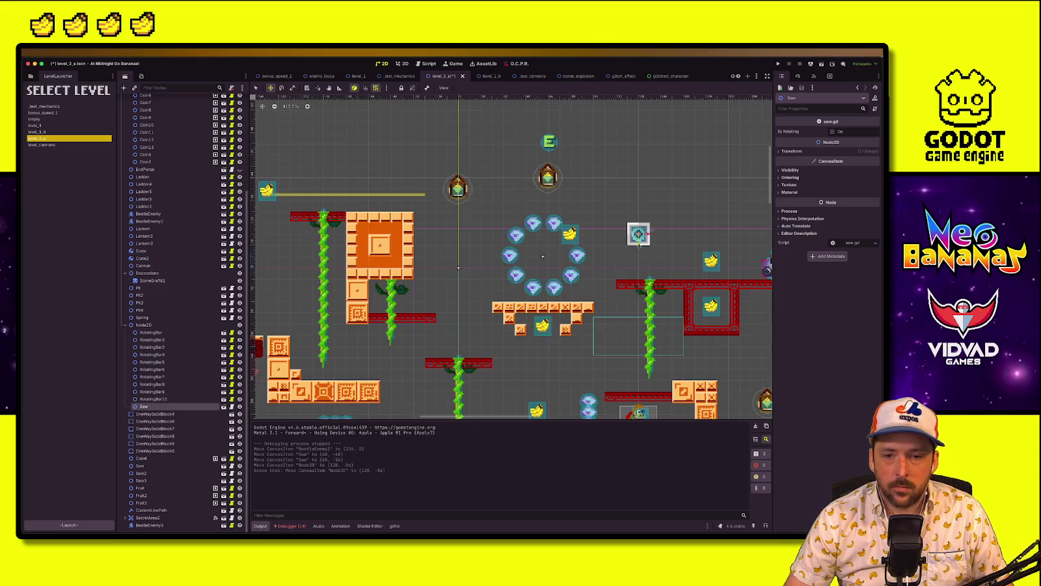
Duplicate RotatingBar10 and set the copy's type to Handle Only
{"action": "left_click", "coordinate": [183, 399]}
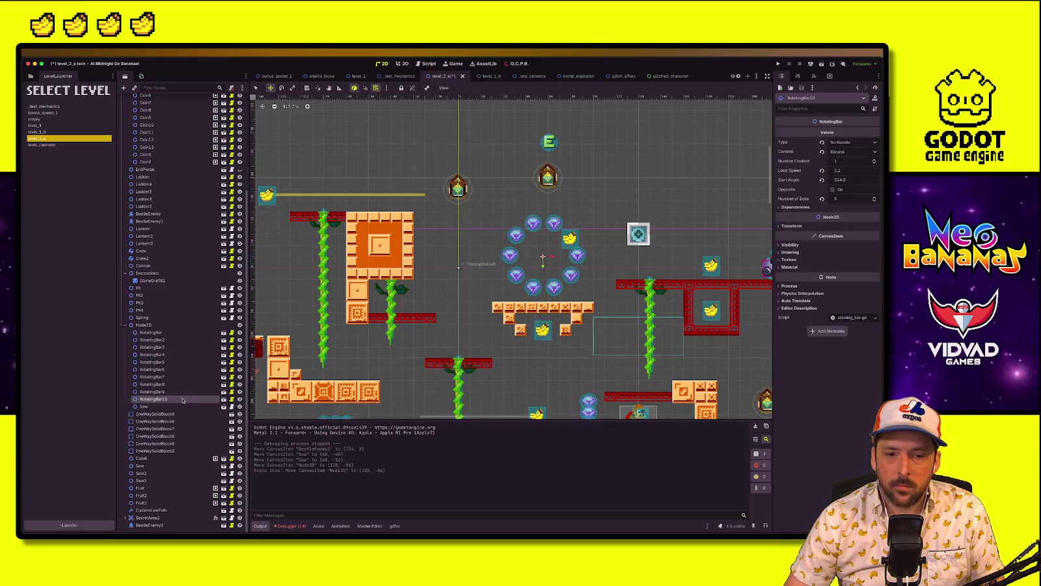
{"action": "key", "text": "ctrl+d"}
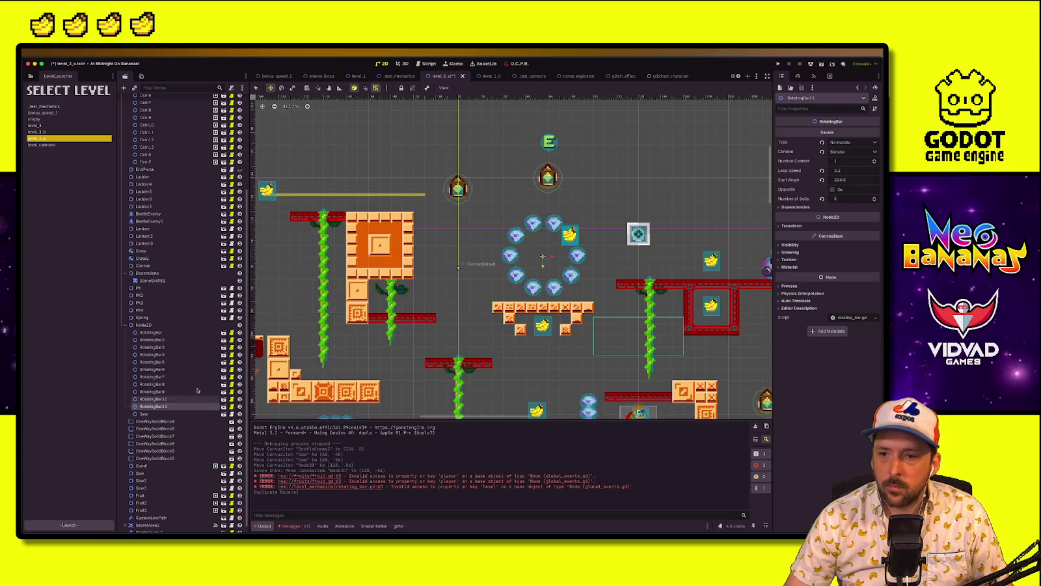
{"action": "left_click", "coordinate": [846, 143]}
{"action": "left_click", "coordinate": [846, 160]}
{"action": "left_click", "coordinate": [846, 143]}
{"action": "left_click", "coordinate": [846, 153]}
Give the new bar Saw content and Opposite rotation, then save and reload the scene
{"action": "left_click", "coordinate": [850, 152]}
{"action": "left_click", "coordinate": [847, 163]}
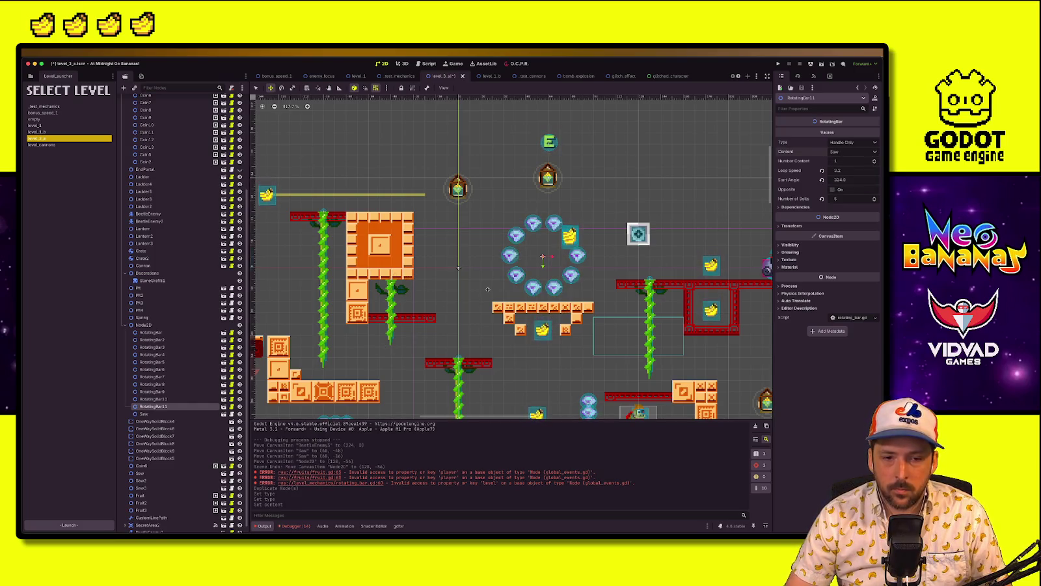
{"action": "left_click", "coordinate": [832, 189]}
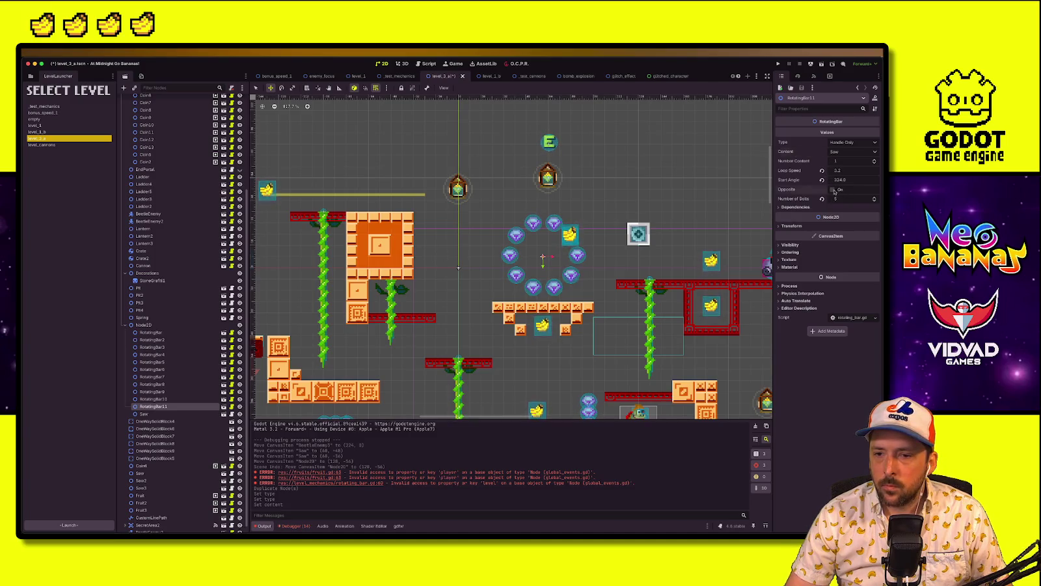
{"action": "key", "text": "ctrl+s"}
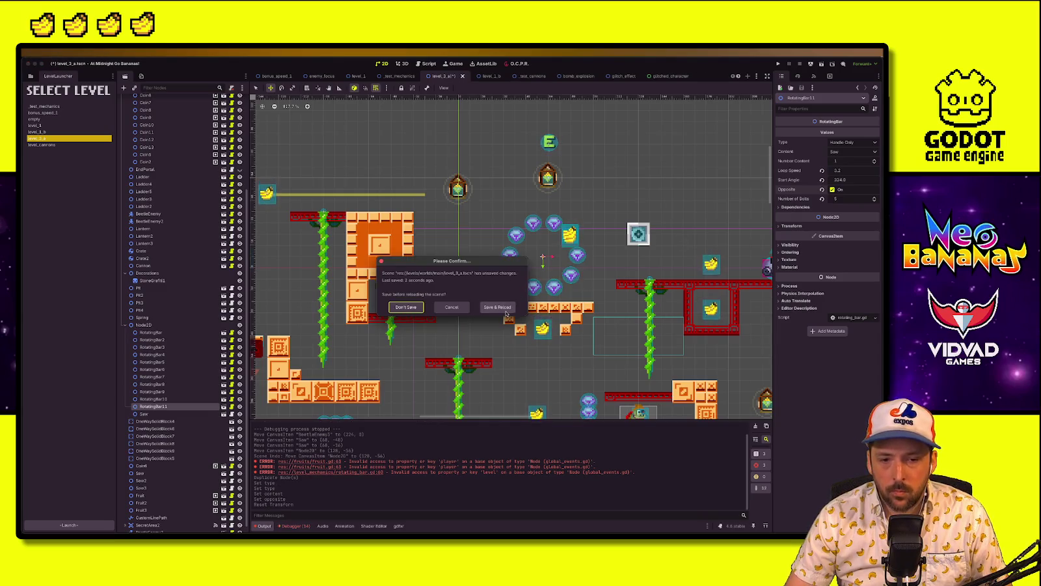
{"action": "left_click", "coordinate": [505, 313]}
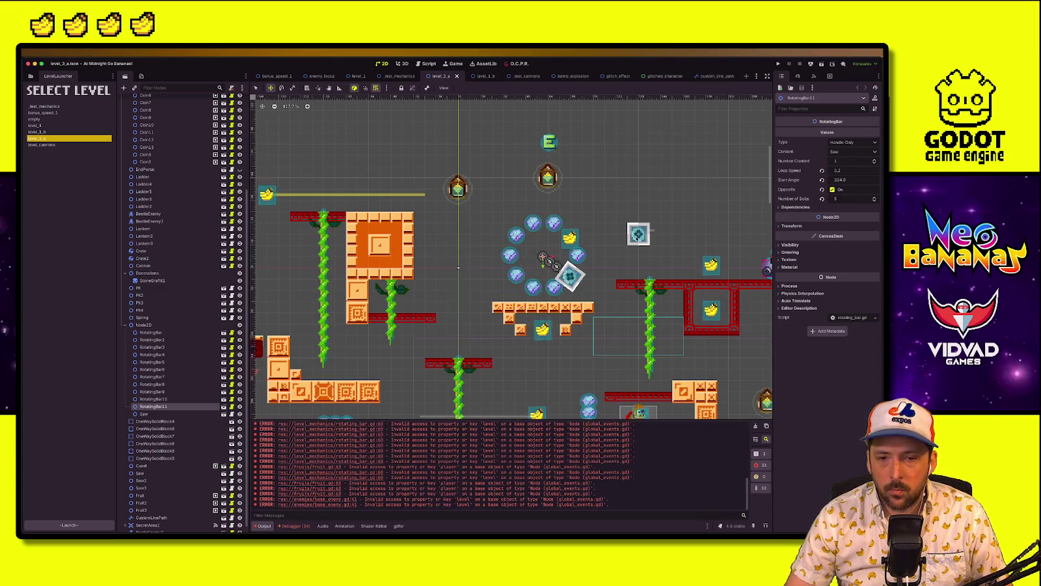
Raise the saw by 48 px
{"action": "key", "text": "Down"}
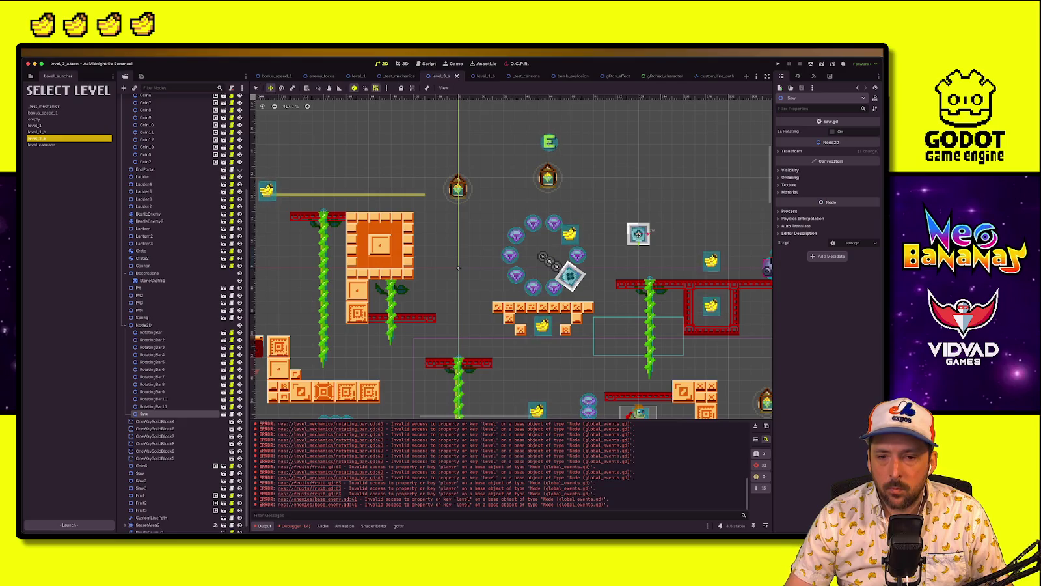
{"action": "mouse_move", "coordinate": [638, 234]}
{"action": "left_mouse_down"}
{"action": "mouse_move", "coordinate": [617, 188]}
{"action": "mouse_move", "coordinate": [627, 175]}
{"action": "mouse_move", "coordinate": [672, 200]}
{"action": "left_mouse_up"}
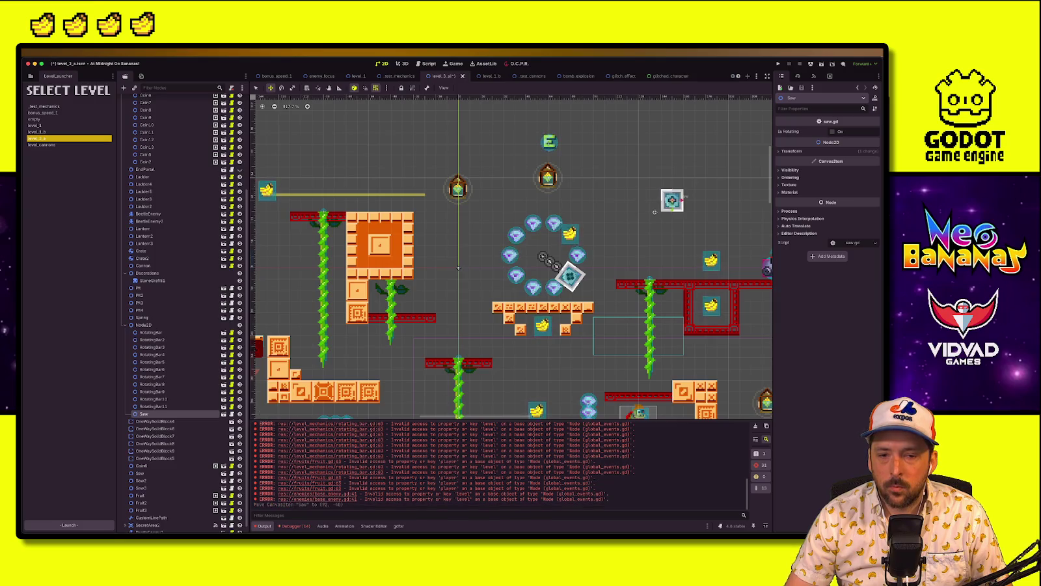
{"action": "left_click", "coordinate": [168, 413]}
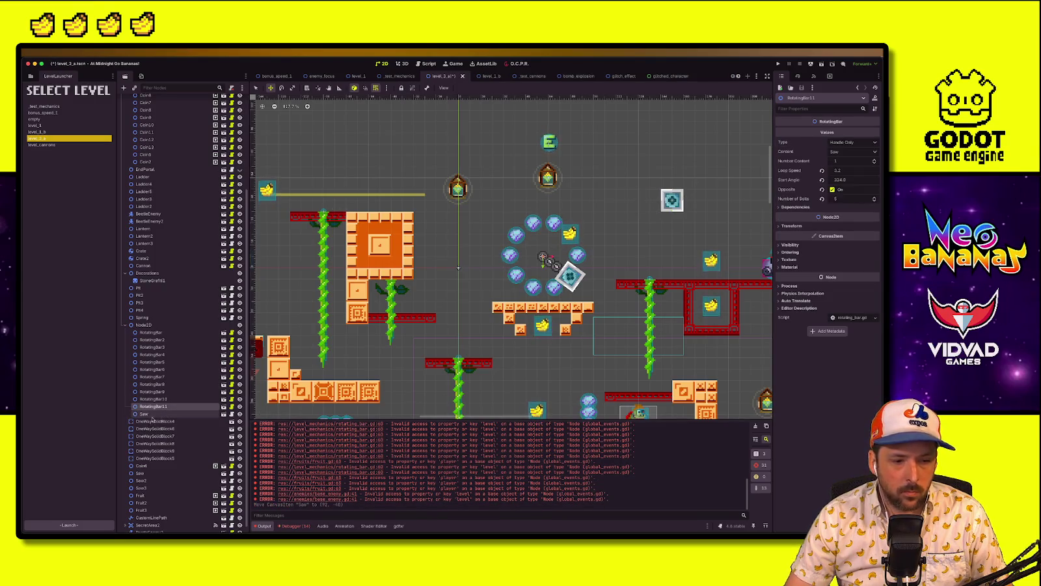
Give RotatingBar11 6 bolts and a 0.0 start angle, save and reload, then drag the saw down
{"action": "left_click", "coordinate": [192, 407]}
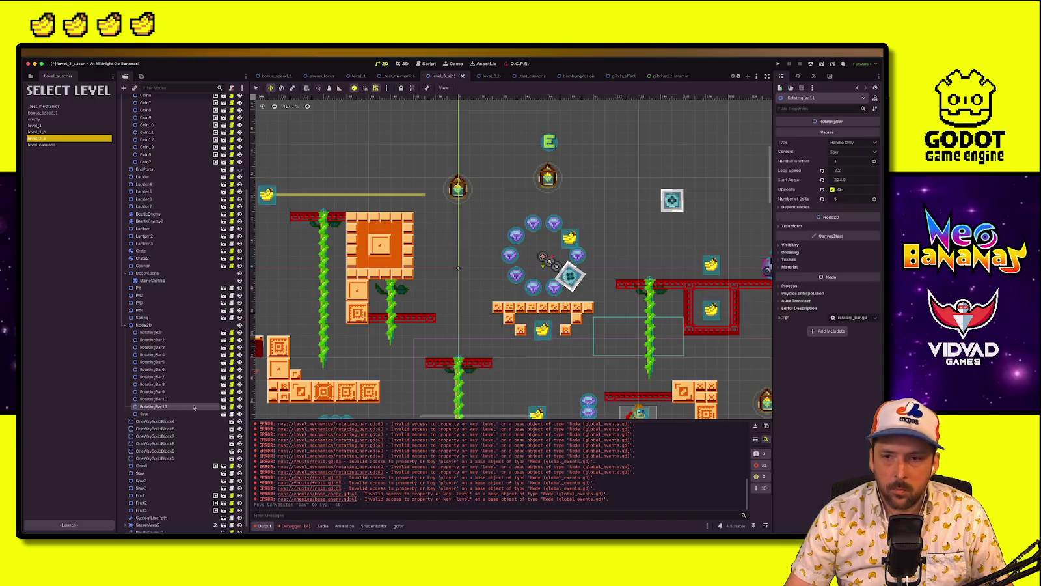
{"action": "left_click", "coordinate": [875, 198]}
{"action": "key", "text": "ctrl+s"}
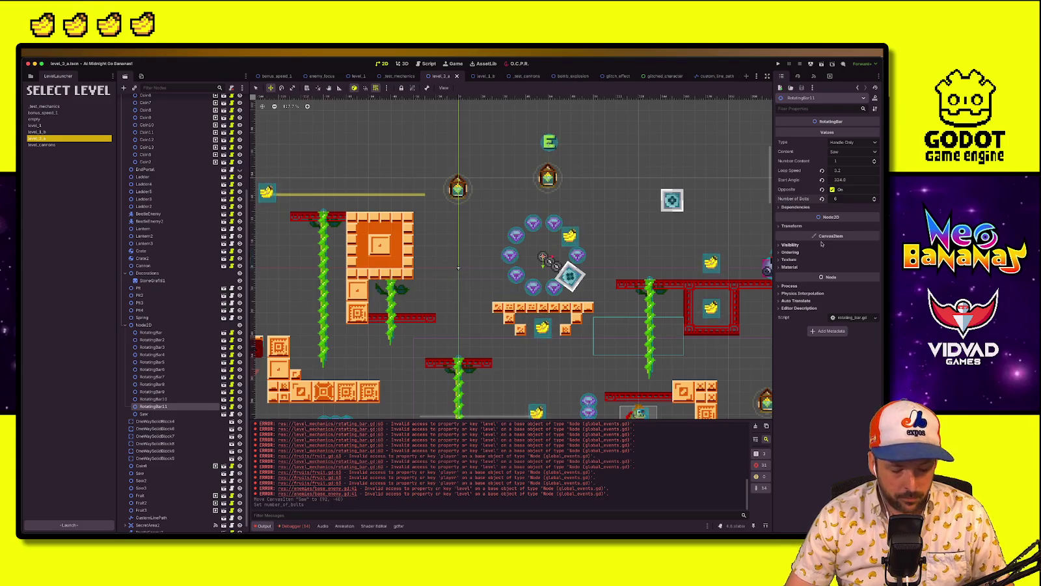
{"action": "left_click", "coordinate": [850, 171]}
{"action": "left_click", "coordinate": [856, 182]}
{"action": "key", "text": "Return"}
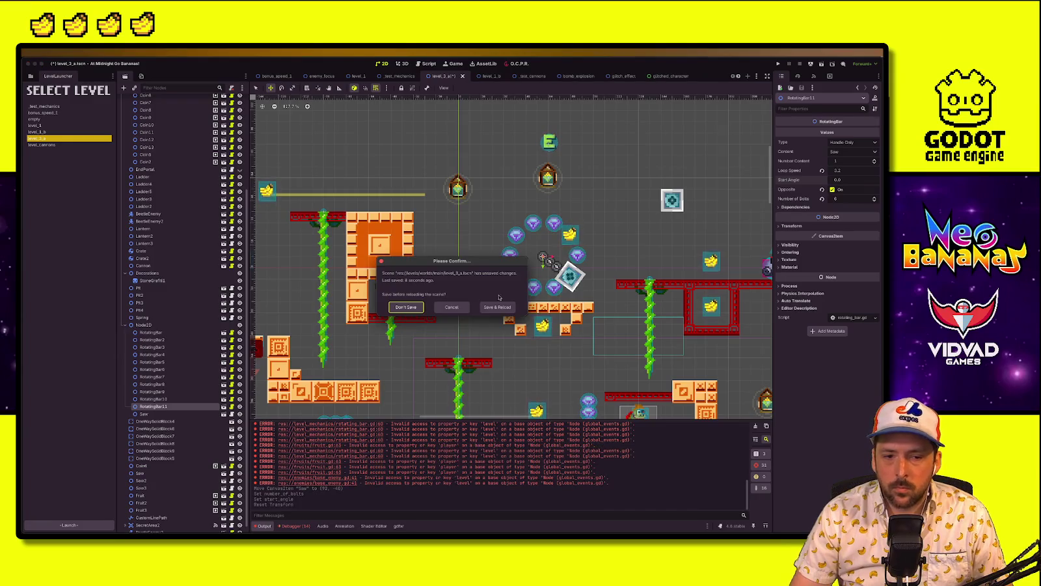
{"action": "left_click", "coordinate": [509, 307]}
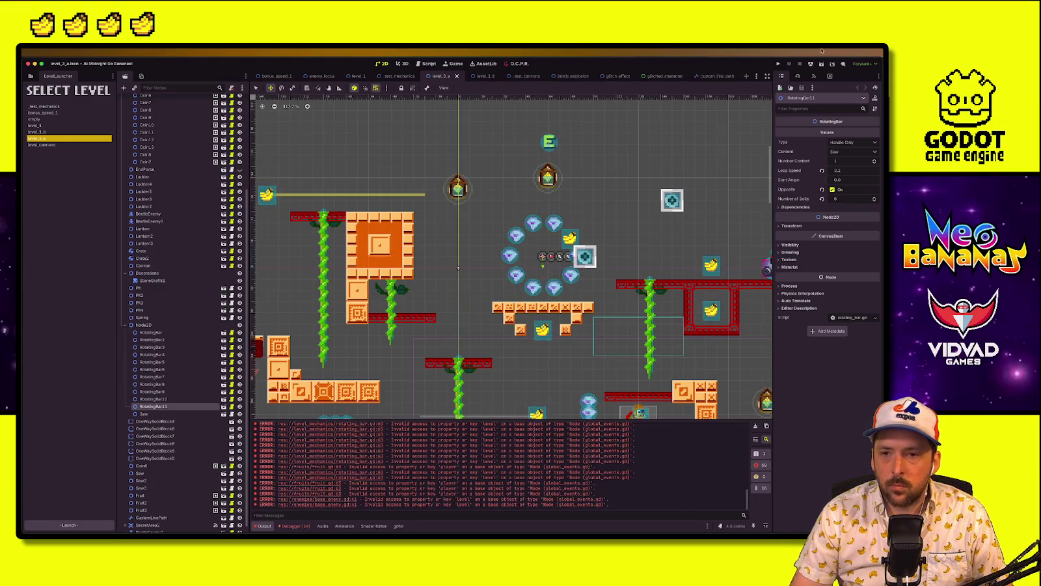
{"action": "left_click_drag", "start_coordinate": [676, 206], "coordinate": [689, 358]}
Move the saw up and left to its new spot, then save and launch a playtest
{"action": "scroll", "coordinate": [690, 358], "scroll_direction": "down", "scroll_amount": 5}
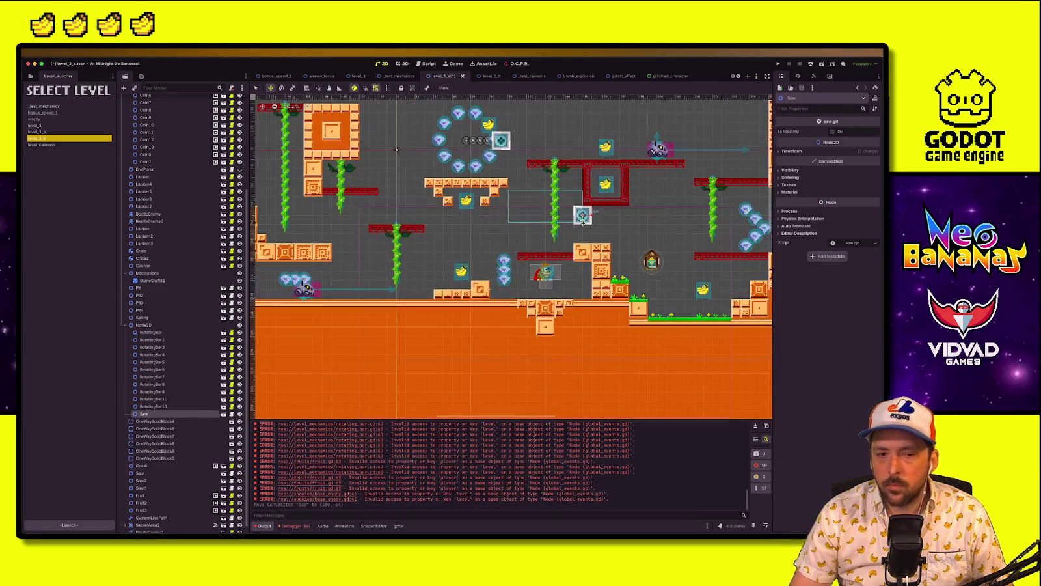
{"action": "scroll", "coordinate": [716, 286], "scroll_direction": "up", "scroll_amount": 4}
{"action": "mouse_move", "coordinate": [711, 281]}
{"action": "left_mouse_down"}
{"action": "mouse_move", "coordinate": [476, 354]}
{"action": "mouse_move", "coordinate": [501, 188]}
{"action": "mouse_move", "coordinate": [510, 196]}
{"action": "left_mouse_up"}
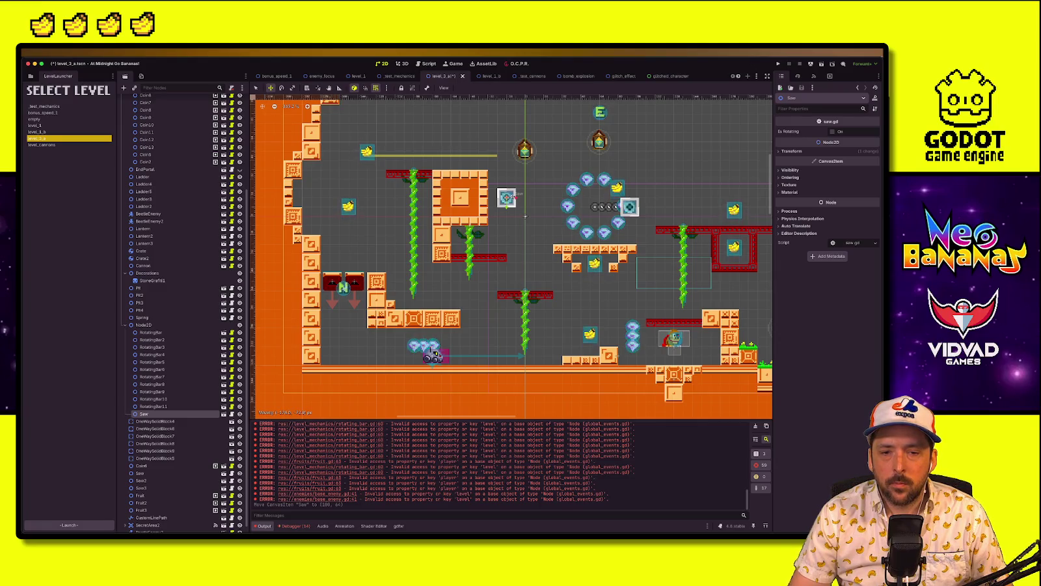
{"action": "left_click_drag", "start_coordinate": [510, 195], "coordinate": [510, 196]}
{"action": "key", "text": "super+r"}
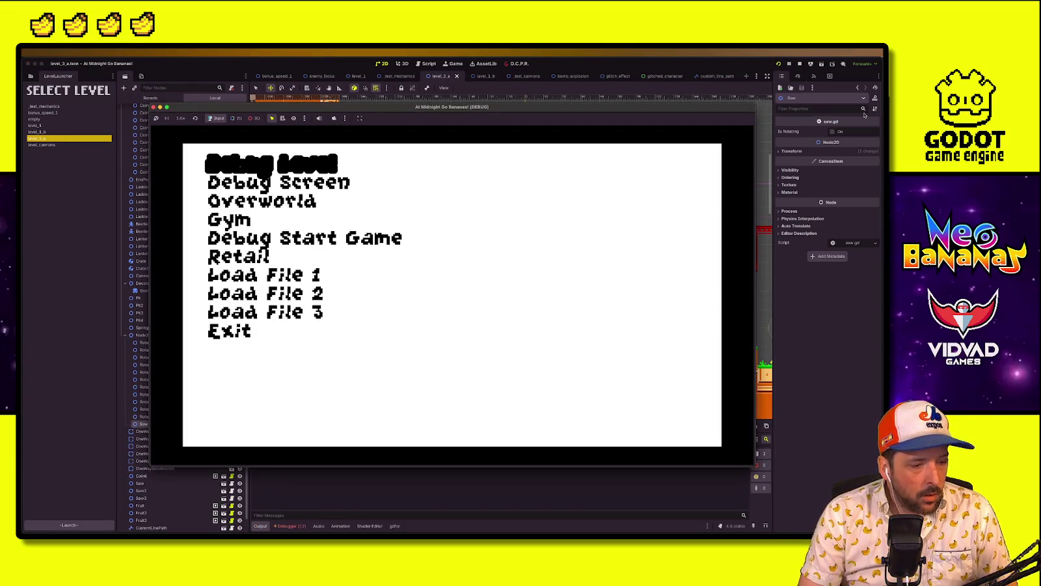
Playtest level_3, running, jumping and climbing the vine to collect gems, then stop the game
{"action": "key", "text": "Return"}
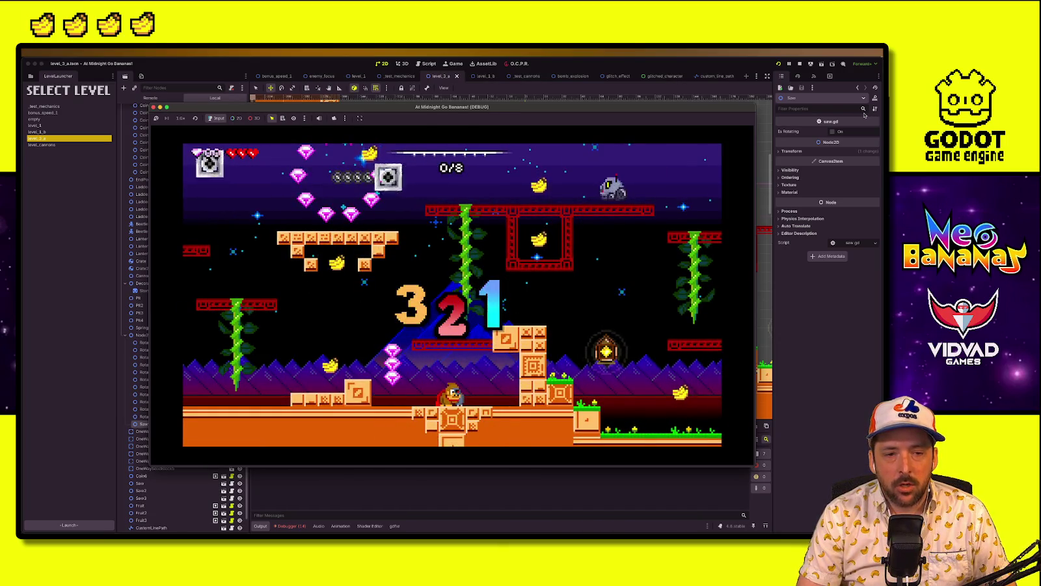
{"action": "key", "text": "Left"}
{"action": "key", "text": "space"}
{"action": "key", "text": "Right"}
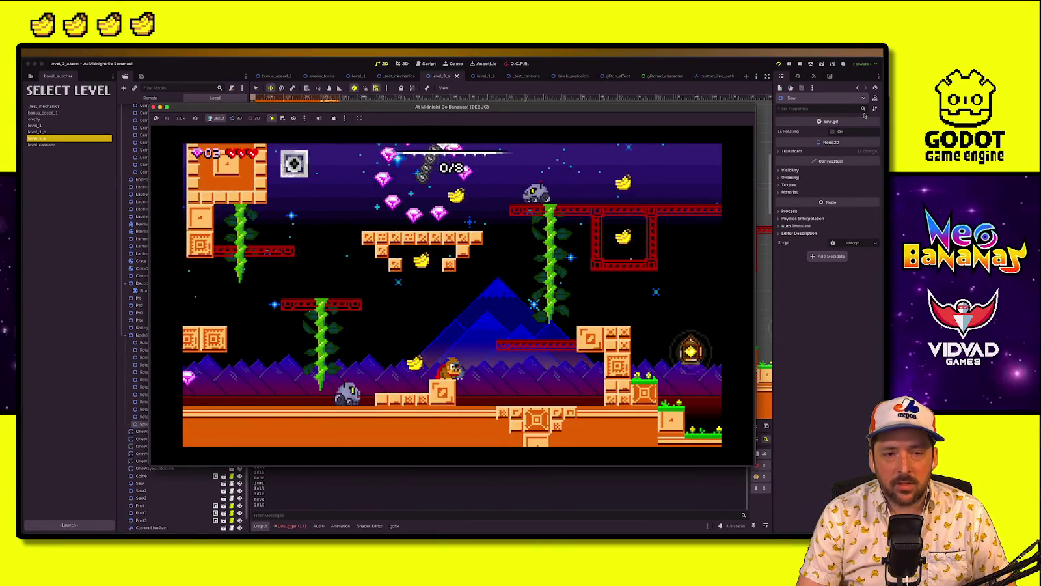
{"action": "key", "text": "Left"}
{"action": "key", "text": "space"}
{"action": "key", "text": "Left"}
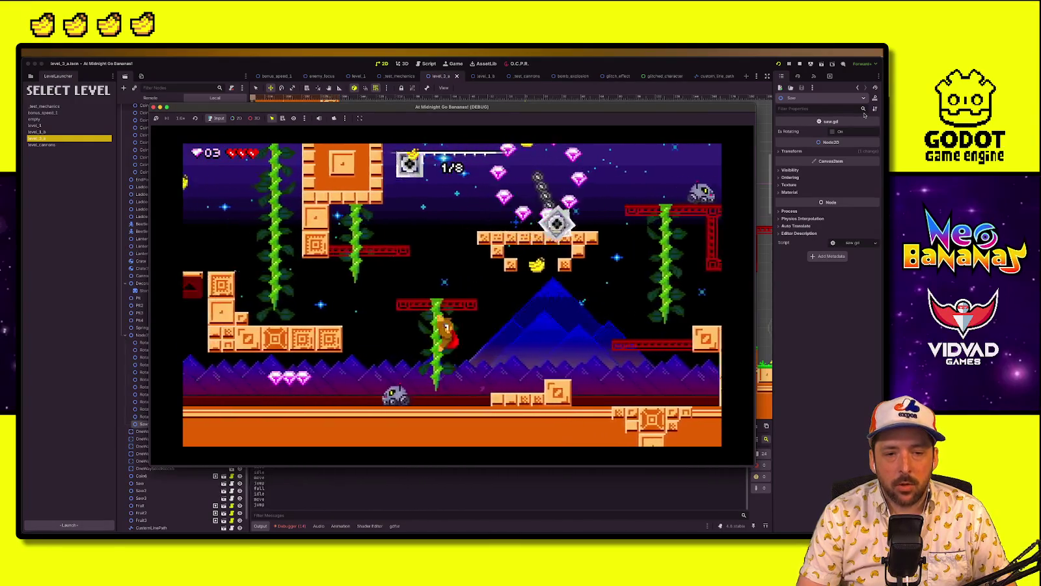
{"action": "key", "text": "Up"}
{"action": "key", "text": "space"}
{"action": "key", "text": "Right"}
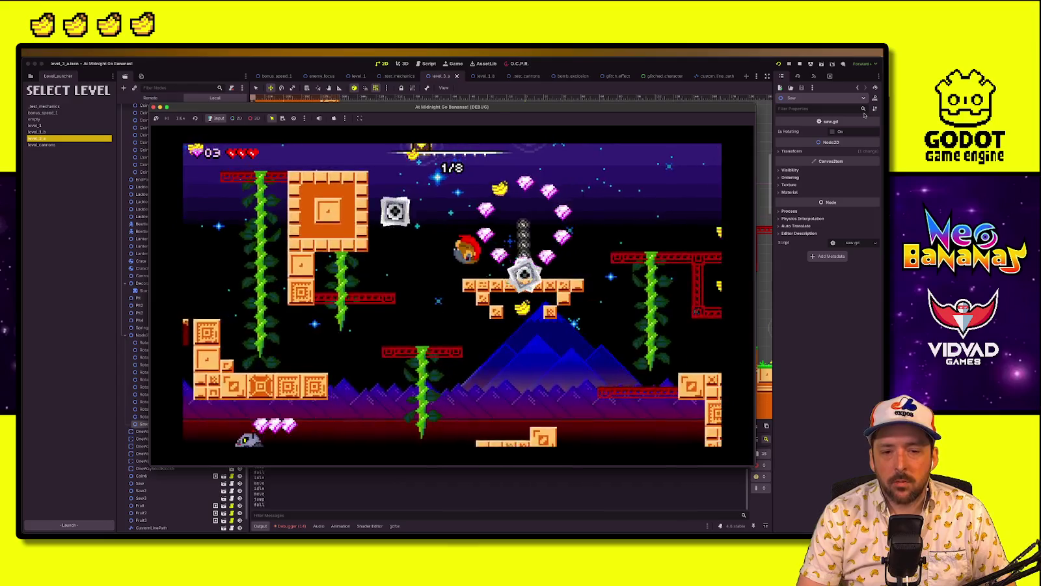
{"action": "key", "text": "Right"}
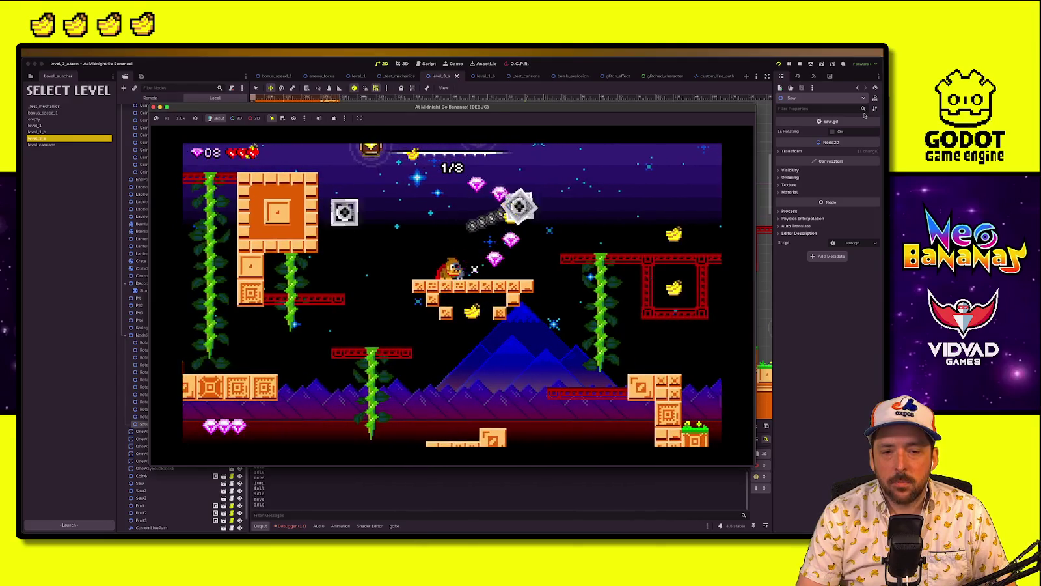
{"action": "key", "text": "space"}
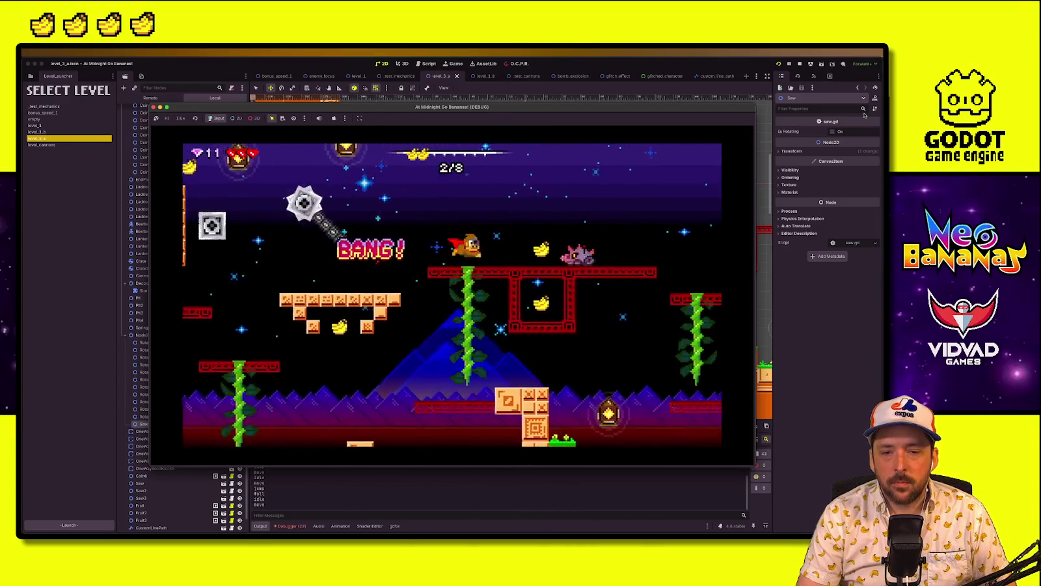
{"action": "key", "text": "Right"}
{"action": "key", "text": "space"}
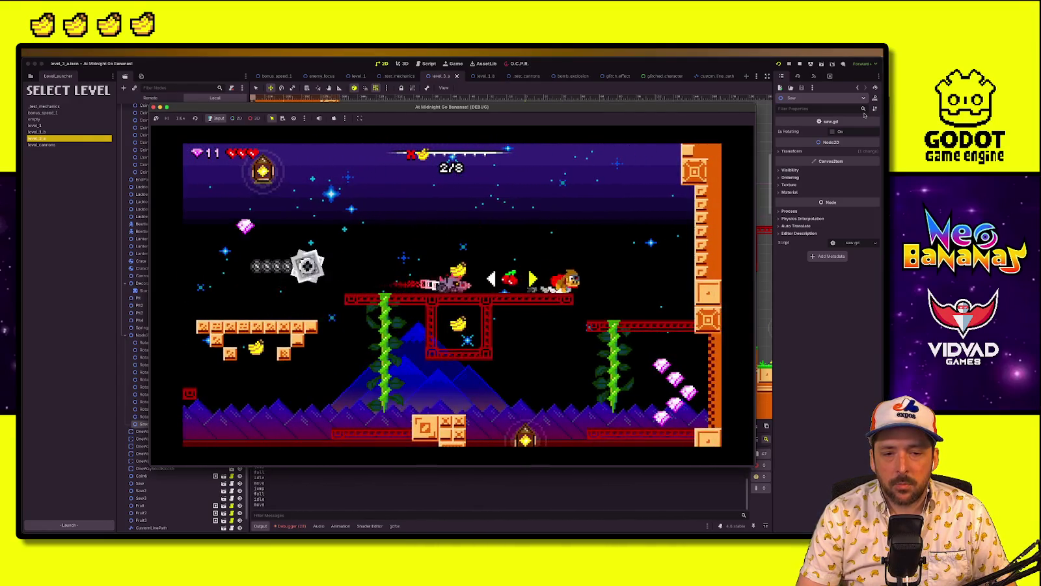
{"action": "key", "text": "Right"}
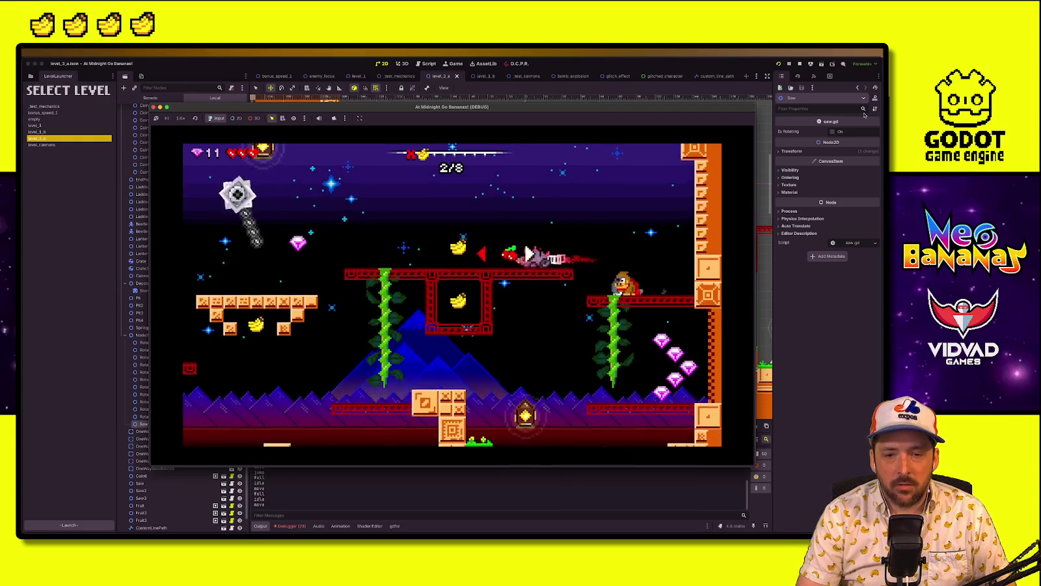
{"action": "key", "text": "Left"}
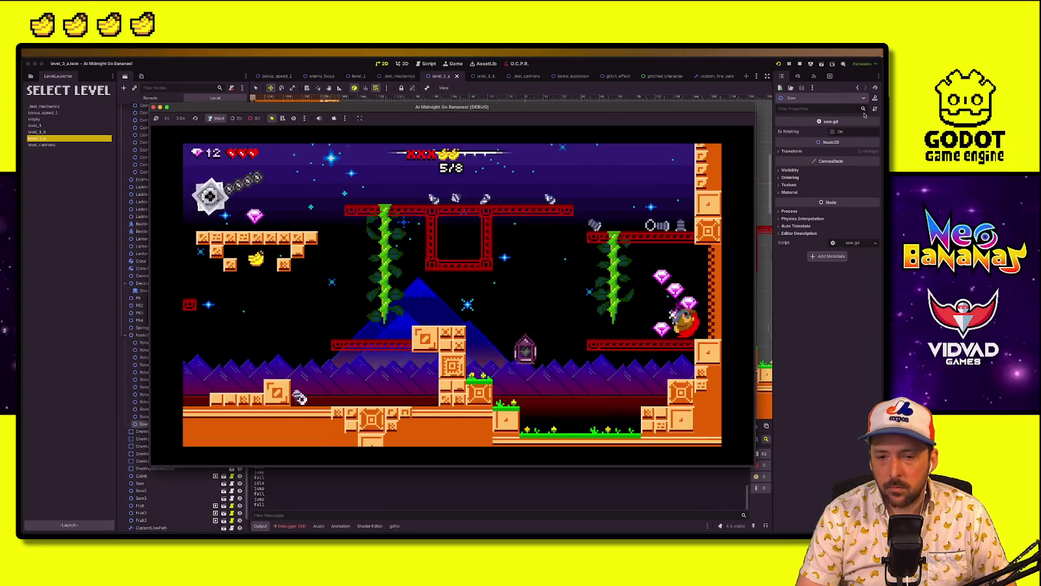
{"action": "key", "text": "Right"}
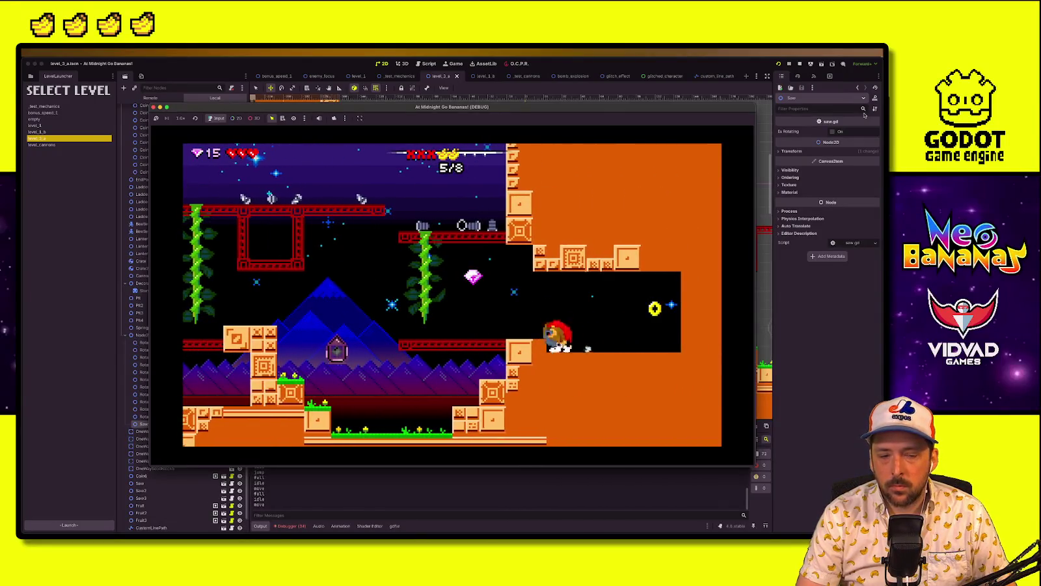
{"action": "key", "text": "Left"}
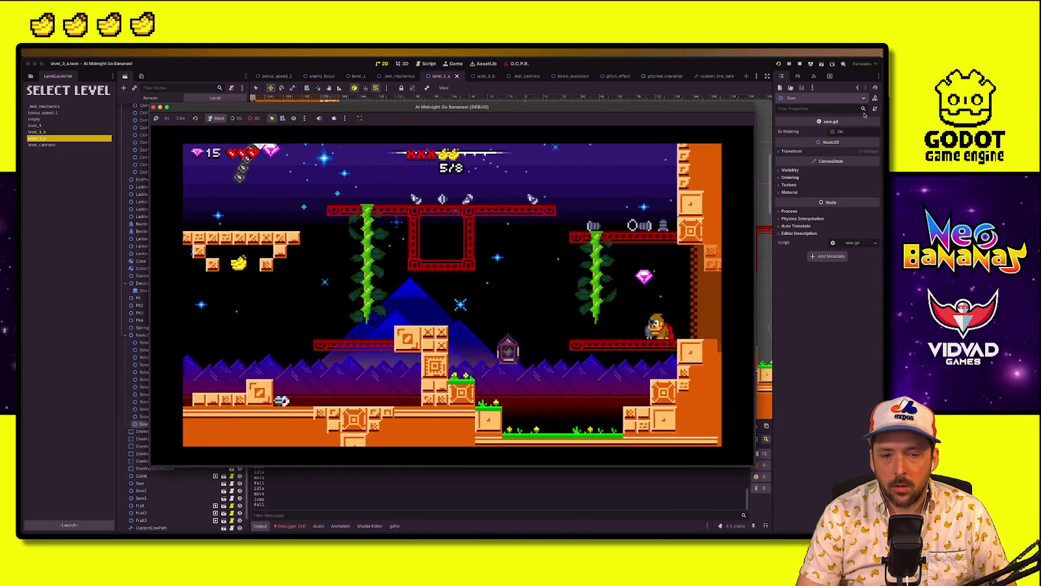
{"action": "key", "text": "Left"}
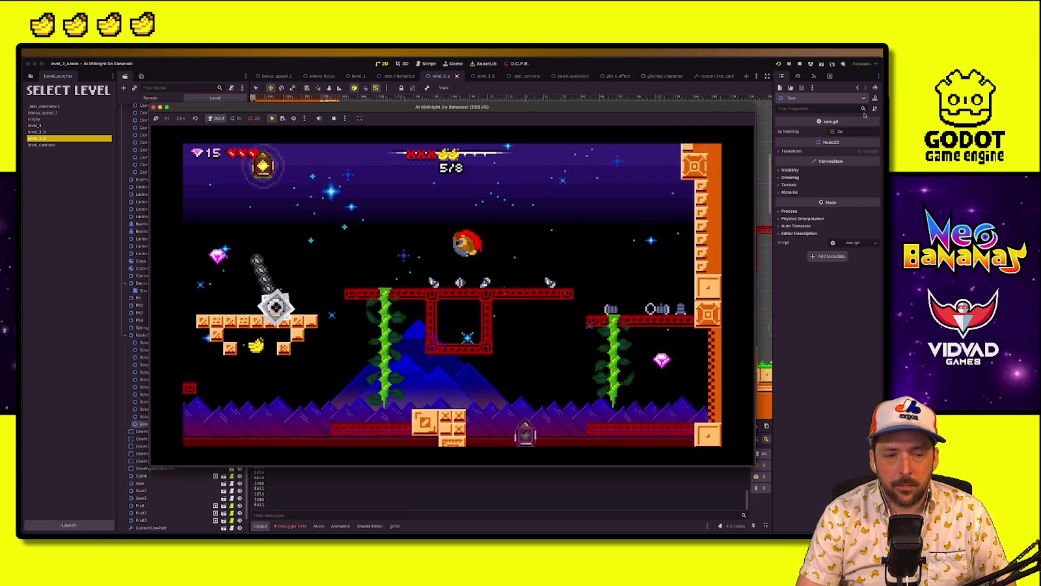
{"action": "key", "text": "Left"}
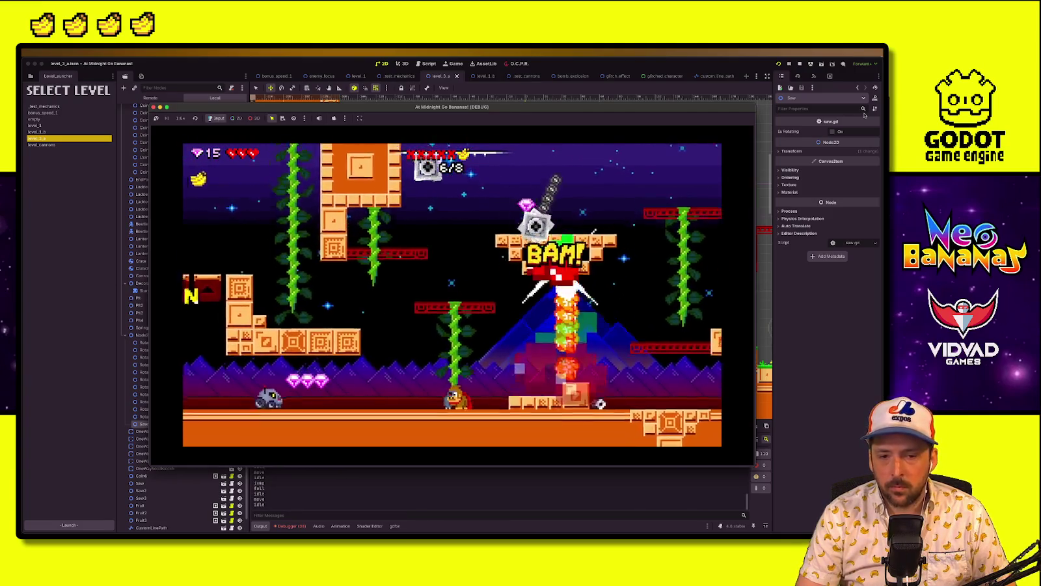
{"action": "key", "text": "Left"}
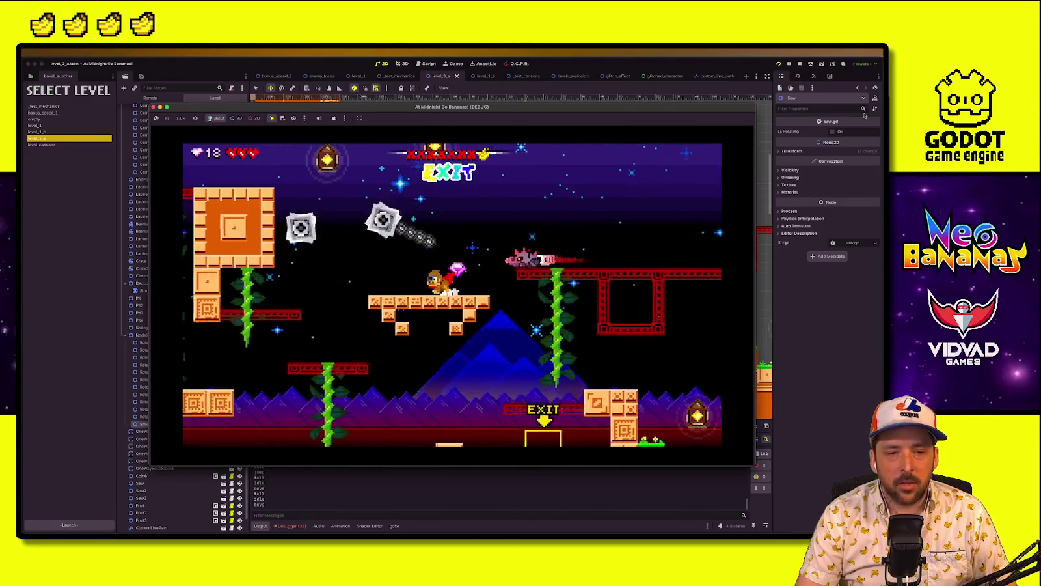
{"action": "key", "text": "Left"}
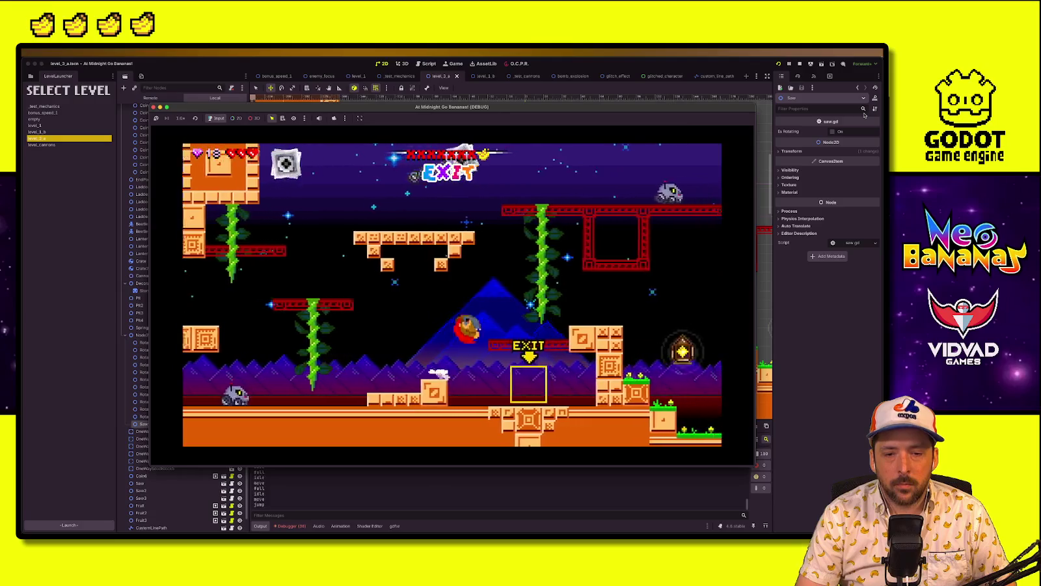
{"action": "key", "text": "Left"}
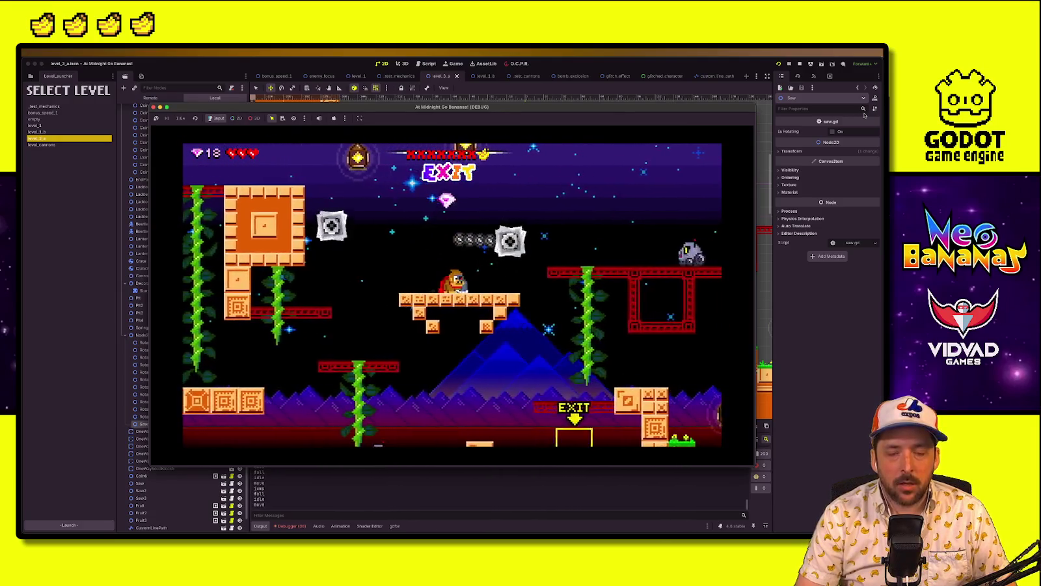
{"action": "key", "text": "Right"}
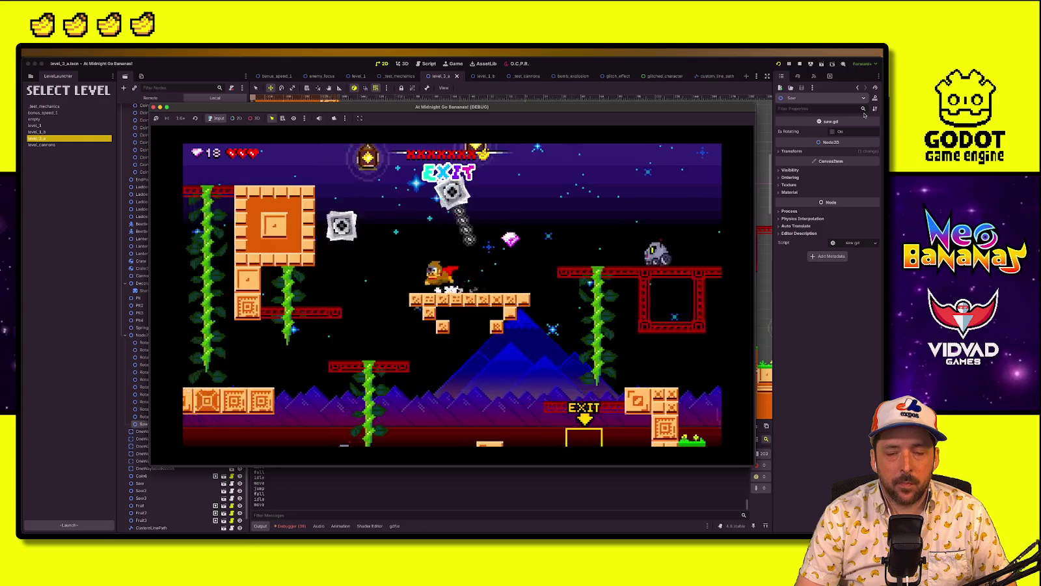
{"action": "key", "text": "Left"}
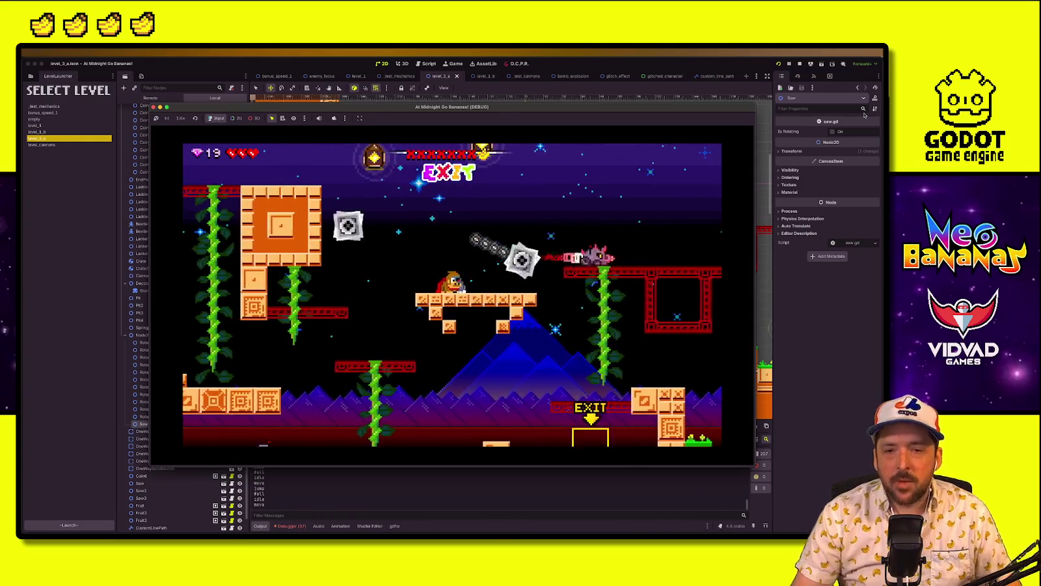
{"action": "left_click", "coordinate": [800, 64]}
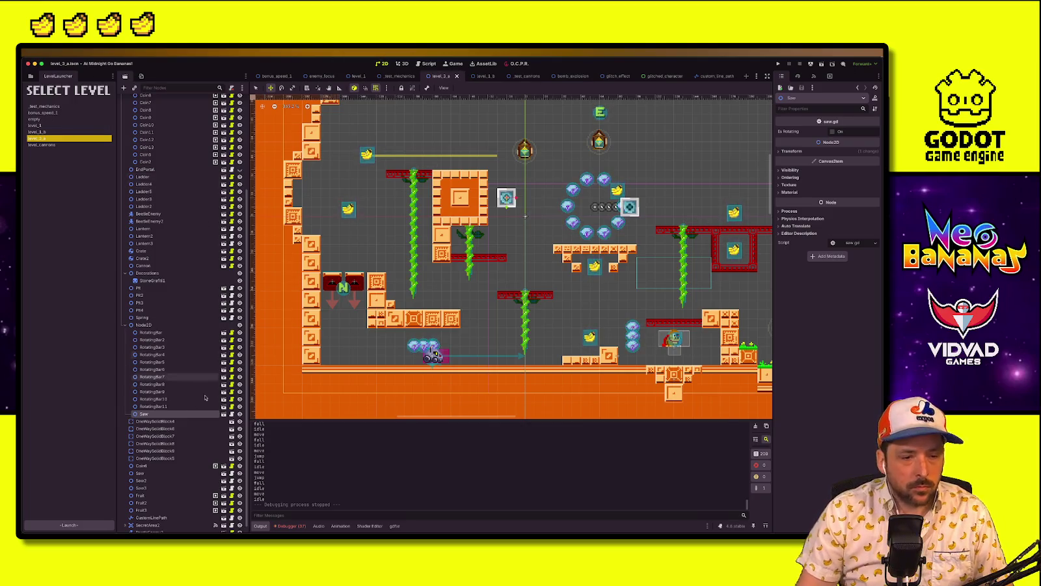
Move the Saw hazard down toward the left wall
{"action": "left_click", "coordinate": [154, 406]}
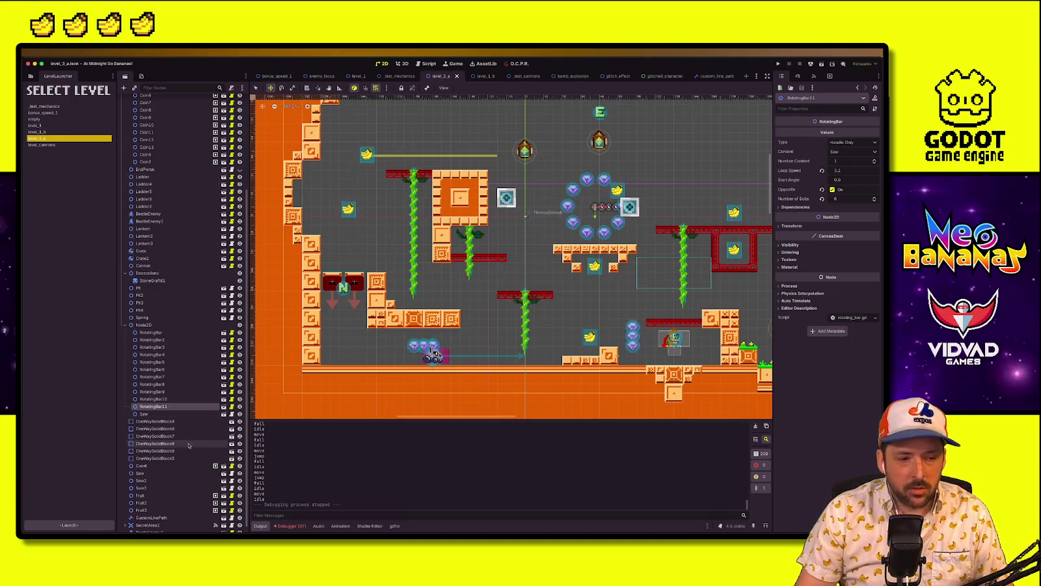
{"action": "left_click", "coordinate": [143, 414]}
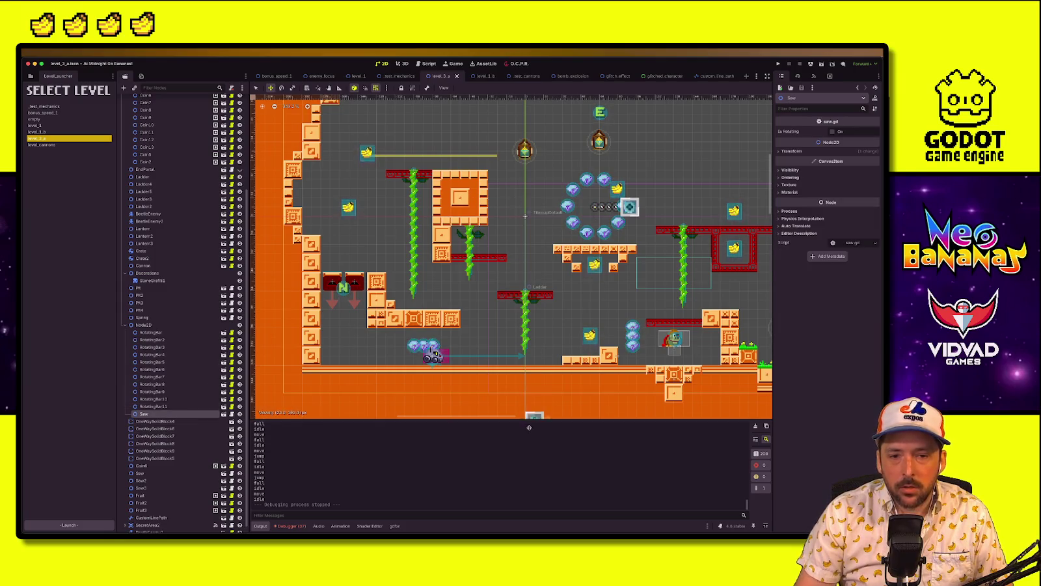
{"action": "mouse_move", "coordinate": [507, 197]}
{"action": "left_mouse_down"}
{"action": "mouse_move", "coordinate": [302, 328]}
{"action": "mouse_move", "coordinate": [283, 380]}
{"action": "mouse_move", "coordinate": [304, 381]}
{"action": "mouse_move", "coordinate": [314, 320]}
{"action": "mouse_move", "coordinate": [298, 325]}
{"action": "left_mouse_up"}
Shift the BaseDoor1 fruit up and to the right, then select the default tilemap layer
{"action": "scroll", "coordinate": [296, 345], "scroll_direction": "down", "scroll_amount": 3}
{"action": "scroll", "coordinate": [303, 381], "scroll_direction": "down", "scroll_amount": 3}
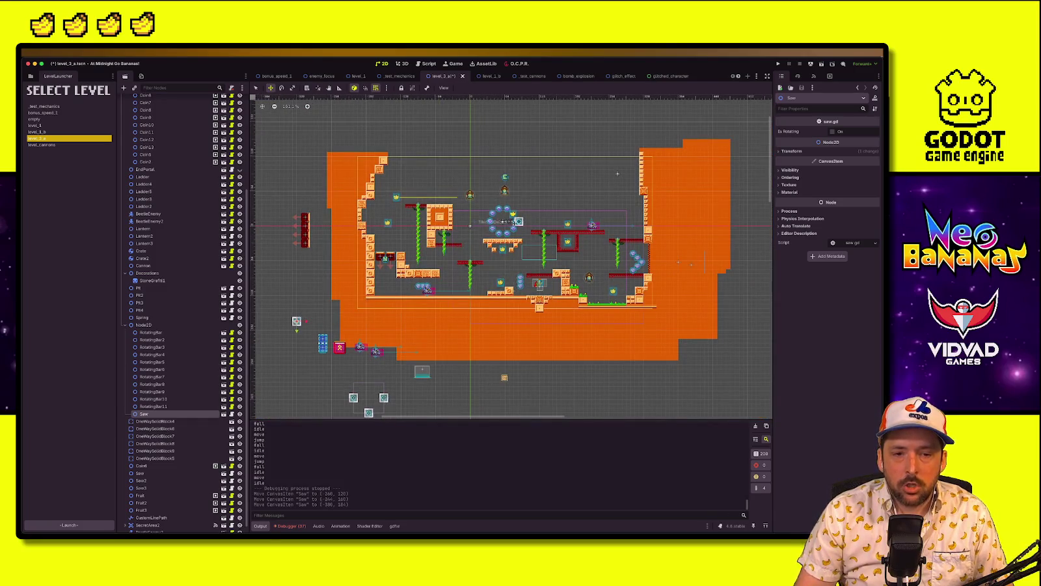
{"action": "scroll", "coordinate": [549, 226], "scroll_direction": "up", "scroll_amount": 4}
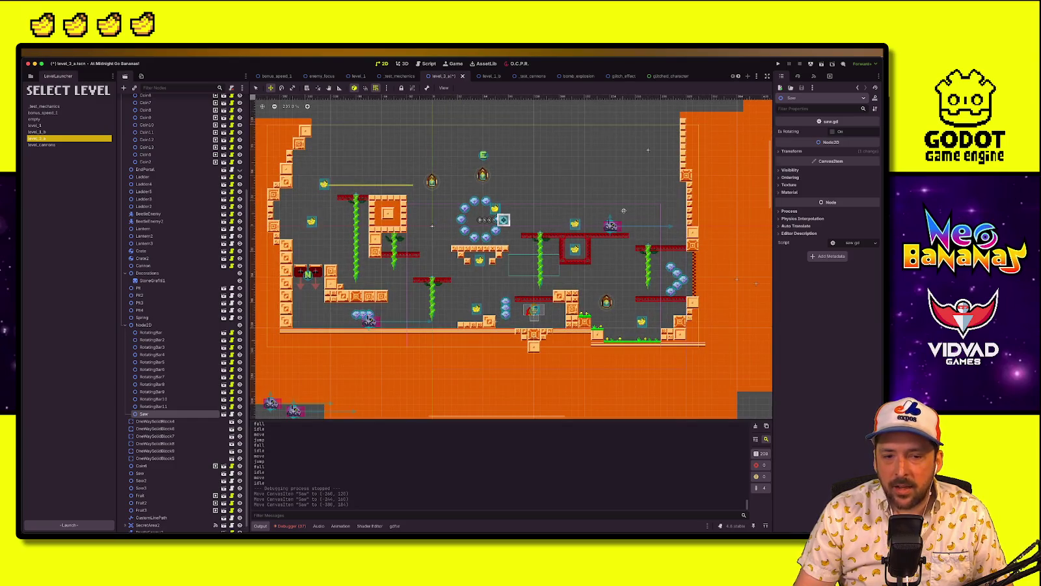
{"action": "left_click_drag", "start_coordinate": [477, 310], "coordinate": [661, 208]}
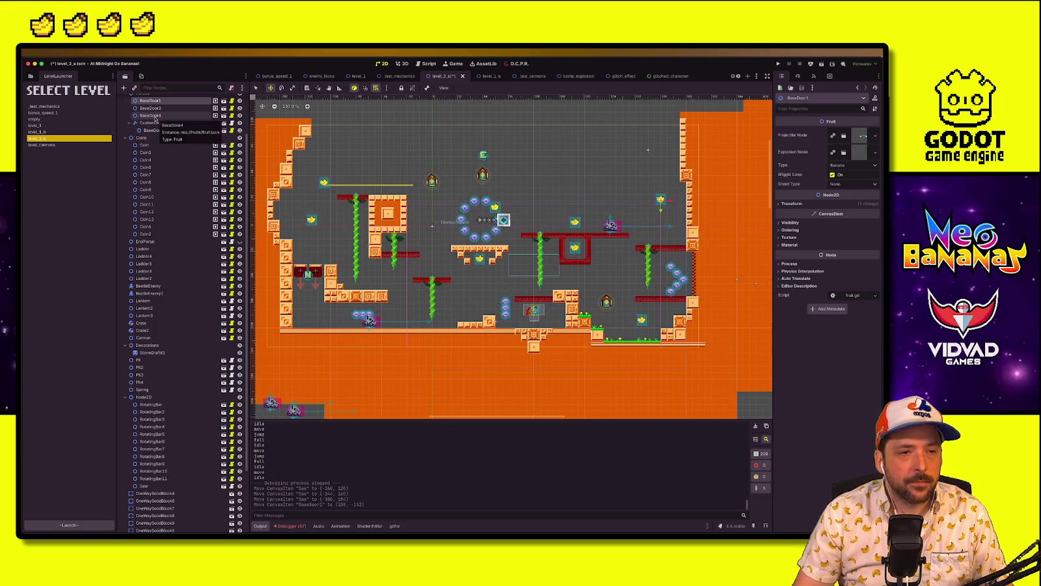
{"action": "scroll", "coordinate": [158, 118], "scroll_direction": "up", "scroll_amount": 3}
{"action": "left_click", "coordinate": [156, 115]}
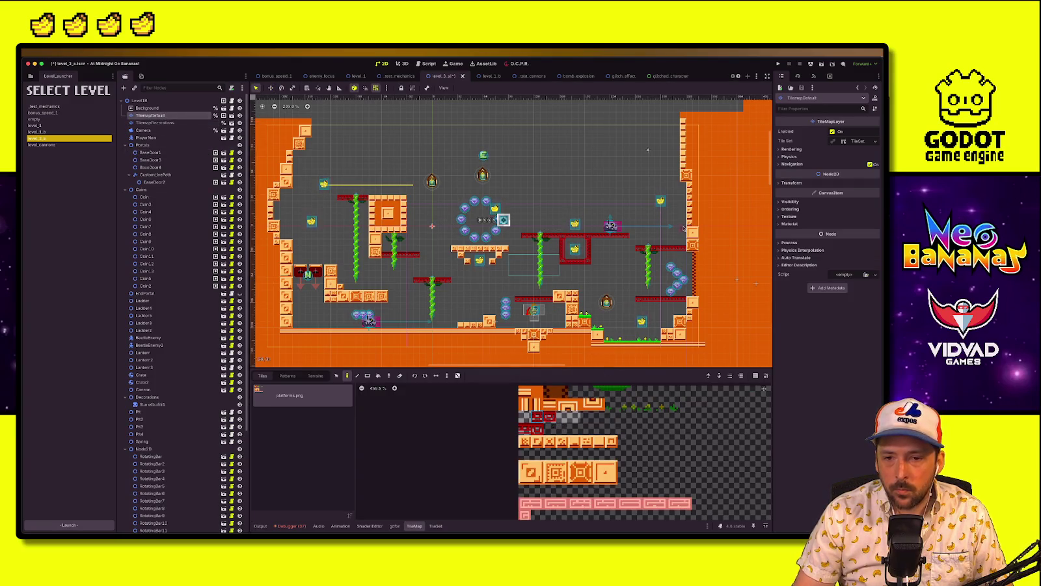
Paint a short row of red platform tiles on the right
{"action": "left_click_drag", "start_coordinate": [677, 226], "coordinate": [646, 225]}
{"action": "left_click", "coordinate": [548, 417]}
{"action": "left_click", "coordinate": [550, 417]}
Nudge BaseDoor1 slightly lower and save the level scene
{"action": "left_click", "coordinate": [665, 201]}
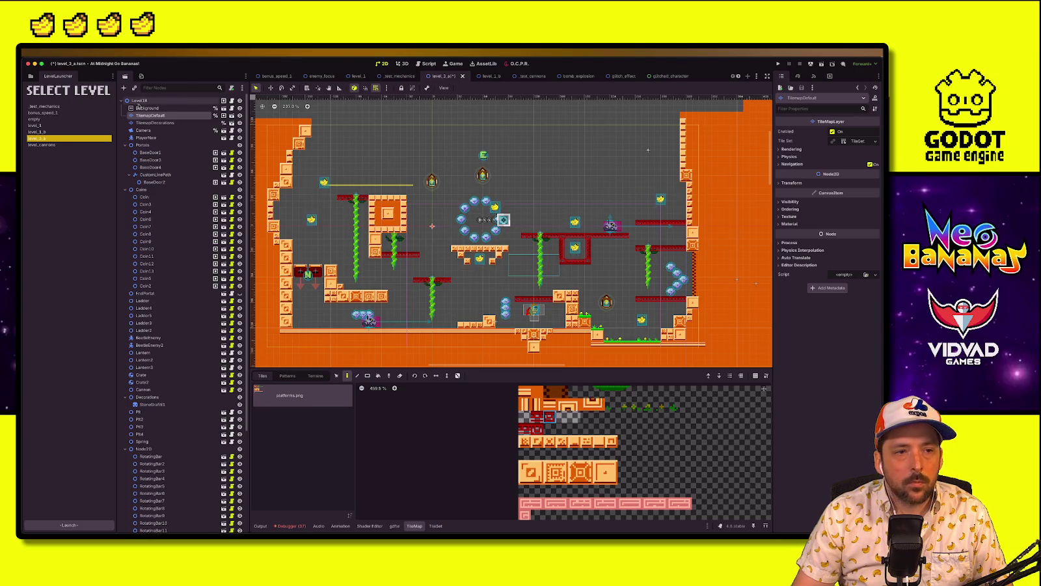
{"action": "key", "text": "w"}
{"action": "left_click_drag", "start_coordinate": [661, 200], "coordinate": [661, 207]}
{"action": "key", "text": "ctrl+s"}
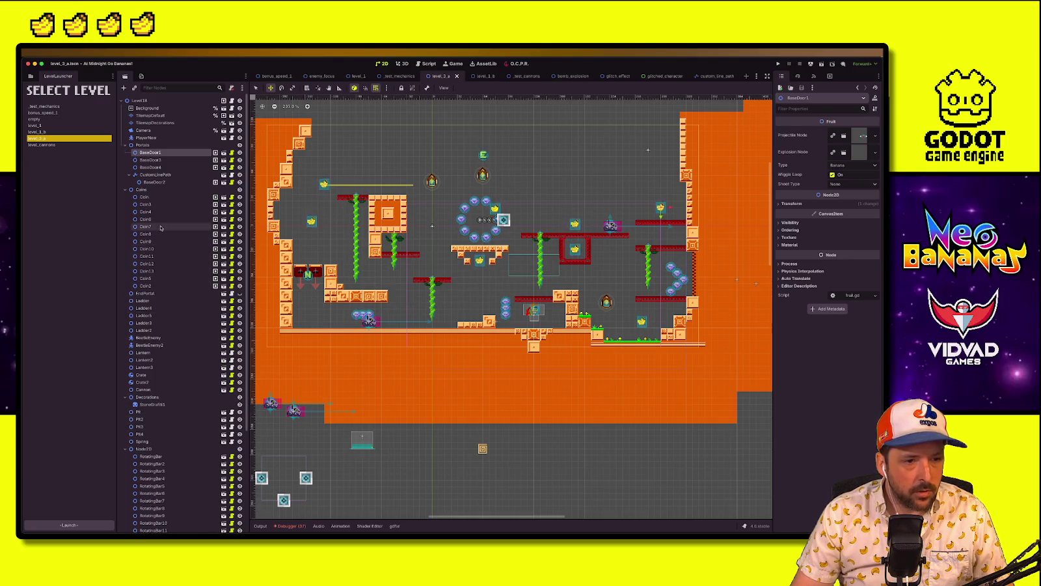
Set RotatingBar11's loop speed to 2.8 and launch a playtest
{"action": "scroll", "coordinate": [176, 416], "scroll_direction": "down", "scroll_amount": 5}
{"action": "left_click", "coordinate": [156, 403]}
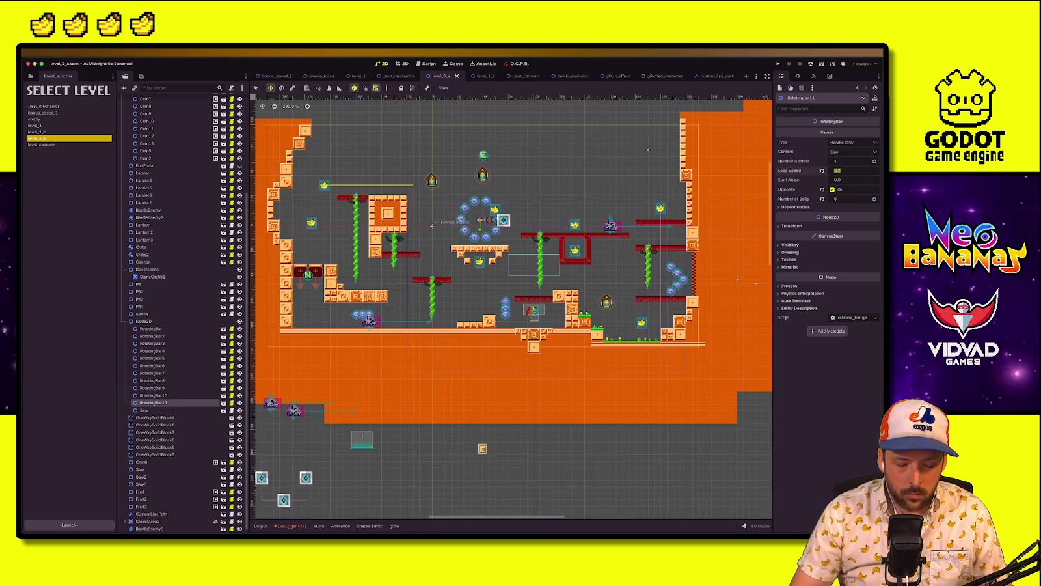
{"action": "type", "text": ".8"}
{"action": "key", "text": "Return"}
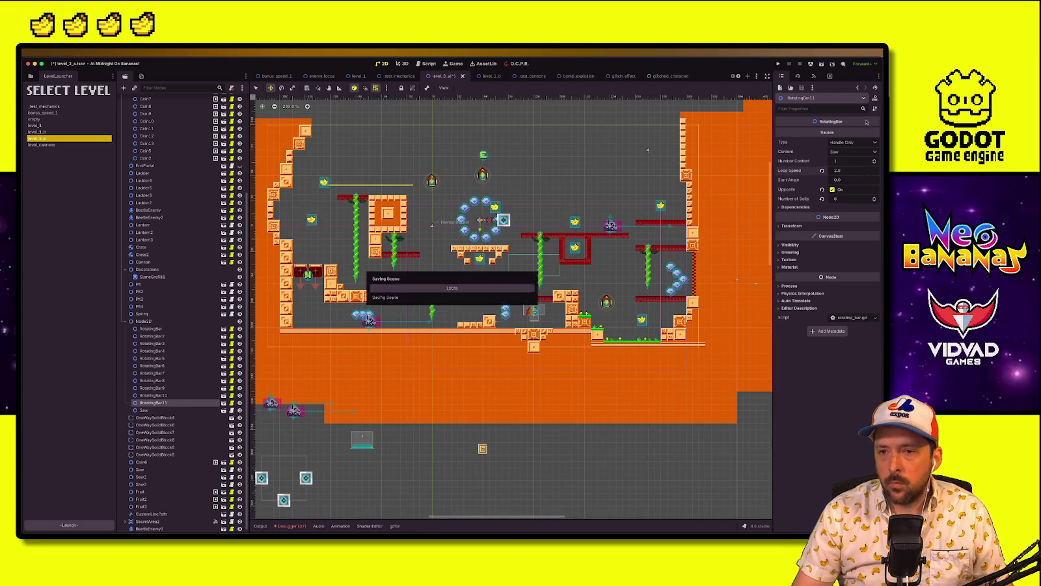
{"action": "left_click", "coordinate": [777, 64]}
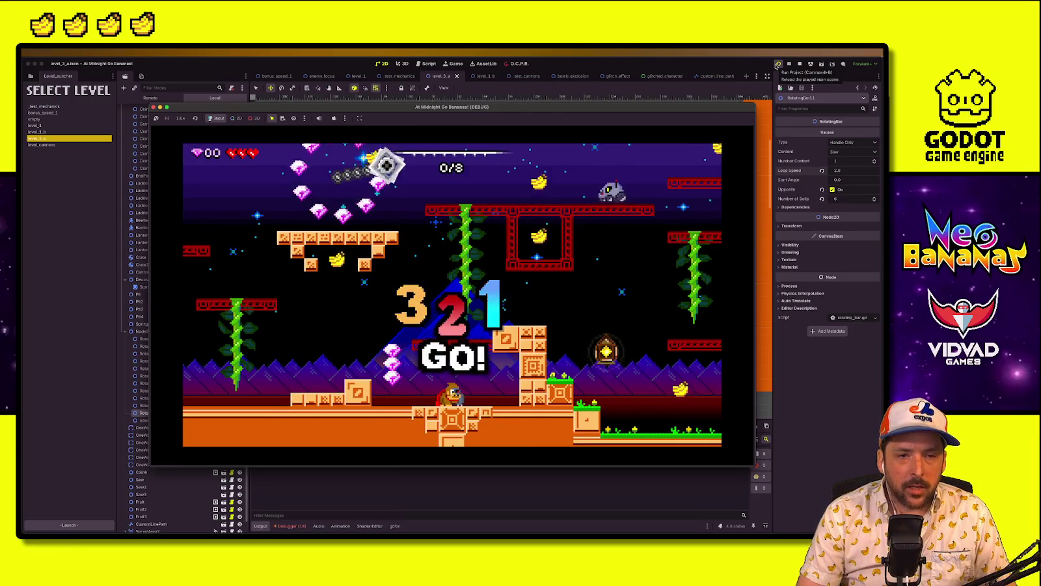
Play level_3 to the results screen (12/23 gems, 0:33.977), collecting gems and the banana, then stop
{"action": "key", "text": "Left"}
{"action": "key", "text": "space"}
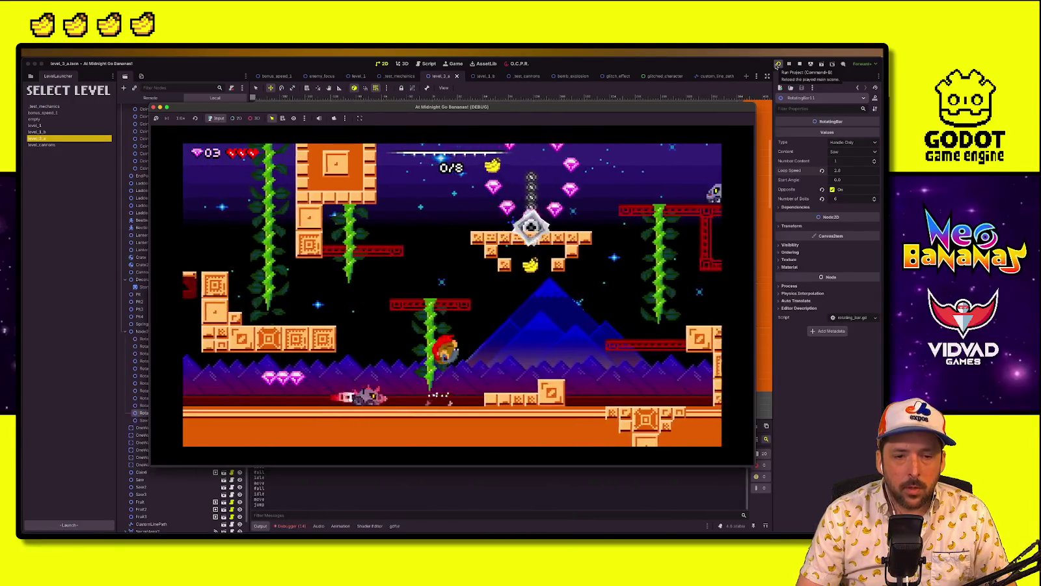
{"action": "key", "text": "Left"}
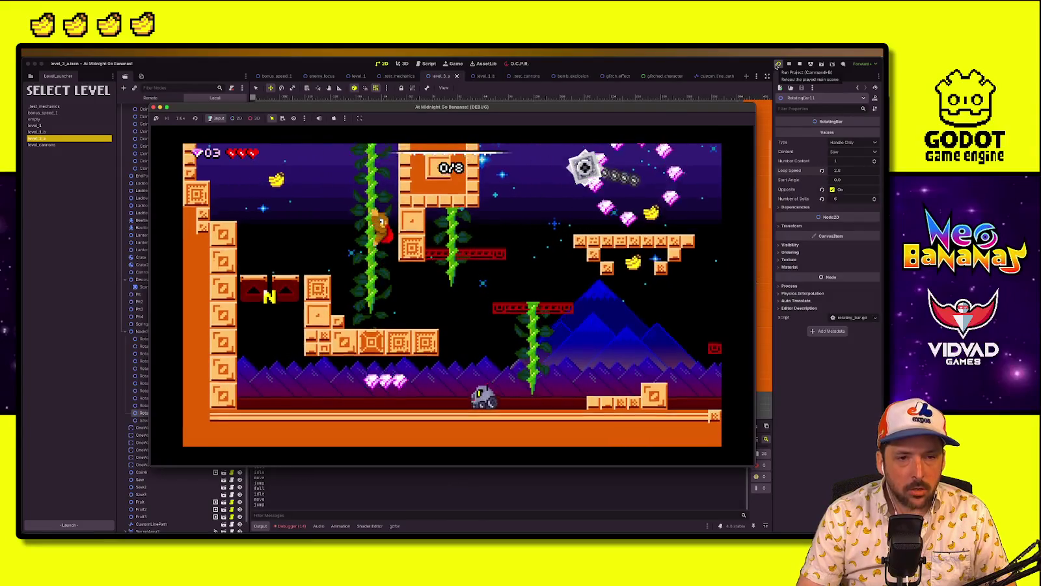
{"action": "key", "text": "space"}
{"action": "key", "text": "Right"}
{"action": "key", "text": "space"}
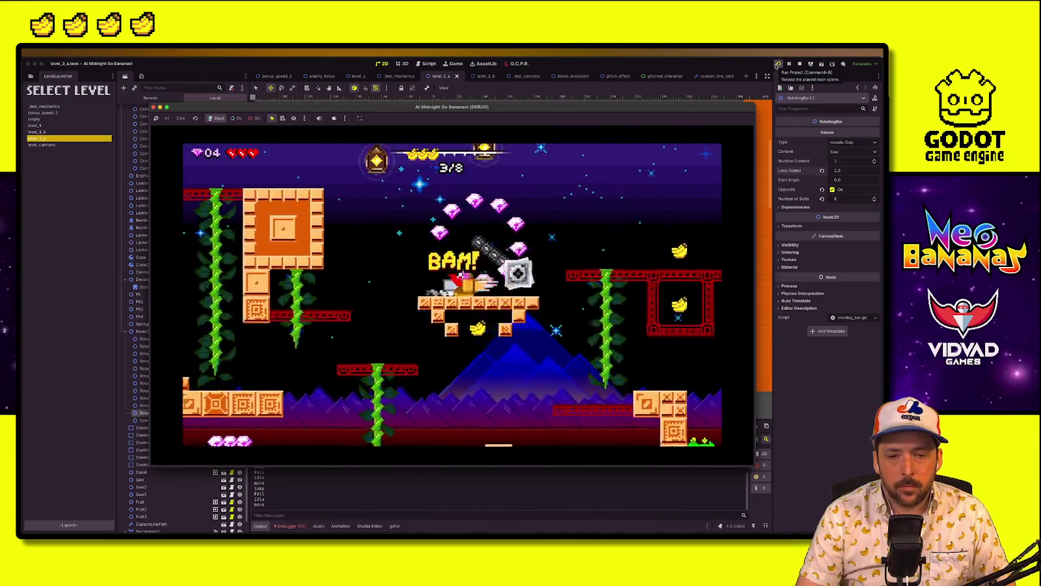
{"action": "key", "text": "Right"}
{"action": "key", "text": "space"}
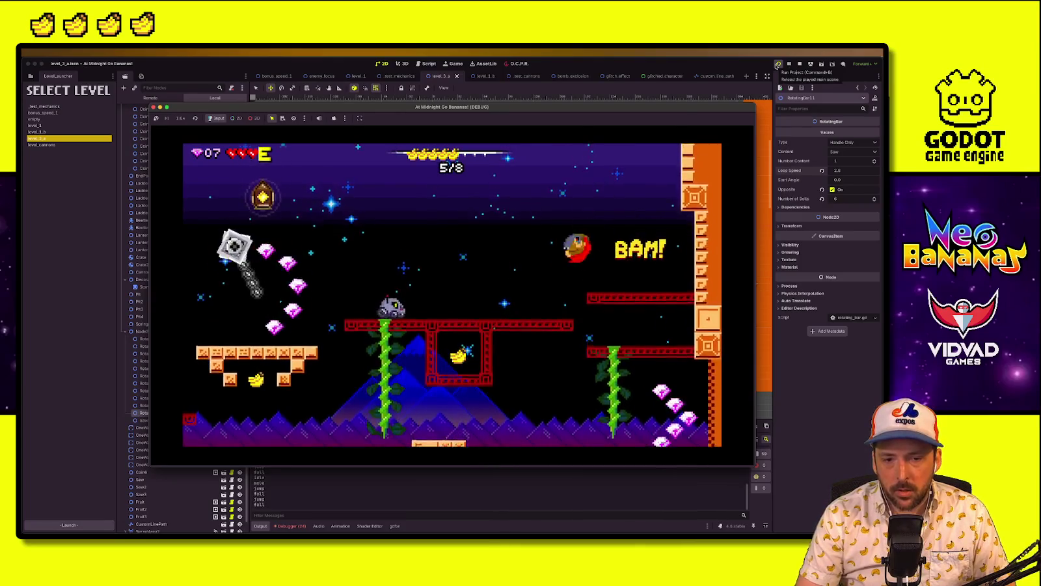
{"action": "key", "text": "Left"}
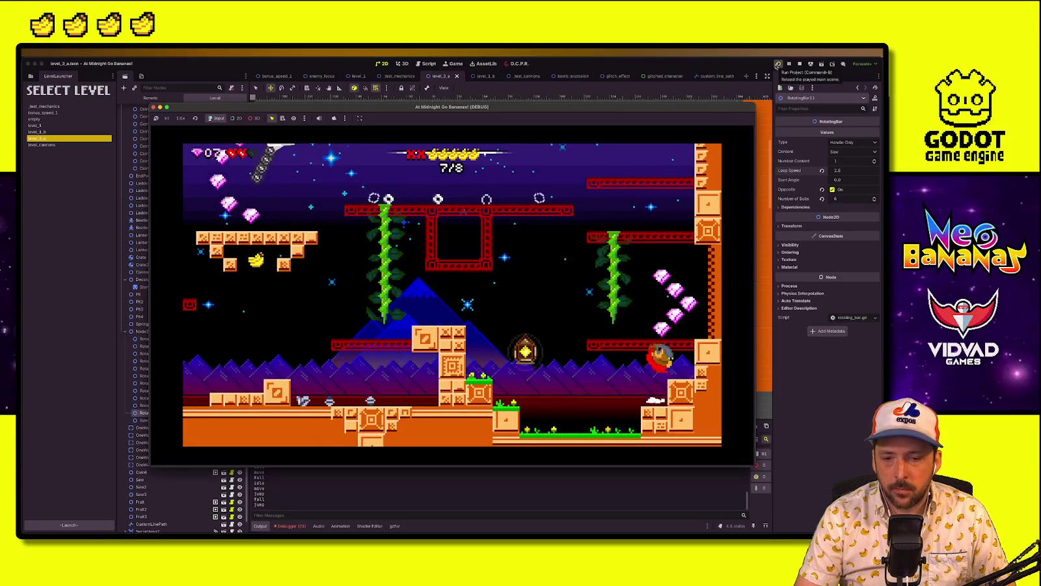
{"action": "key", "text": "Right"}
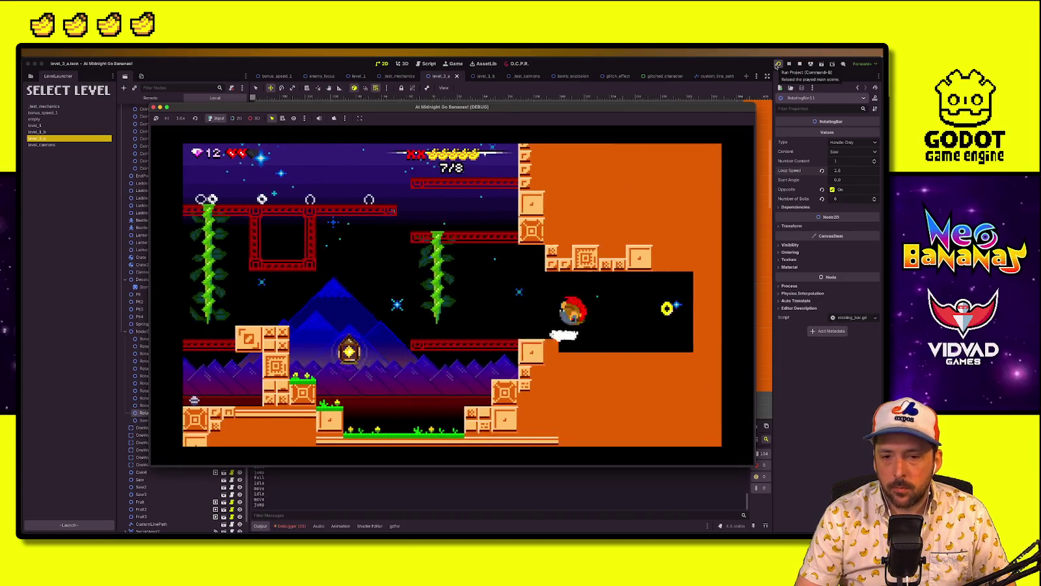
{"action": "key", "text": "Left"}
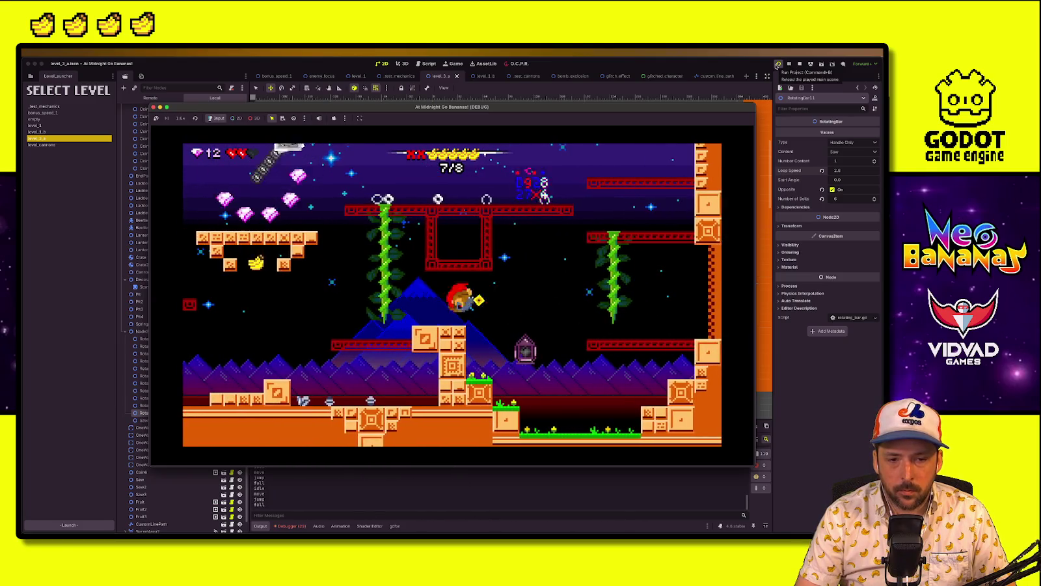
{"action": "key", "text": "Left"}
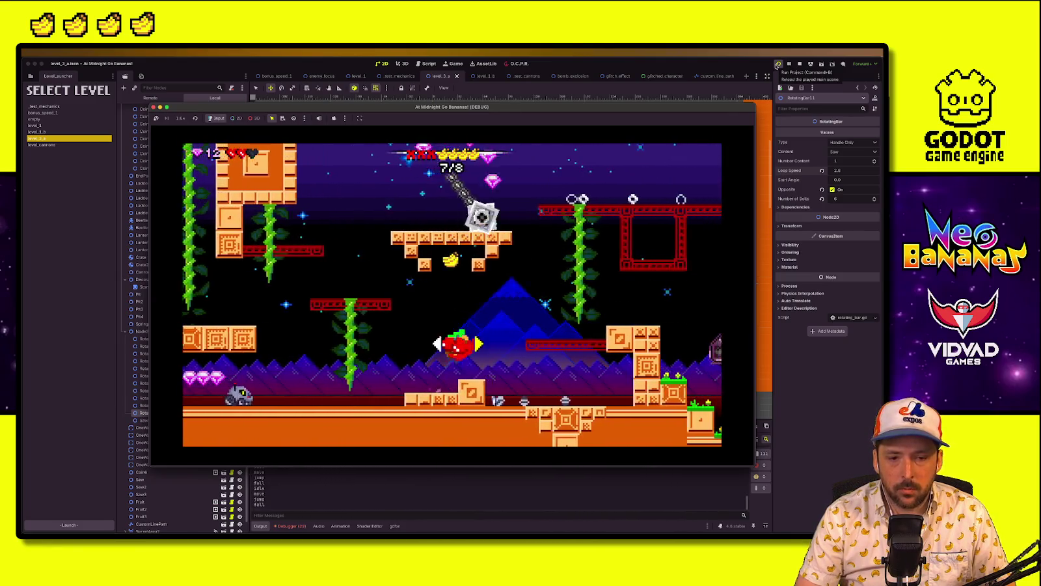
{"action": "key", "text": "Left"}
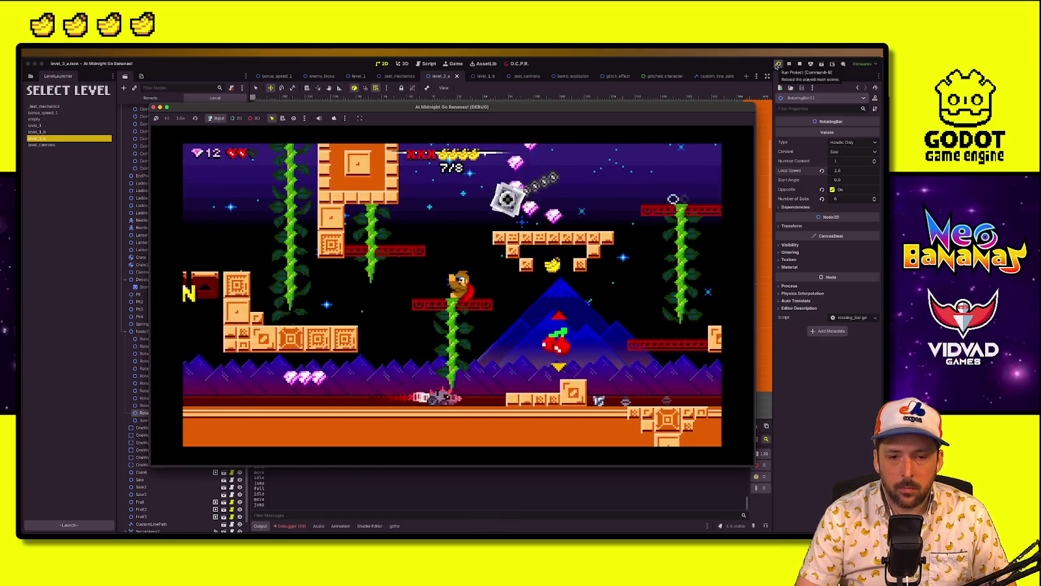
{"action": "key", "text": "Right"}
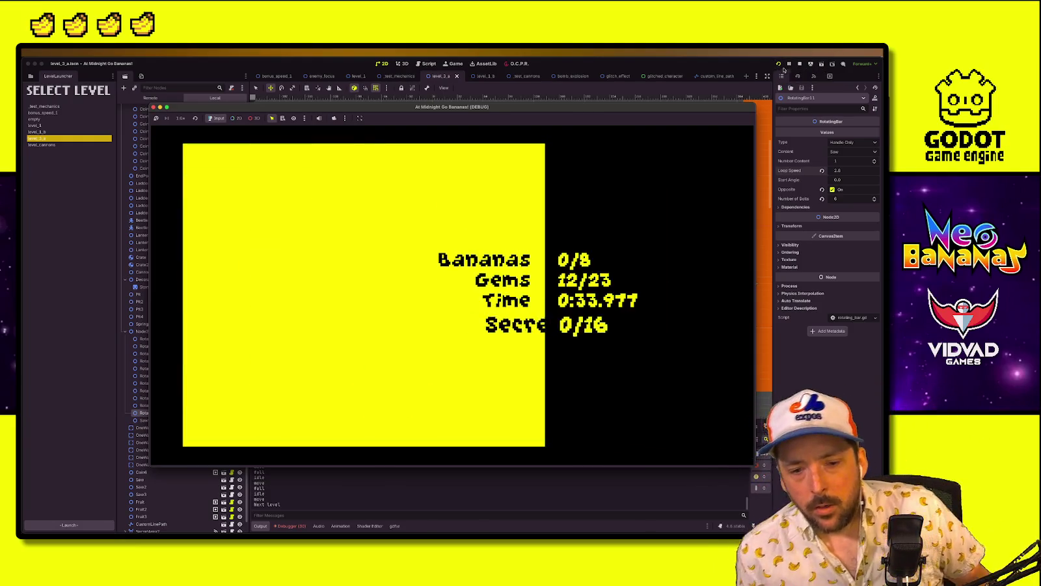
{"action": "left_click", "coordinate": [797, 64]}
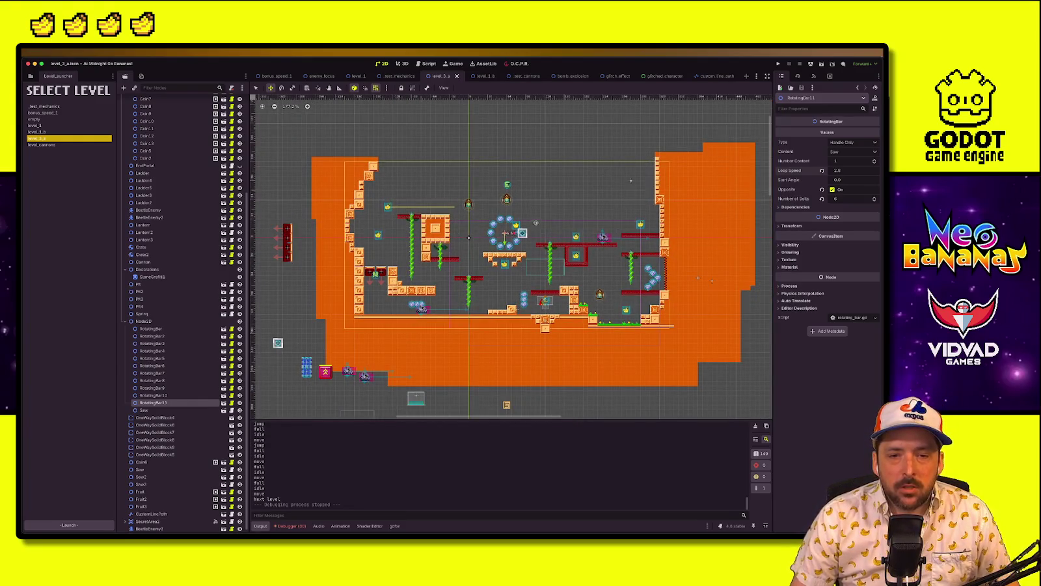
Hide RotatingBar through RotatingBar10, keeping RotatingBar10 visible
{"action": "left_click", "coordinate": [144, 321]}
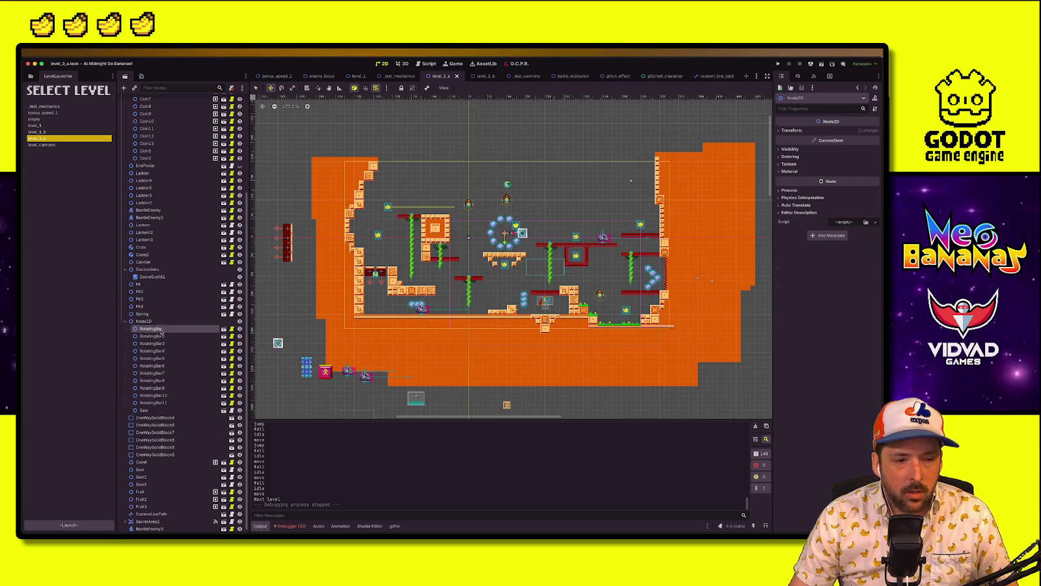
{"action": "left_click", "coordinate": [153, 328]}
{"action": "left_click", "coordinate": [156, 395]}
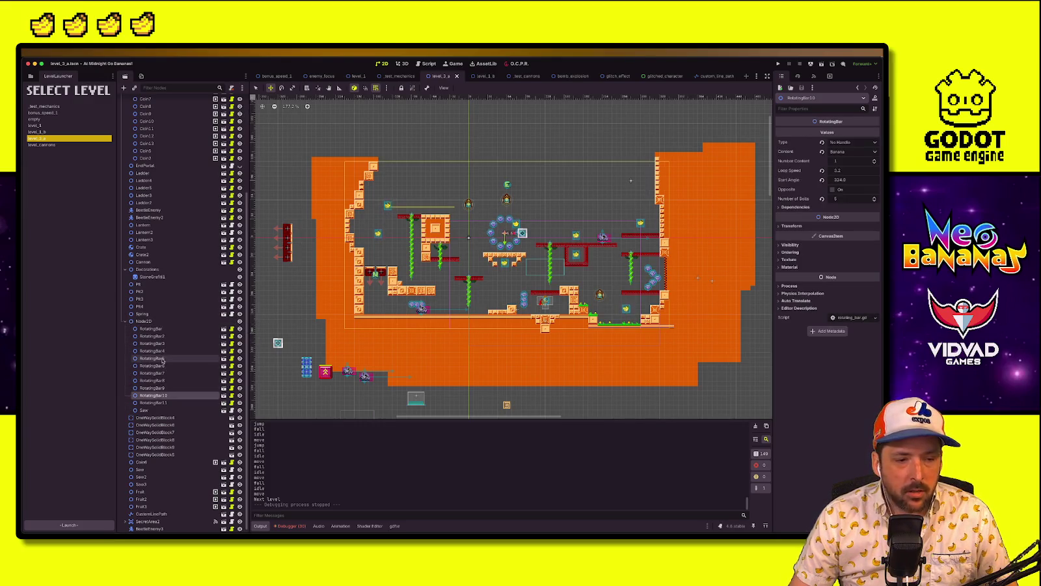
{"action": "left_click", "coordinate": [160, 331], "text": "shift"}
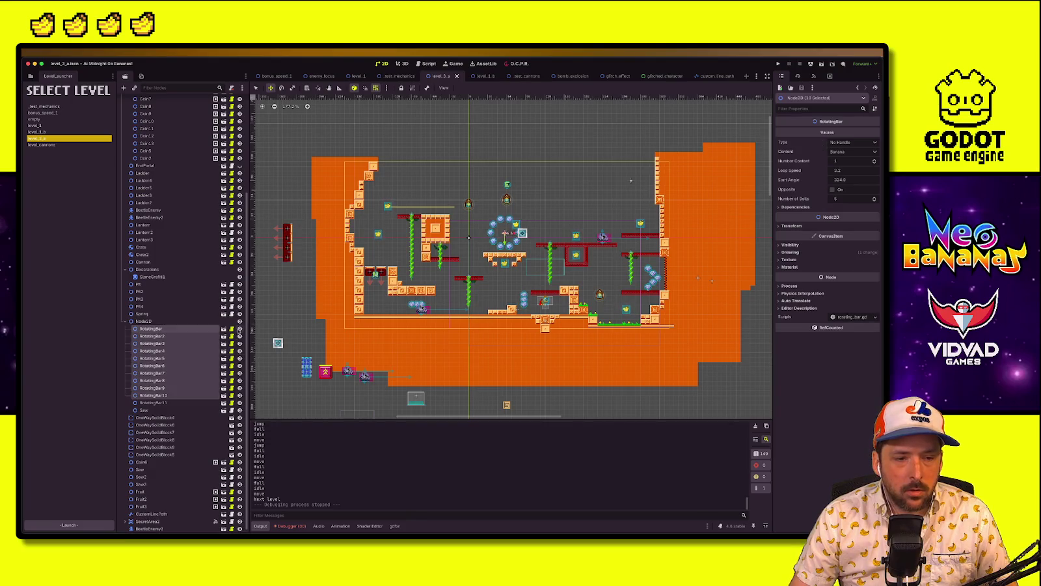
{"action": "left_click", "coordinate": [239, 329]}
{"action": "left_click", "coordinate": [225, 395]}
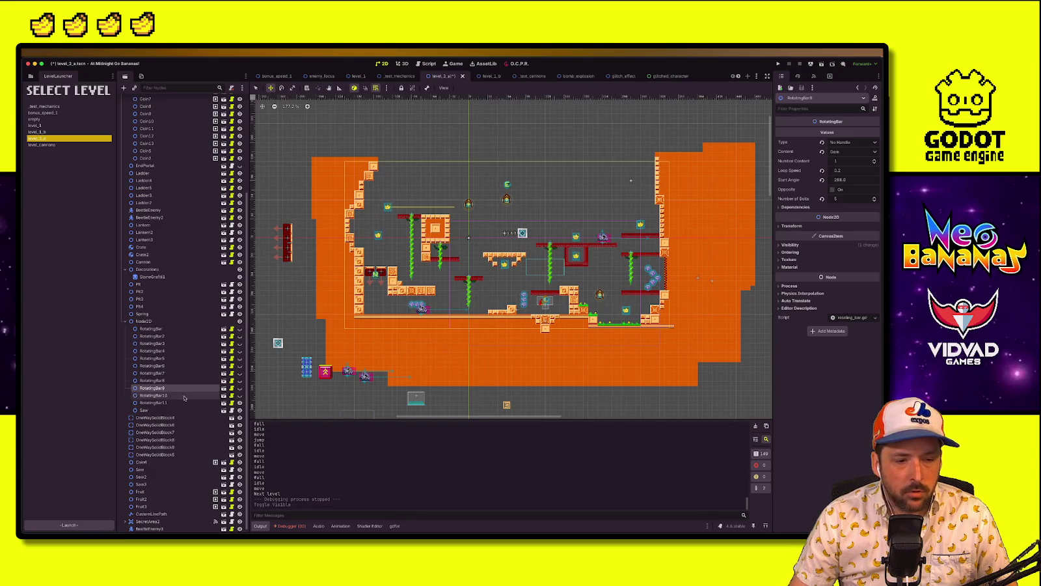
{"action": "left_click", "coordinate": [240, 395]}
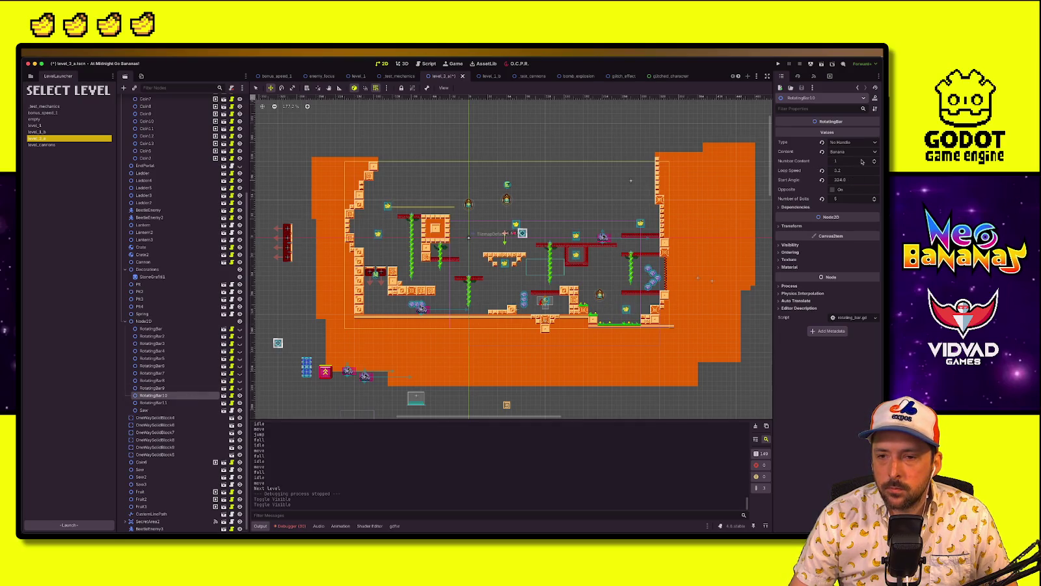
Raise the rotating bar's bolts from 5 to 6, save, and launch a playtest
{"action": "left_click", "coordinate": [875, 198]}
{"action": "key", "text": "ctrl+s"}
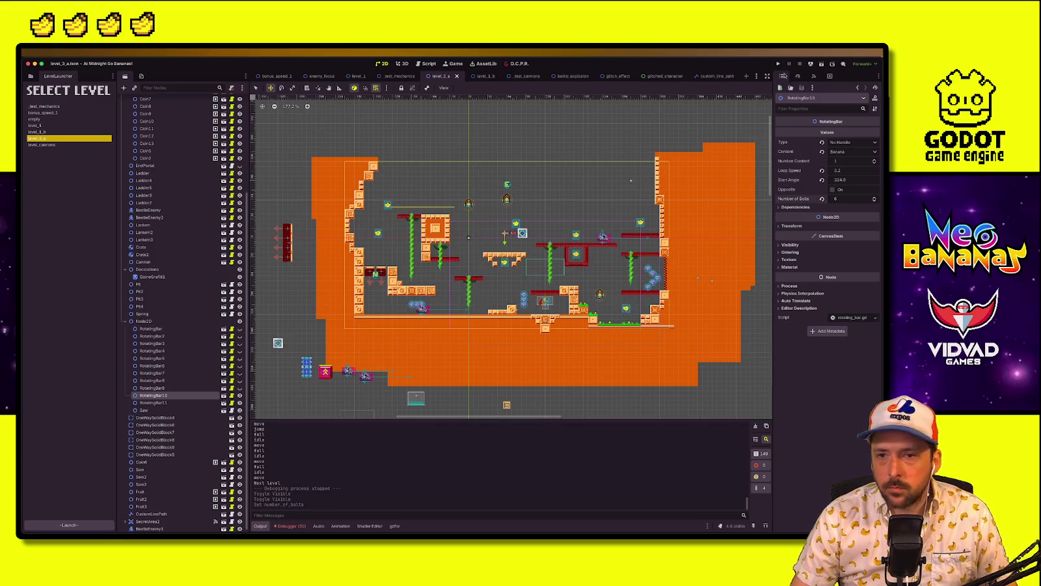
{"action": "left_click", "coordinate": [778, 64]}
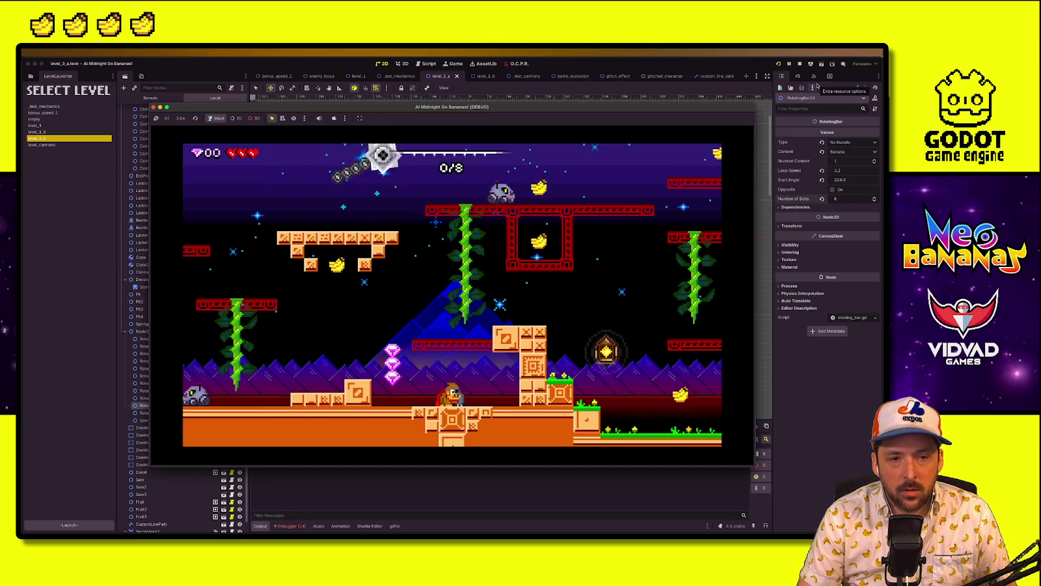
Run and jump across the red and orange platforms to grab a banana, then stop with F8
{"action": "key", "text": "Left"}
{"action": "key", "text": "space"}
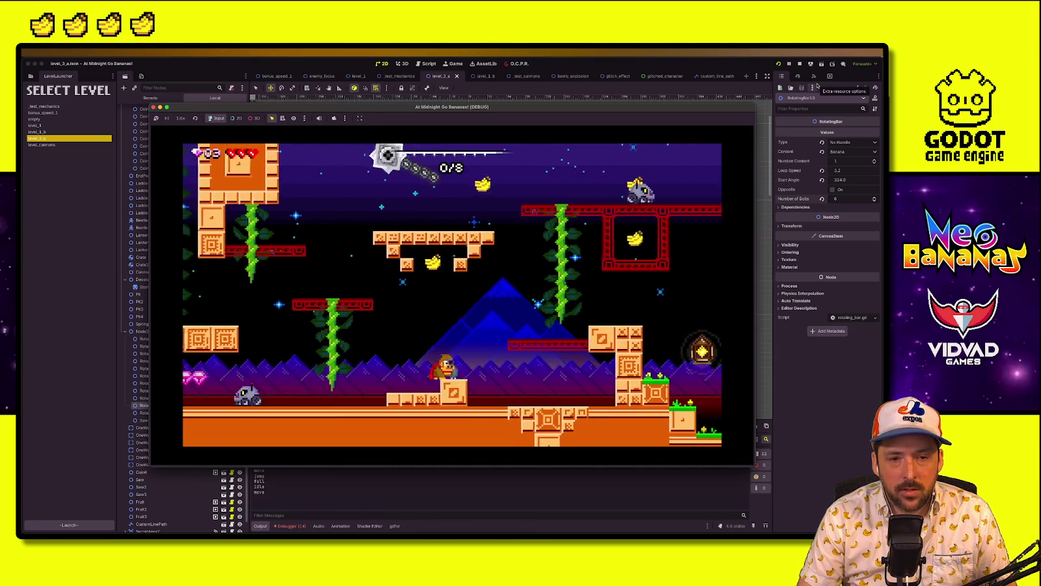
{"action": "key", "text": "space"}
{"action": "key", "text": "Right"}
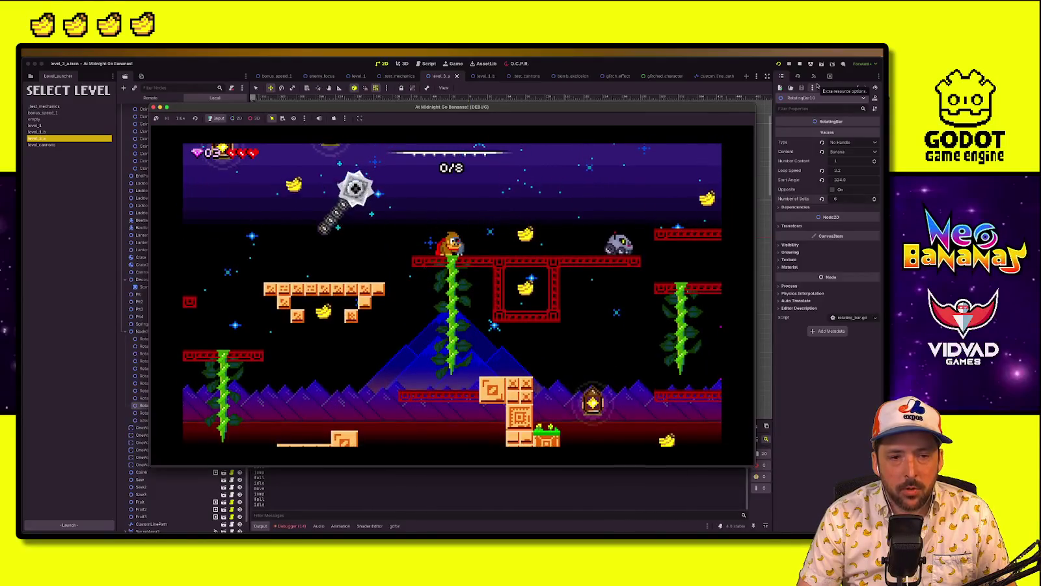
{"action": "key", "text": "Left"}
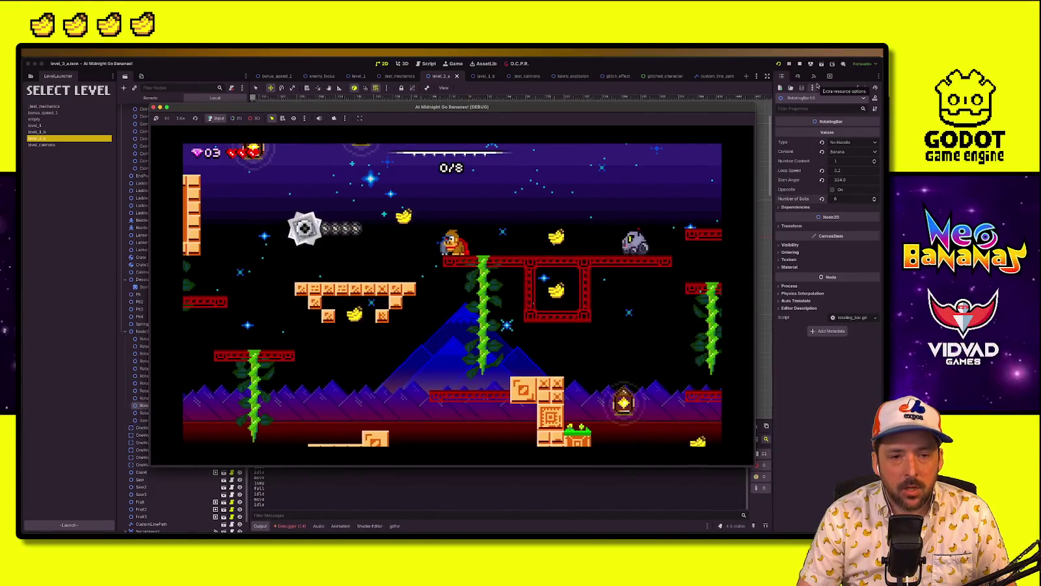
{"action": "key", "text": "Left"}
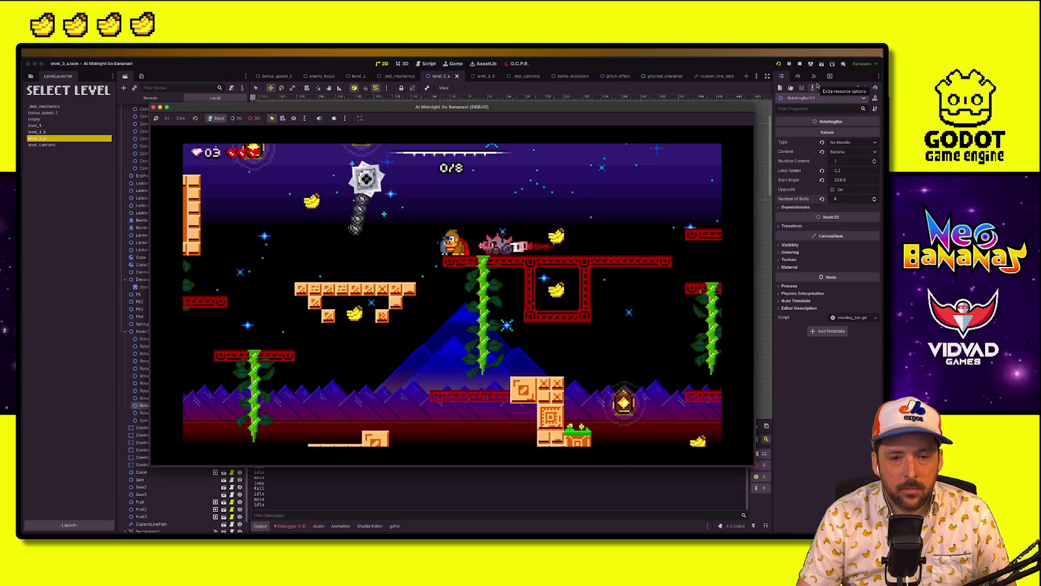
{"action": "key", "text": "space"}
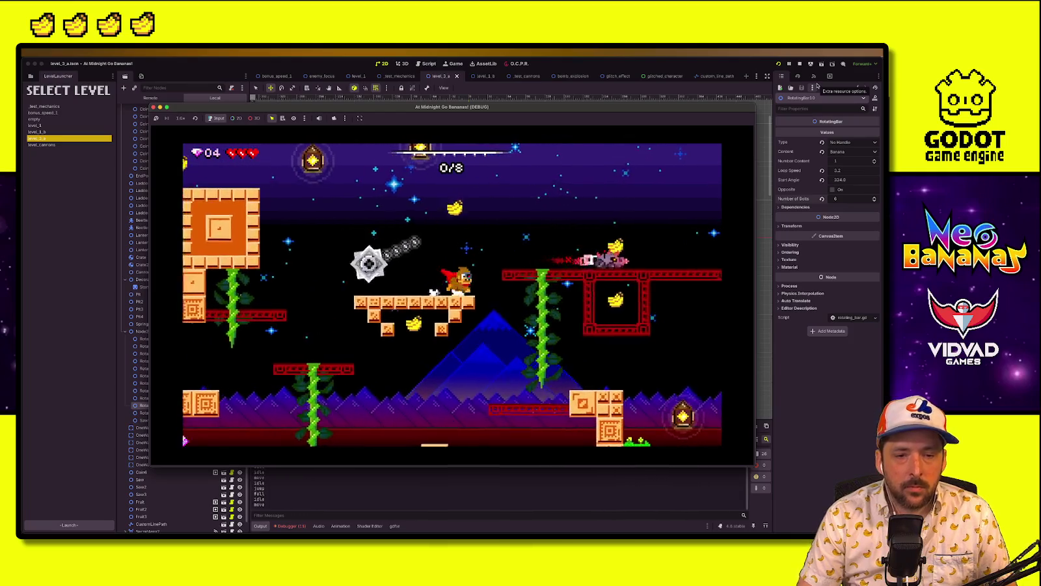
{"action": "key", "text": "Left"}
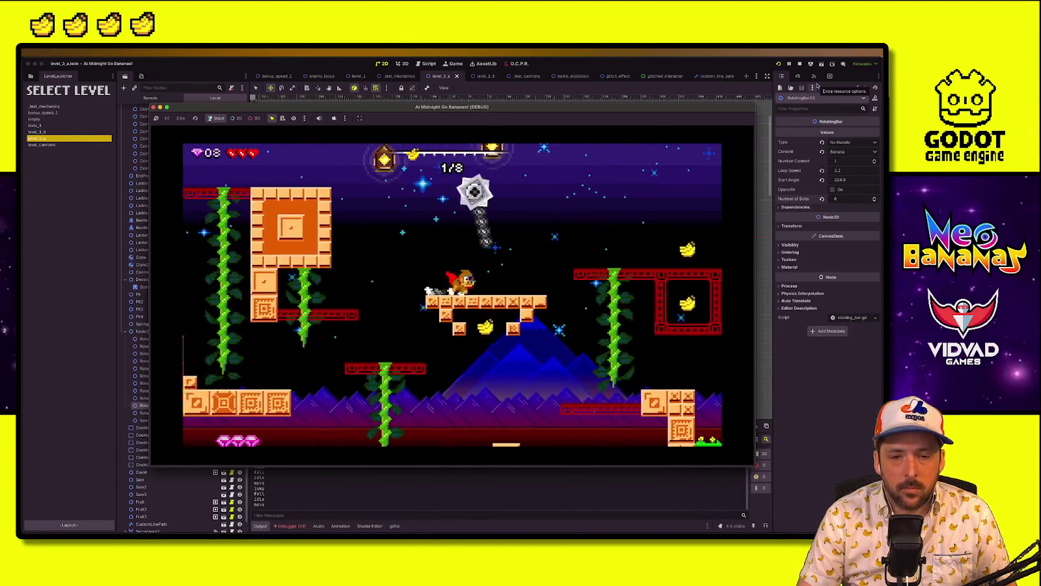
{"action": "key", "text": "Right"}
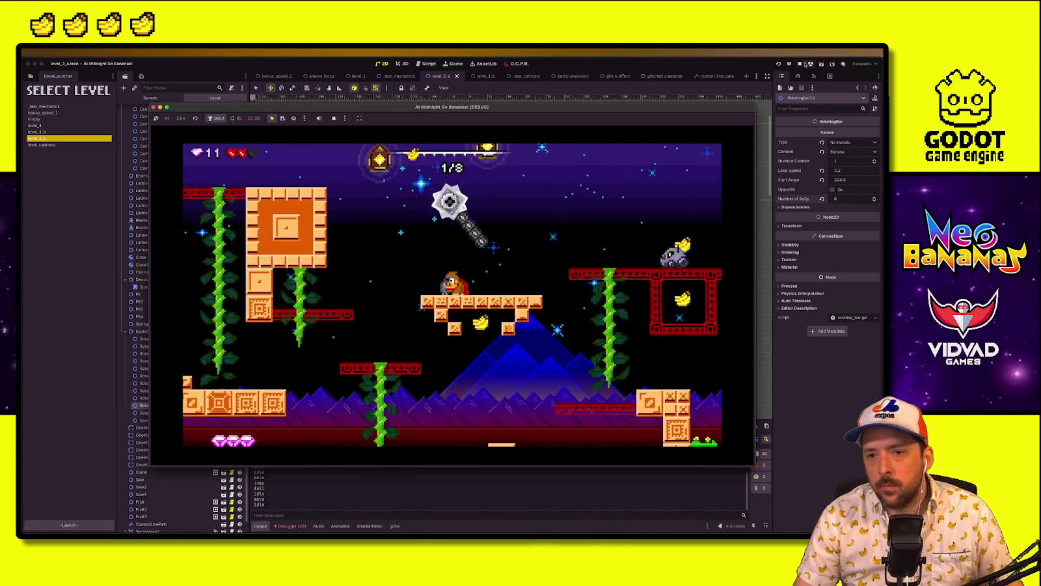
{"action": "key", "text": "F8"}
Make the nine hidden RotatingBar nodes visible again in the scene tree
{"action": "left_click", "coordinate": [239, 388]}
{"action": "left_click", "coordinate": [240, 380]}
{"action": "left_click", "coordinate": [239, 373]}
{"action": "left_click", "coordinate": [240, 365]}
{"action": "left_click", "coordinate": [239, 358]}
{"action": "left_click", "coordinate": [239, 350]}
{"action": "left_click", "coordinate": [239, 343]}
{"action": "left_click", "coordinate": [239, 335]}
{"action": "left_click", "coordinate": [240, 329]}
Set RotatingBar11's Content to Gem, save, and duplicate a banana pickup
{"action": "left_click", "coordinate": [170, 402]}
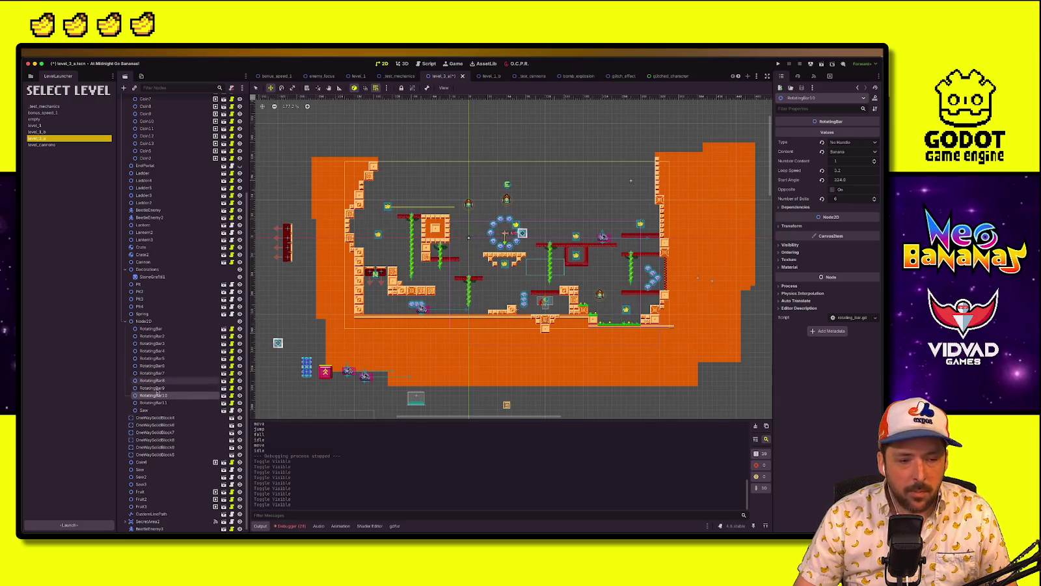
{"action": "left_click", "coordinate": [853, 151]}
{"action": "left_click", "coordinate": [846, 186]}
{"action": "key", "text": "ctrl+s"}
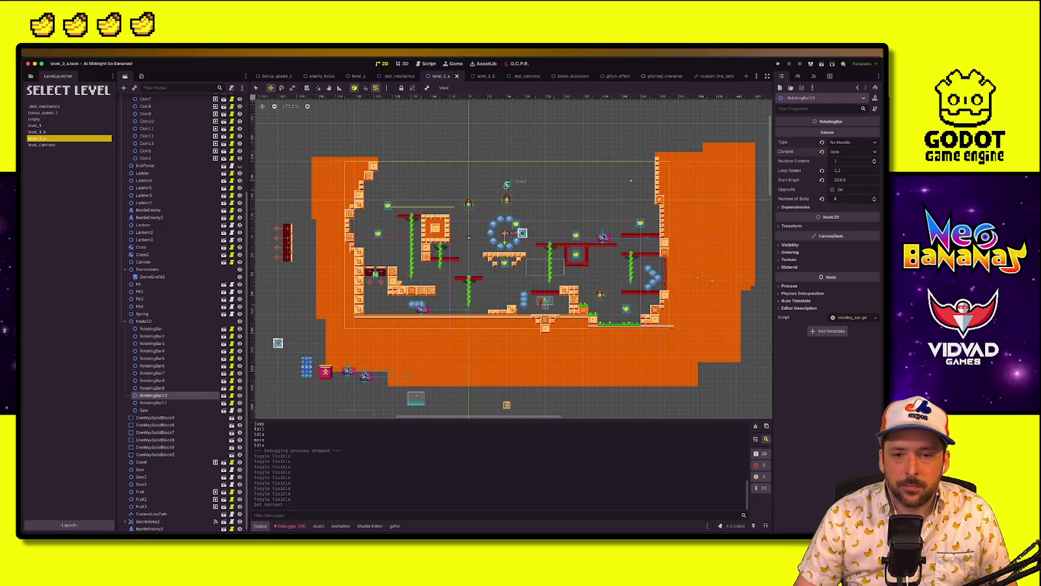
{"action": "left_click", "coordinate": [641, 225]}
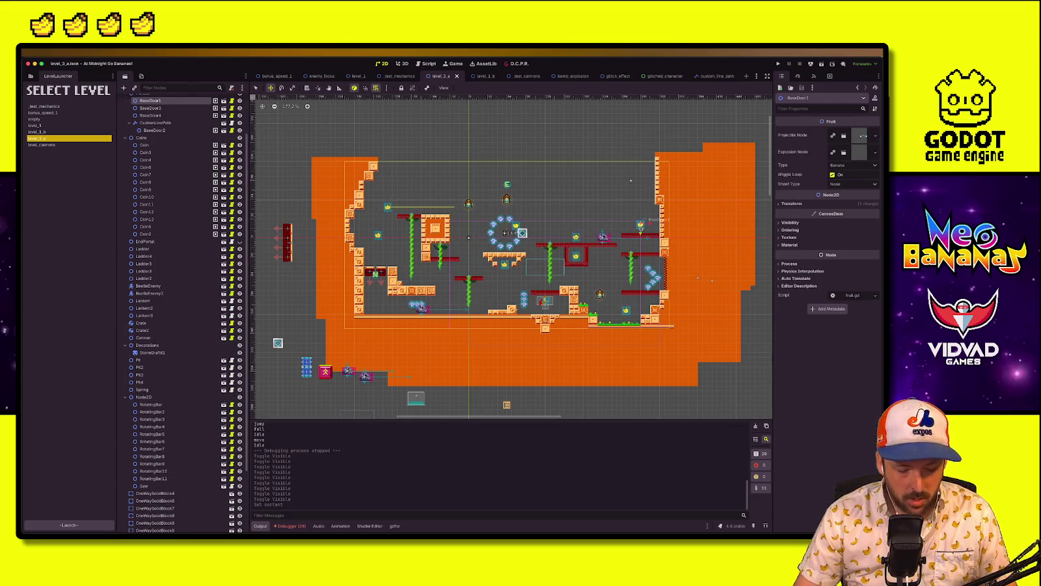
{"action": "key", "text": "ctrl+d"}
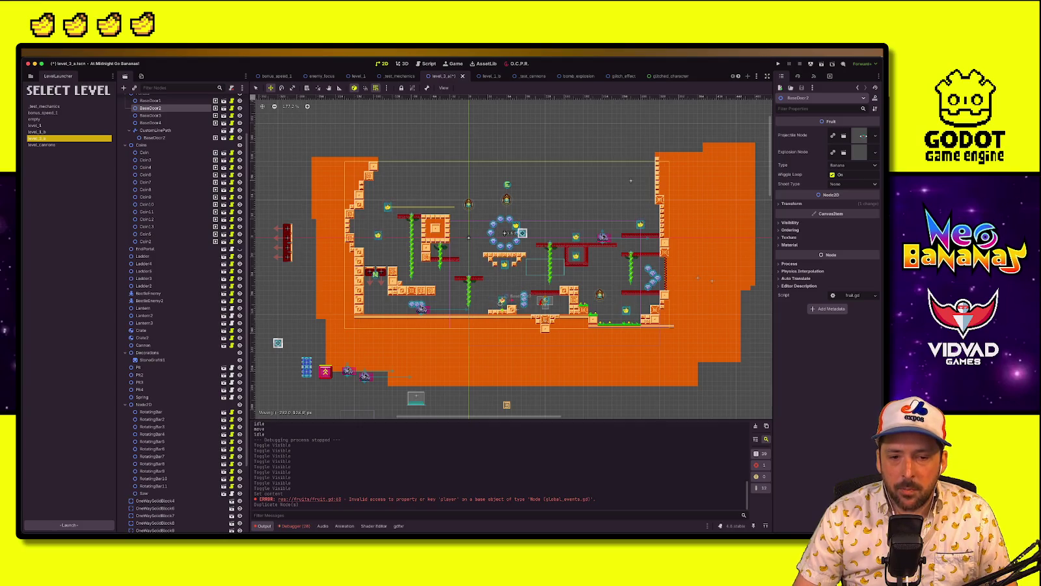
Place the duplicated banana BaseDoor2 beside the original near the lower middle platforms, then save
{"action": "left_click_drag", "start_coordinate": [498, 301], "coordinate": [516, 305]}
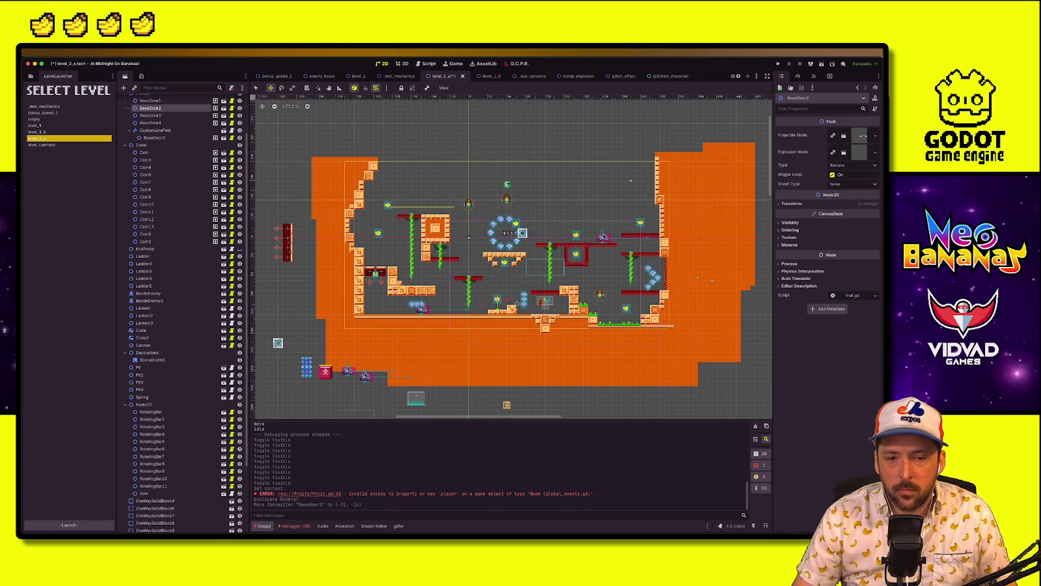
{"action": "key", "text": "shift+Right"}
{"action": "key", "text": "Left"}
{"action": "key", "text": "Left"}
{"action": "key", "text": "Left"}
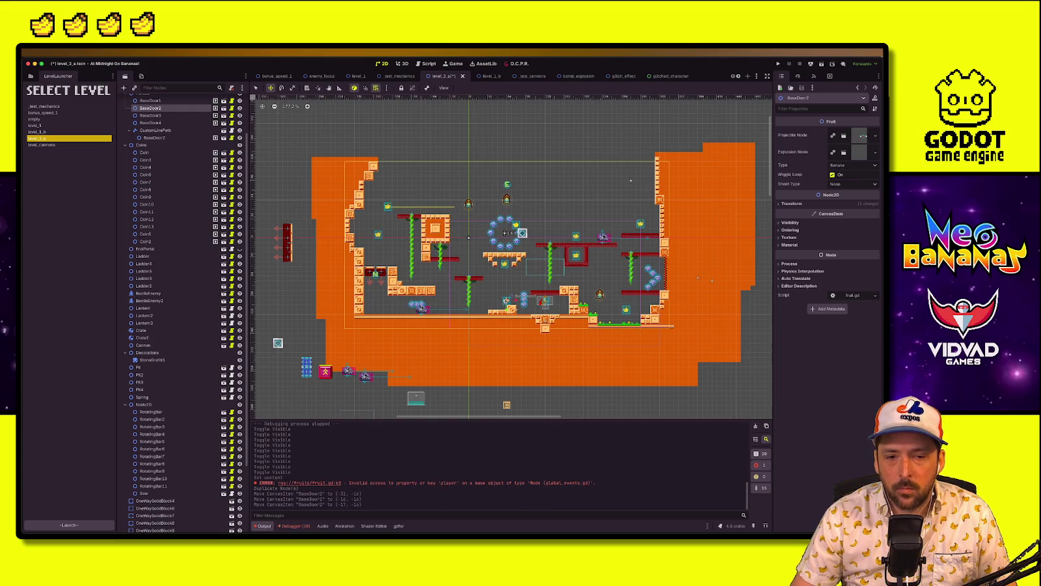
{"action": "key", "text": "Right"}
{"action": "key", "text": "Up"}
{"action": "key", "text": "Up"}
{"action": "key", "text": "Up"}
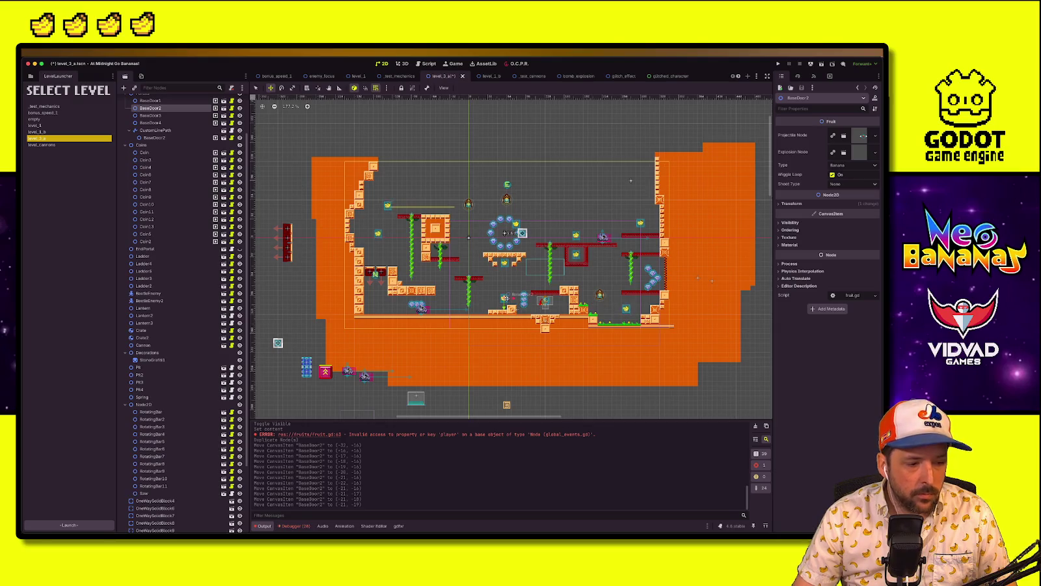
{"action": "key", "text": "ctrl+s"}
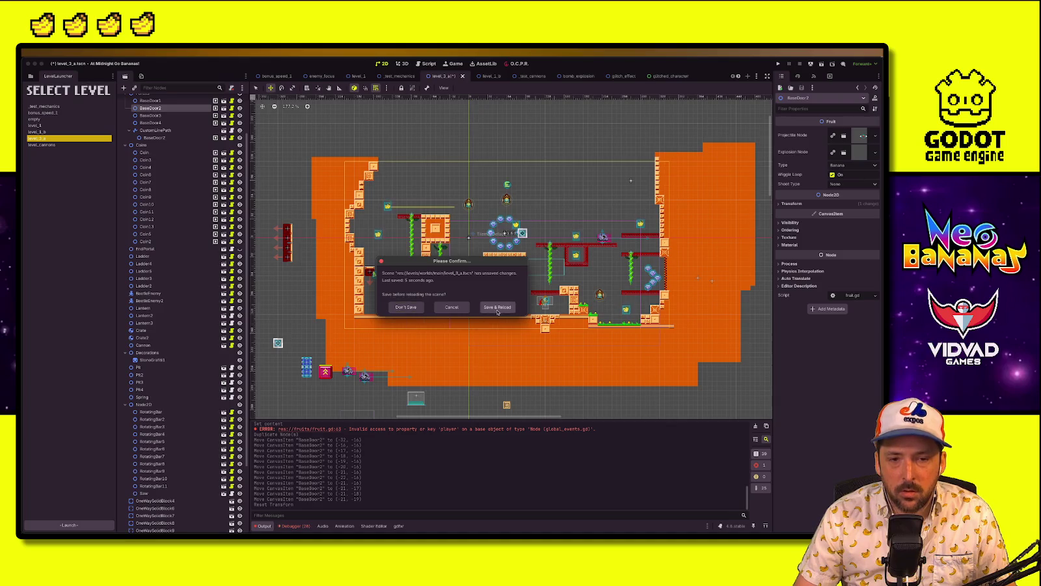
Reload the scene, set RotatingBar10's Number of Bolts back to 5, and reload again
{"action": "left_click", "coordinate": [497, 308]}
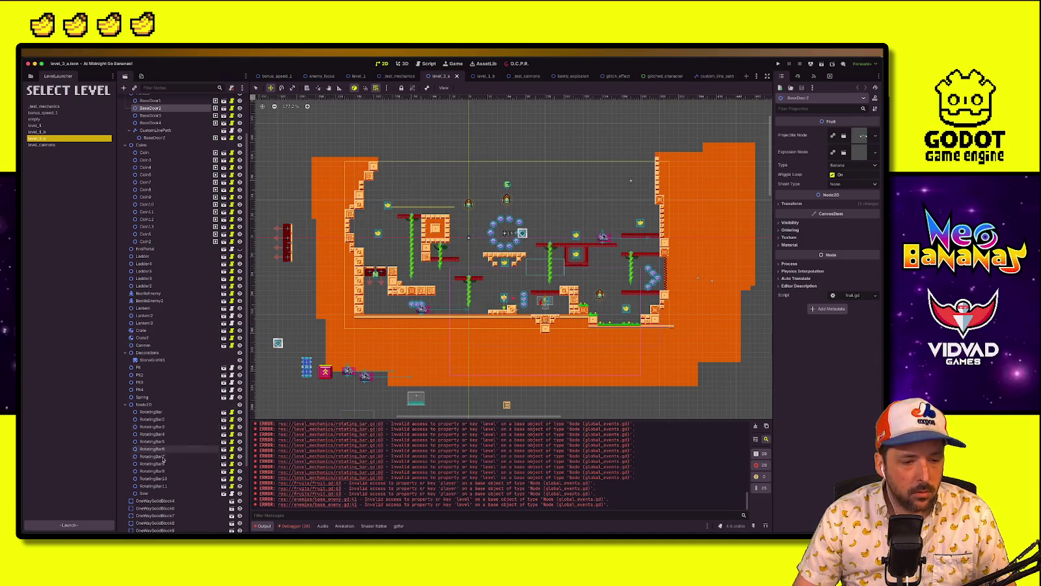
{"action": "left_click", "coordinate": [153, 478]}
{"action": "left_click", "coordinate": [875, 201]}
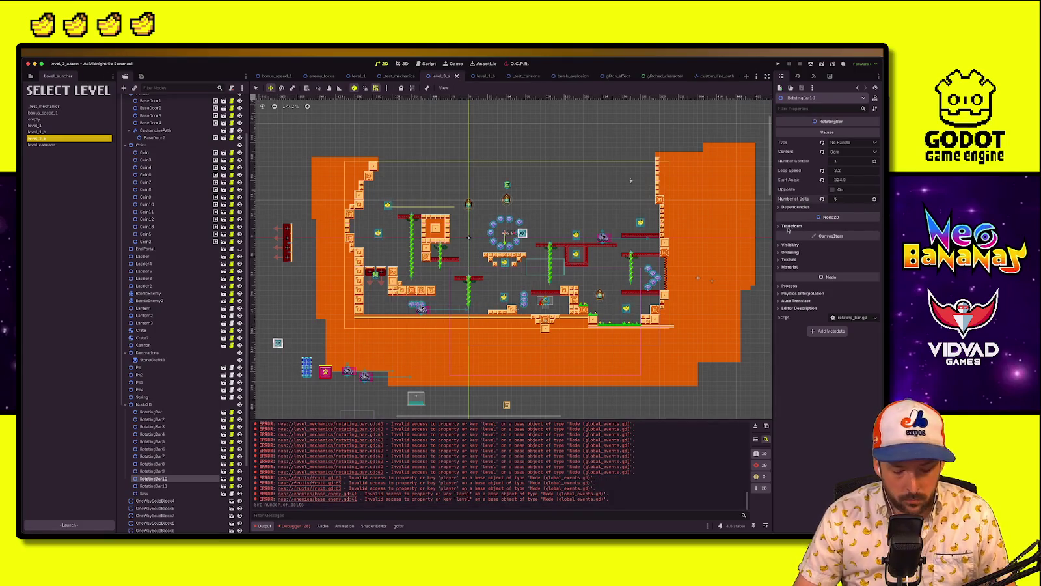
{"action": "left_click", "coordinate": [507, 308]}
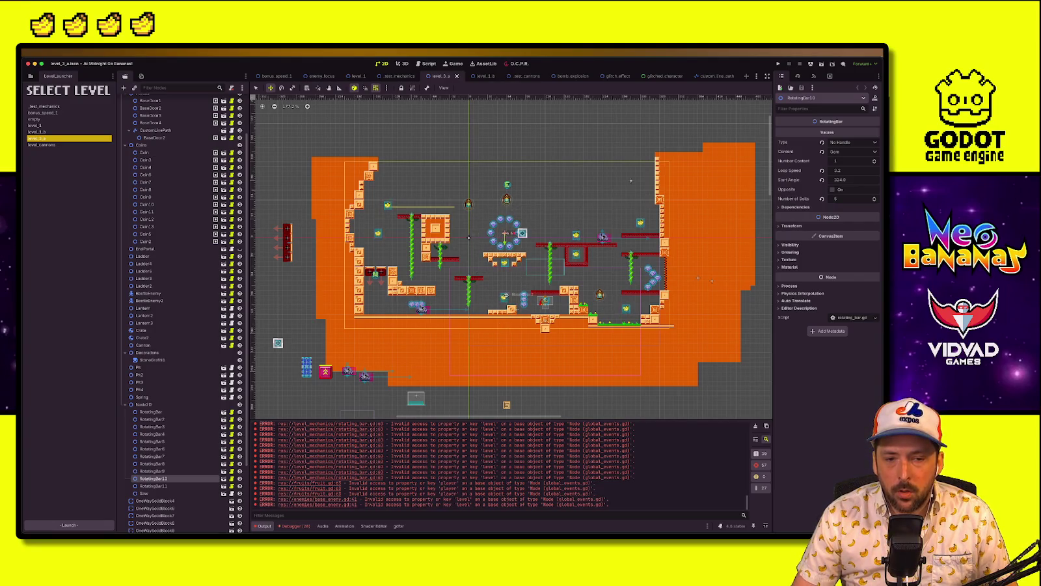
Shift the duplicated banana slightly into place, then save and launch a scene playtest
{"action": "left_click", "coordinate": [505, 298]}
{"action": "left_click_drag", "start_coordinate": [501, 299], "coordinate": [493, 300]}
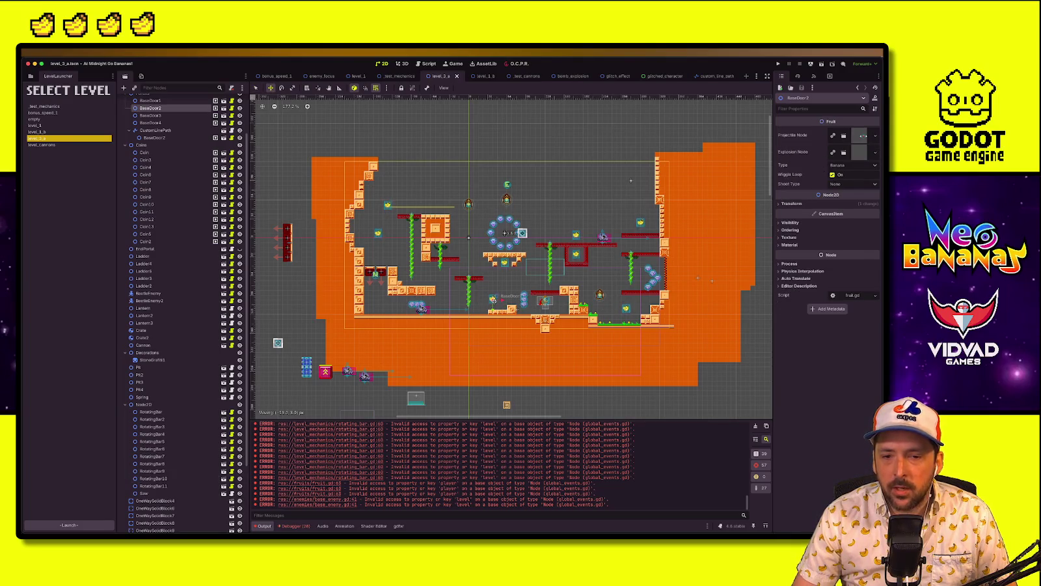
{"action": "left_click_drag", "start_coordinate": [493, 300], "coordinate": [519, 299]}
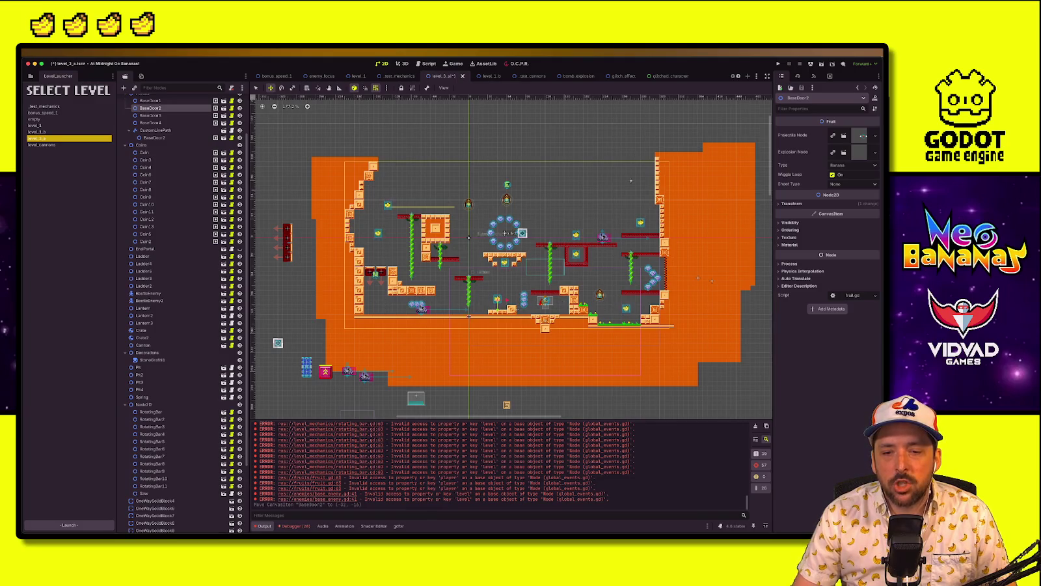
{"action": "left_click", "coordinate": [777, 63]}
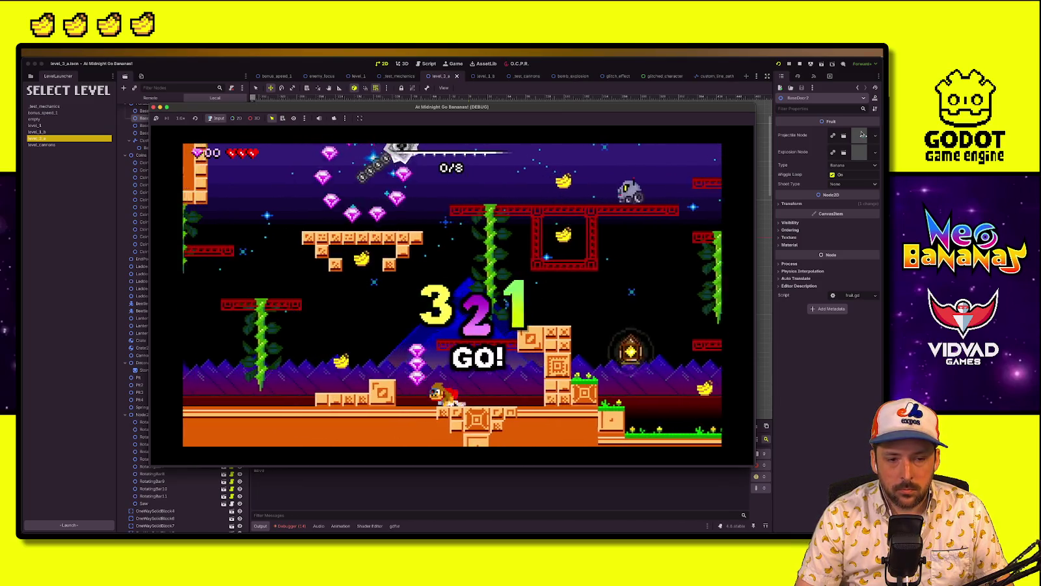
Run right through the level, wall-jumping and climbing the vine while collecting gems
{"action": "key", "text": "Right"}
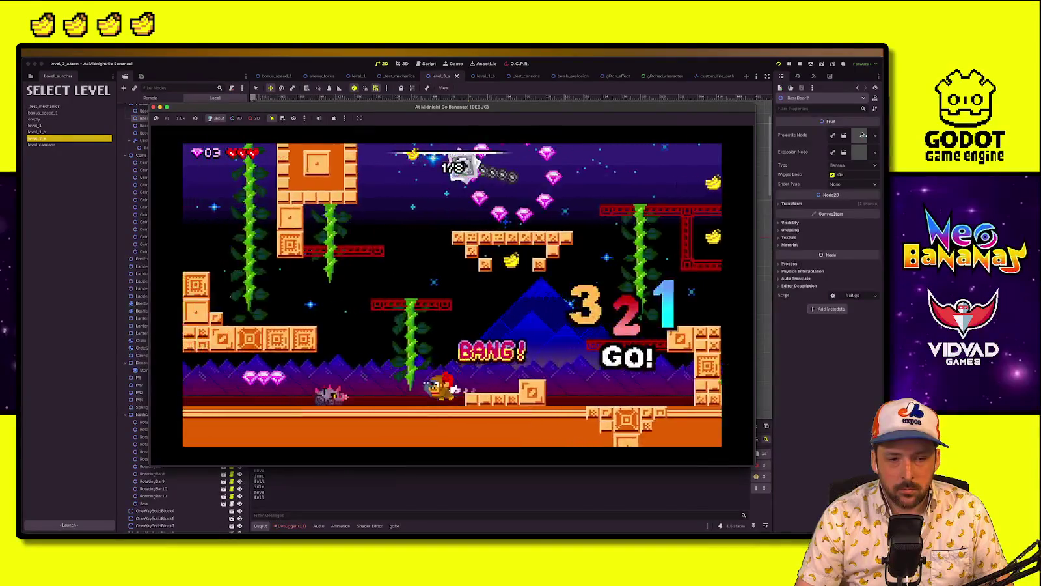
{"action": "key", "text": "Left"}
{"action": "key", "text": "space"}
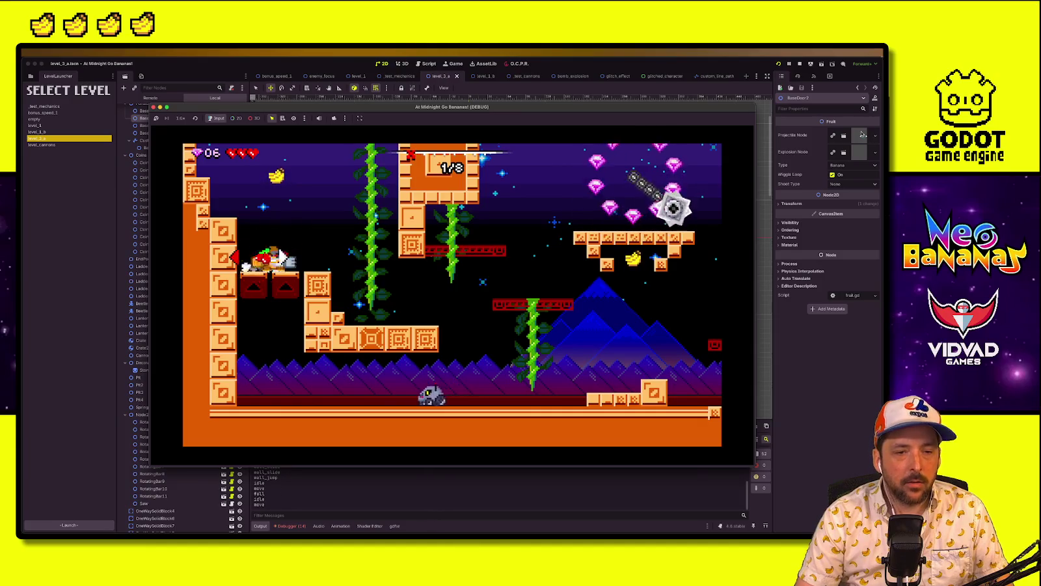
{"action": "key", "text": "Right"}
{"action": "key", "text": "space"}
{"action": "key", "text": "Right"}
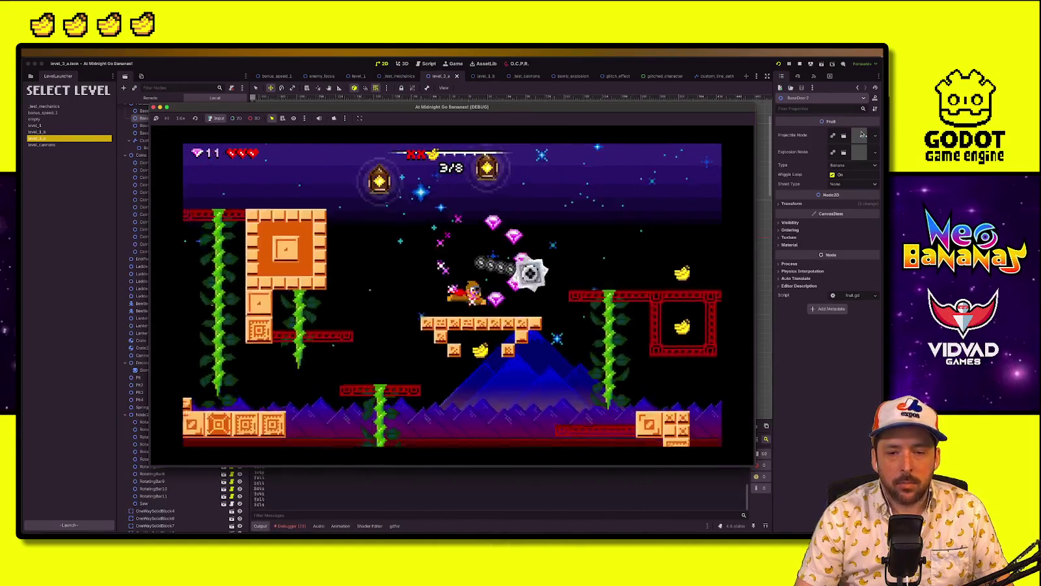
{"action": "key", "text": "Right"}
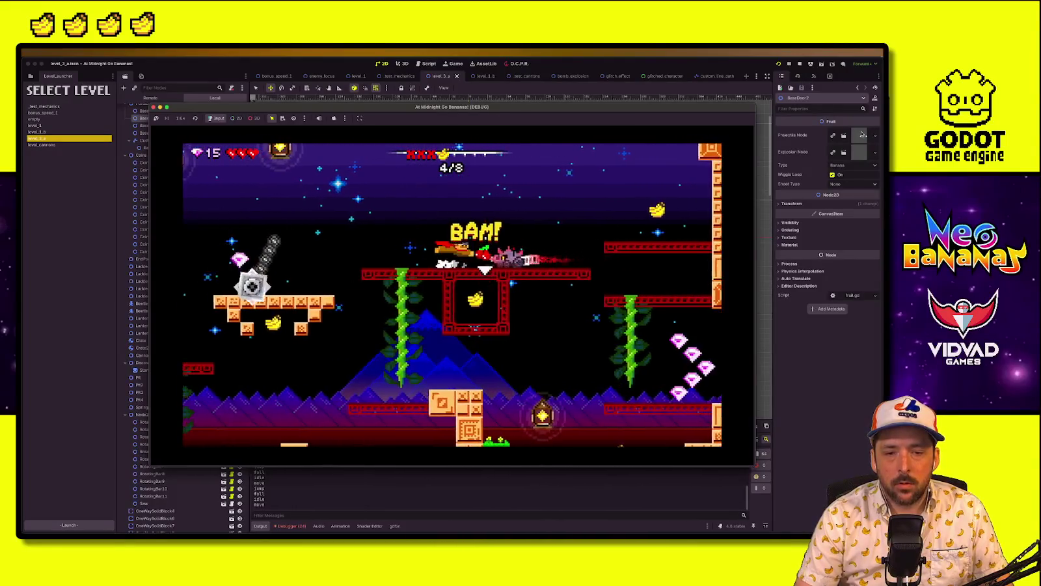
Grab more bananas, reach the exit door to finish the level, and stop the playtest
{"action": "key", "text": "Right"}
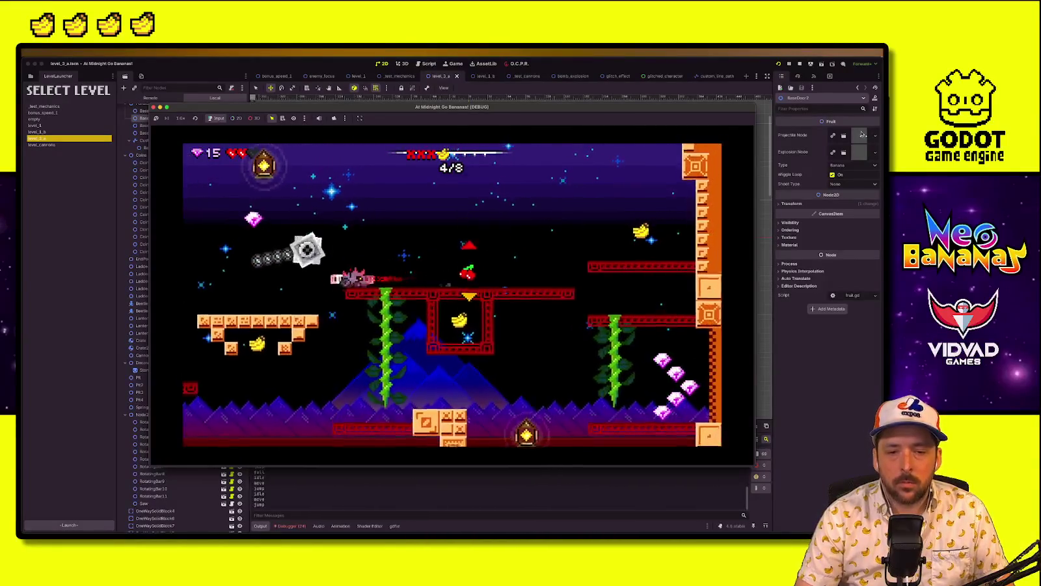
{"action": "key", "text": "Right"}
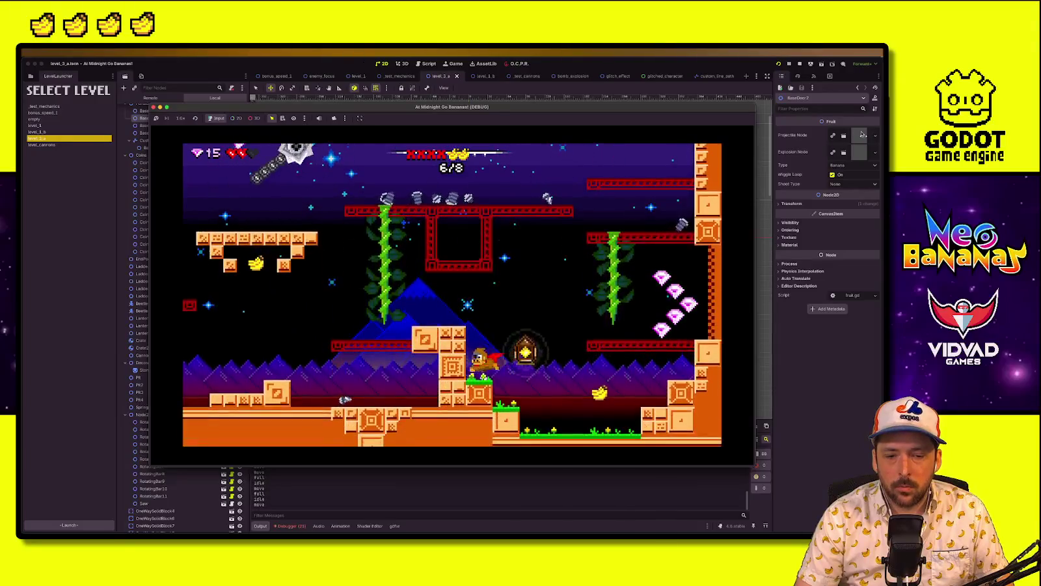
{"action": "key", "text": "Right"}
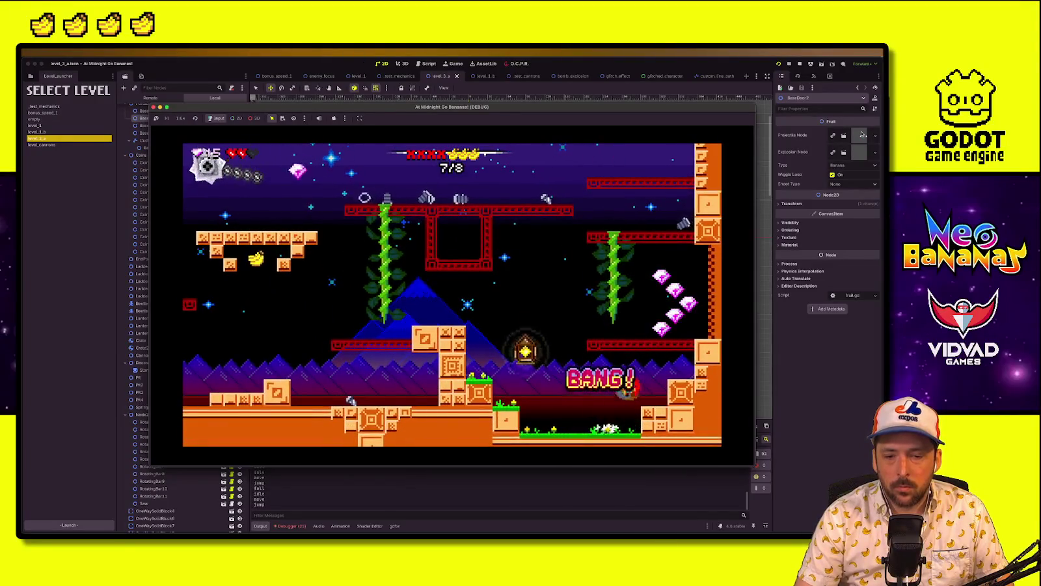
{"action": "key", "text": "Left"}
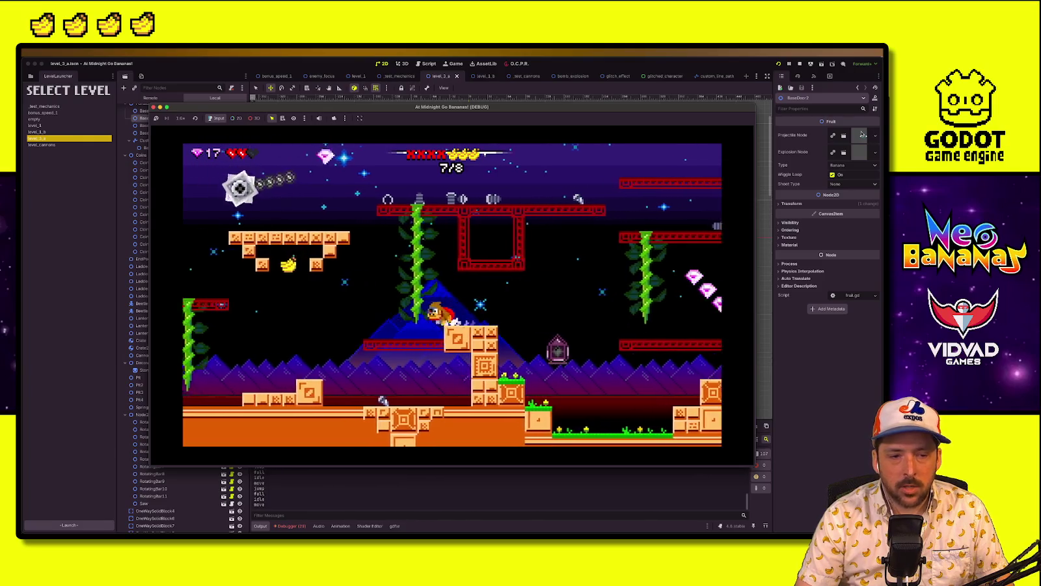
{"action": "key", "text": "Left"}
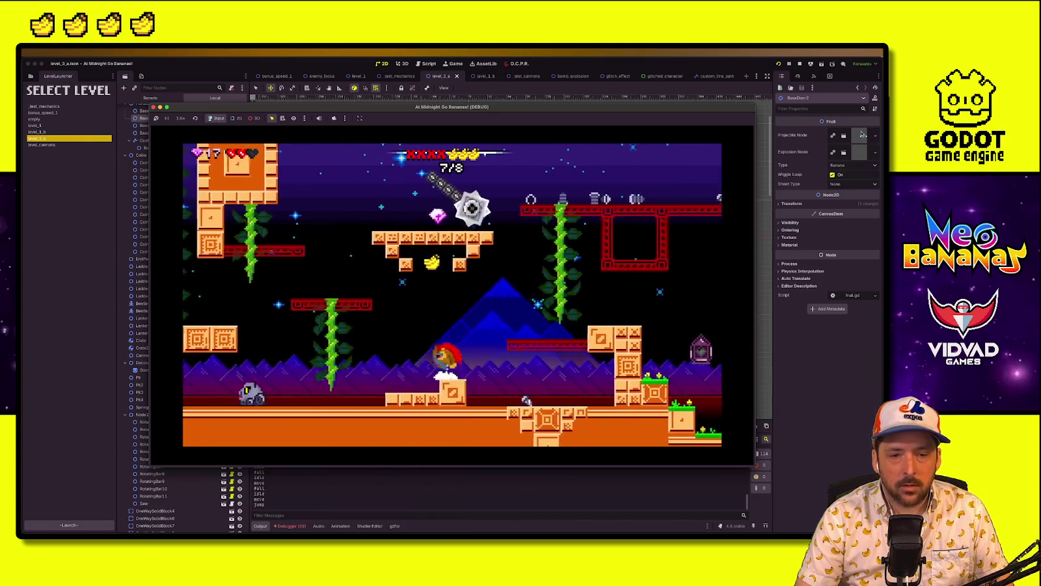
{"action": "key", "text": "Right"}
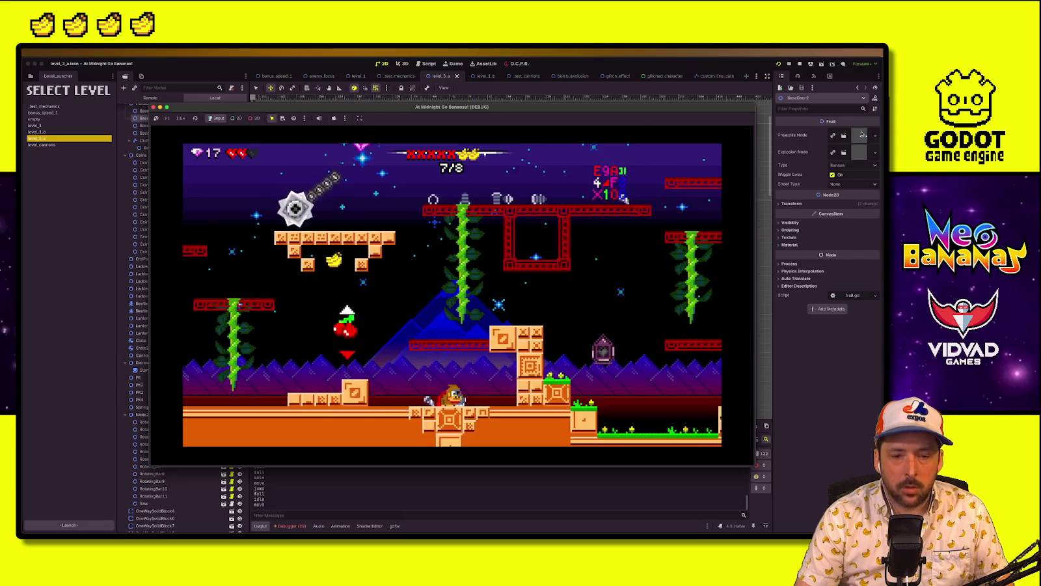
{"action": "key", "text": "Up"}
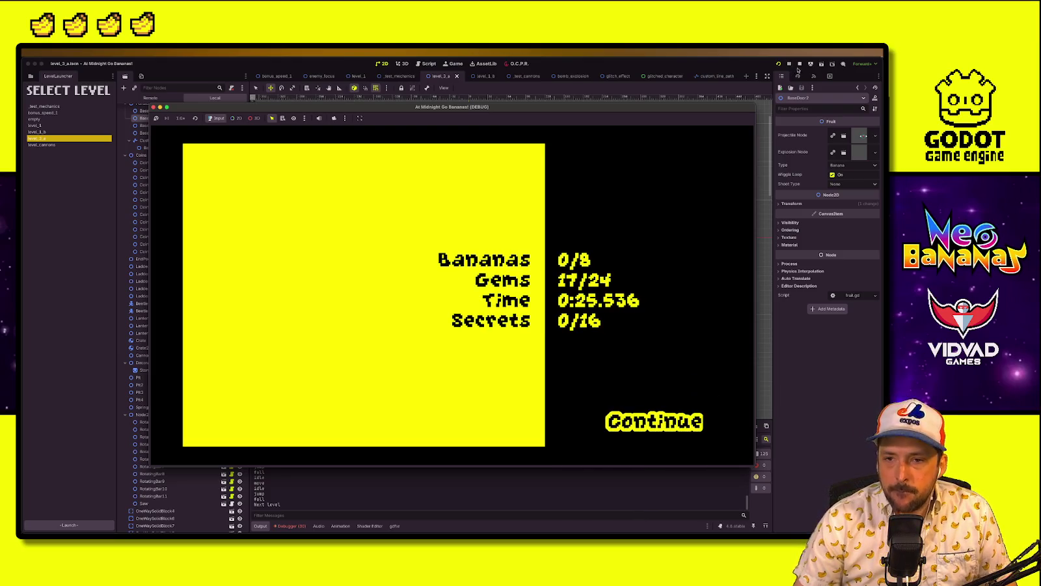
{"action": "key", "text": "super+period"}
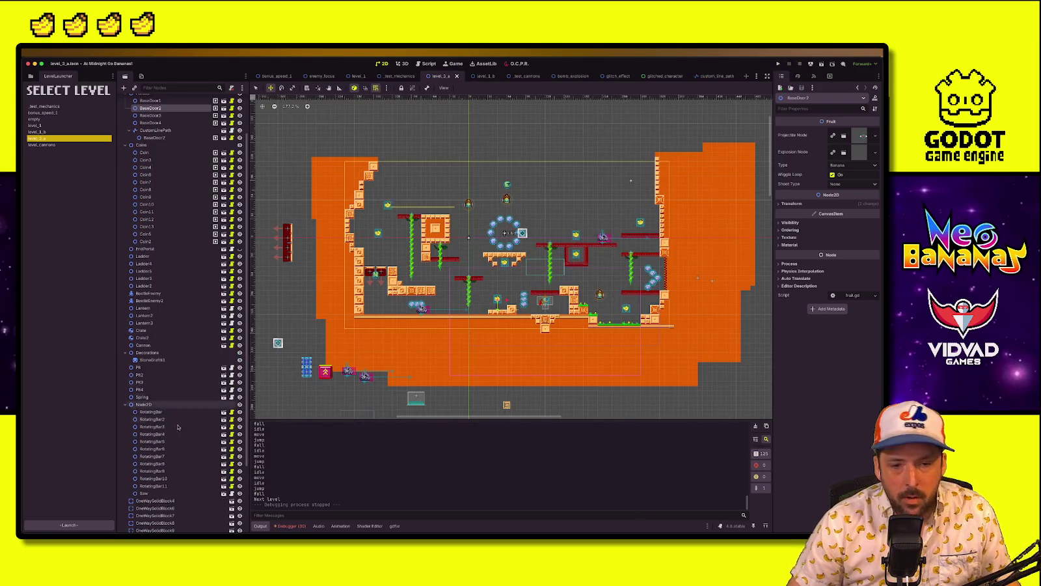
Select Coin2 and nudge it slightly down and to the left
{"action": "key", "text": "q"}
{"action": "left_click", "coordinate": [566, 206]}
{"action": "scroll", "coordinate": [503, 191], "scroll_direction": "up", "scroll_amount": 5}
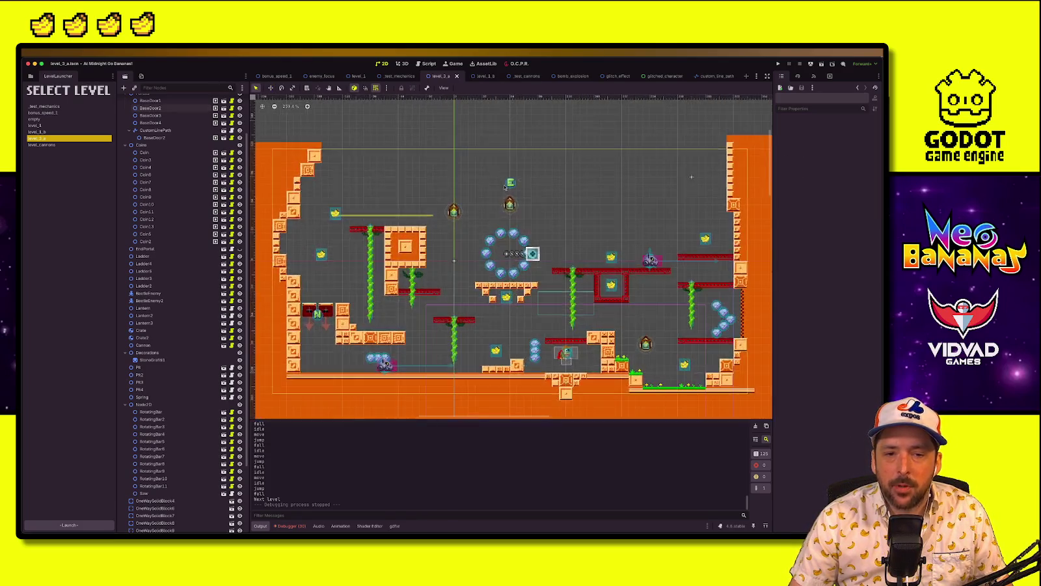
{"action": "left_click", "coordinate": [511, 177]}
{"action": "key", "text": "w"}
{"action": "key", "text": "Down"}
{"action": "key", "text": "Down"}
{"action": "key", "text": "Down"}
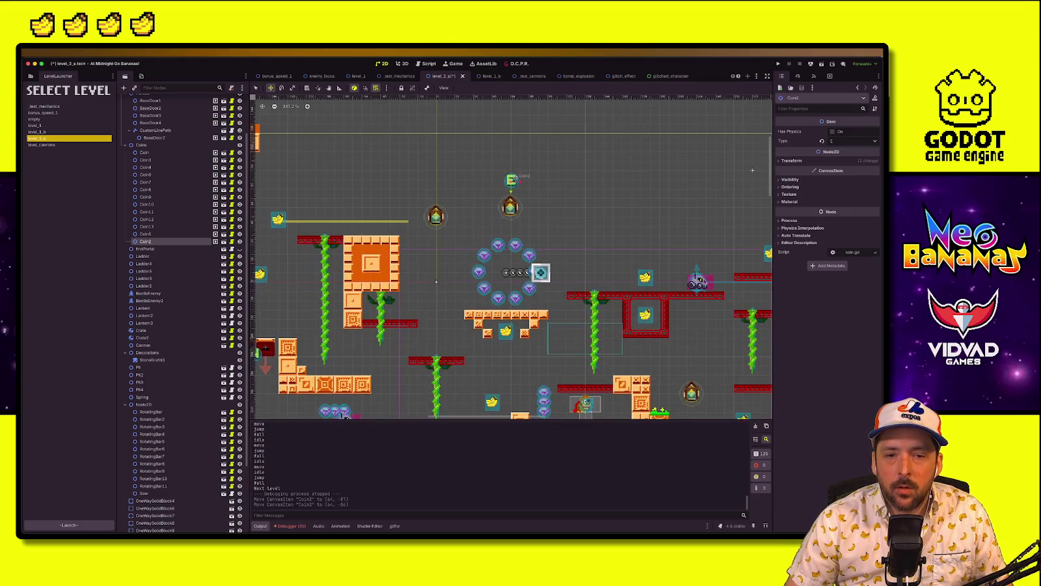
{"action": "key", "text": "Left"}
Deselect Coin2, save the level scene, and switch to the level plan spreadsheet
{"action": "key", "text": "q"}
{"action": "left_click", "coordinate": [551, 284]}
{"action": "scroll", "coordinate": [551, 285], "scroll_direction": "down", "scroll_amount": 2}
{"action": "scroll", "coordinate": [551, 285], "scroll_direction": "down", "scroll_amount": 2}
{"action": "key", "text": "ctrl+s"}
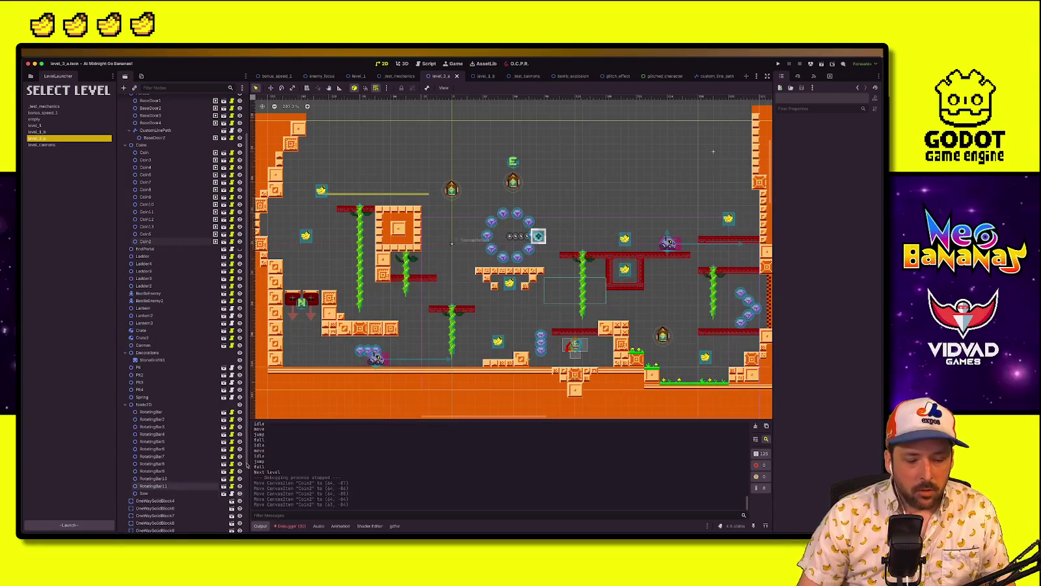
{"action": "key", "text": "super+Tab"}
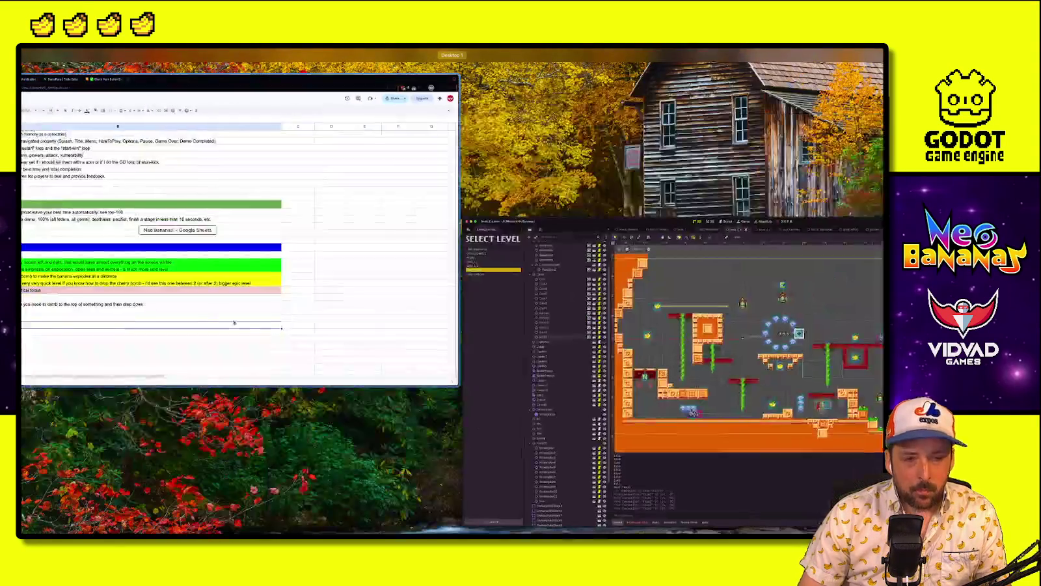
Insert a blank row above row 32 and remove its yellow fill
{"action": "left_click", "coordinate": [48, 365]}
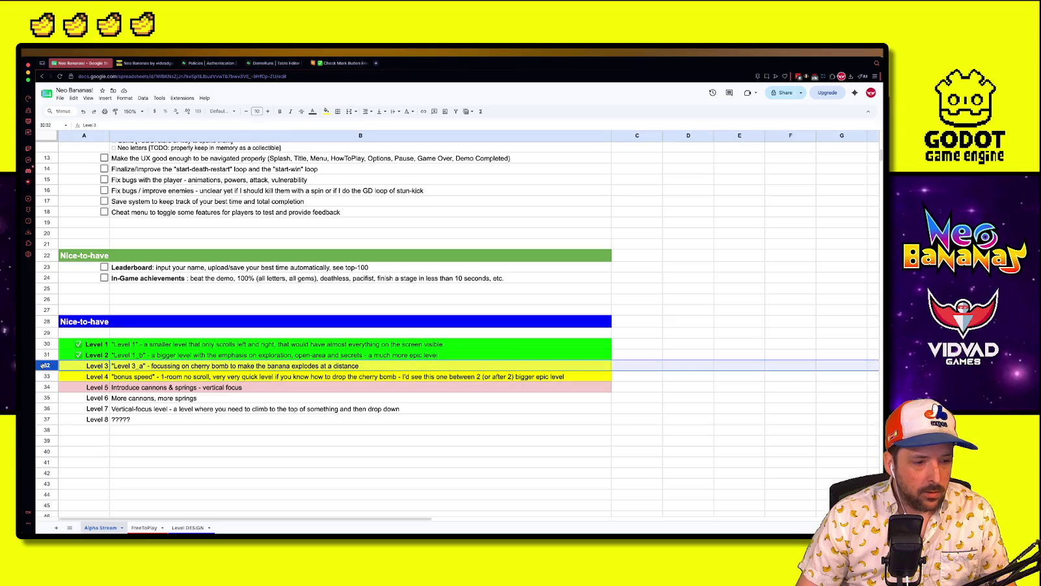
{"action": "right_click", "coordinate": [48, 365]}
{"action": "left_click", "coordinate": [92, 240]}
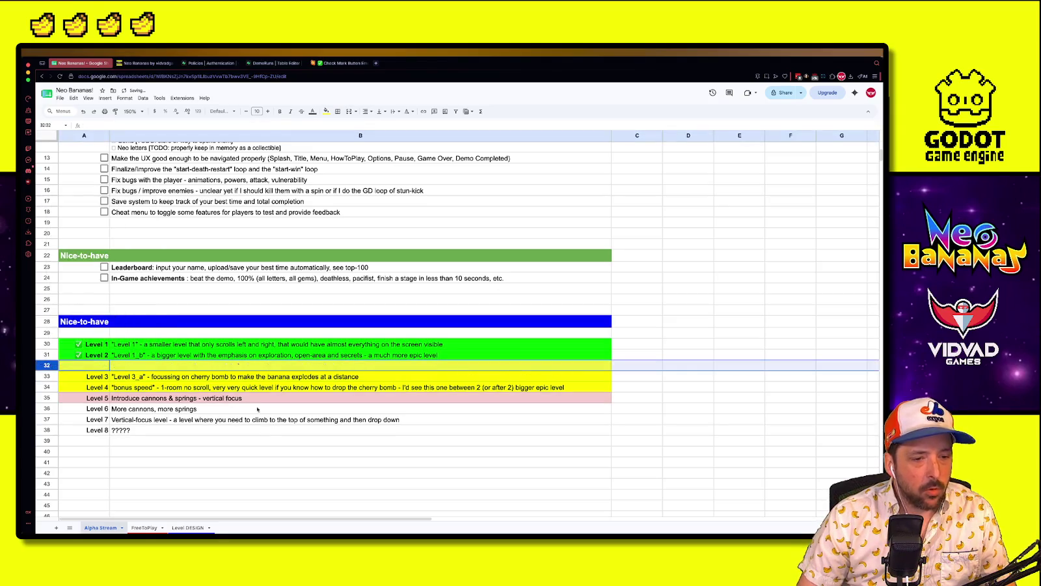
{"action": "left_click", "coordinate": [326, 111]}
{"action": "left_click", "coordinate": [335, 124]}
Enter 'Level 3' with the description 'Short level focused on cherry and ONLY cherry'
{"action": "left_click", "coordinate": [92, 368]}
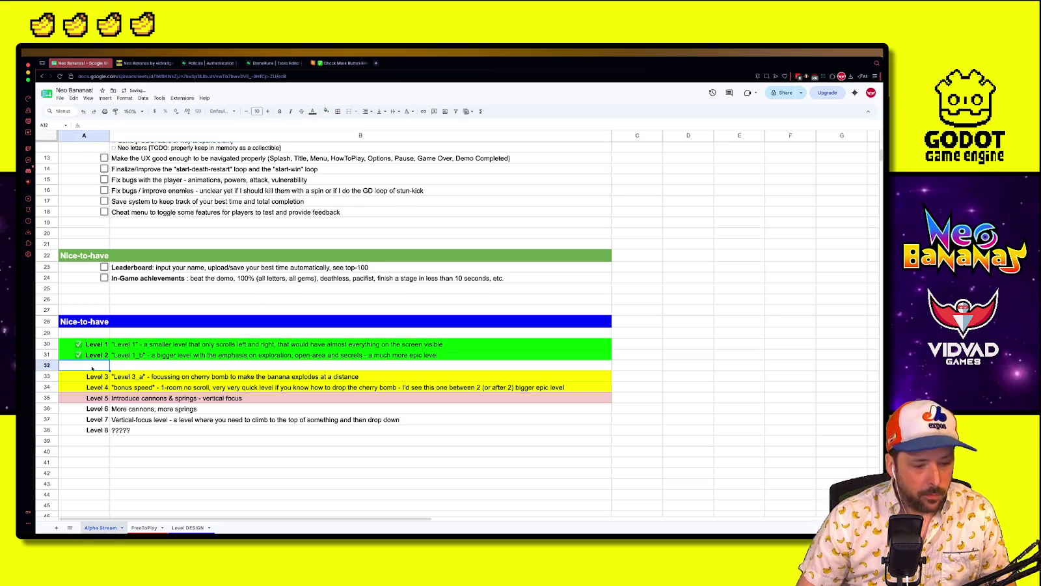
{"action": "type", "text": "Level 3"}
{"action": "key", "text": "Tab"}
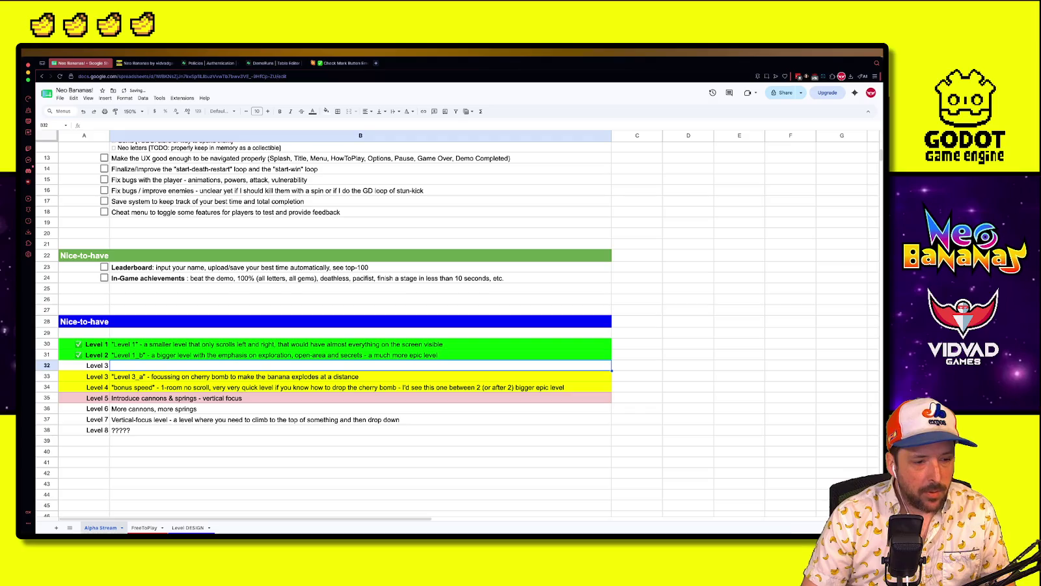
{"action": "type", "text": "Short"}
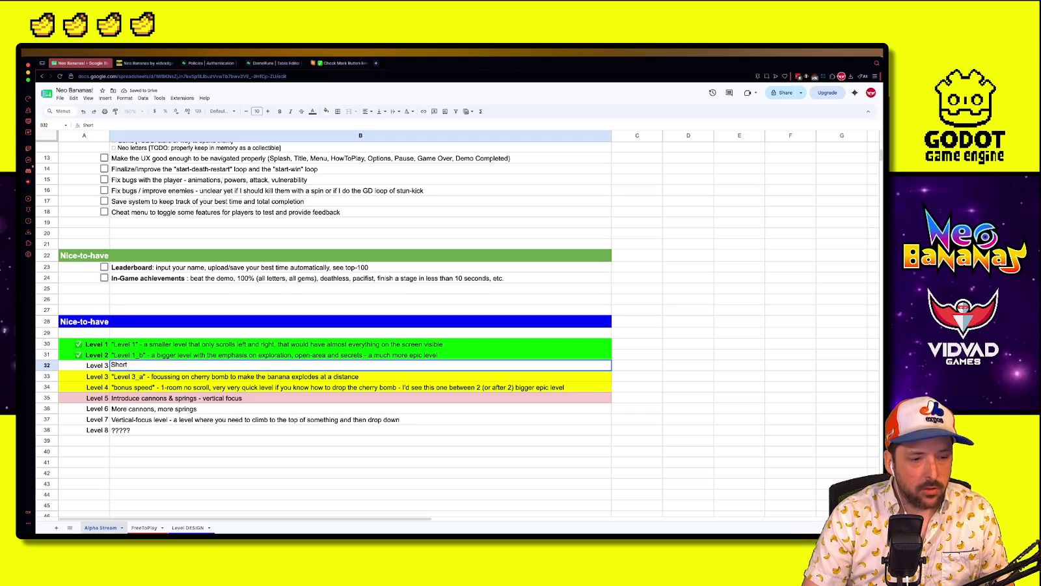
{"action": "type", "text": " level focused on "}
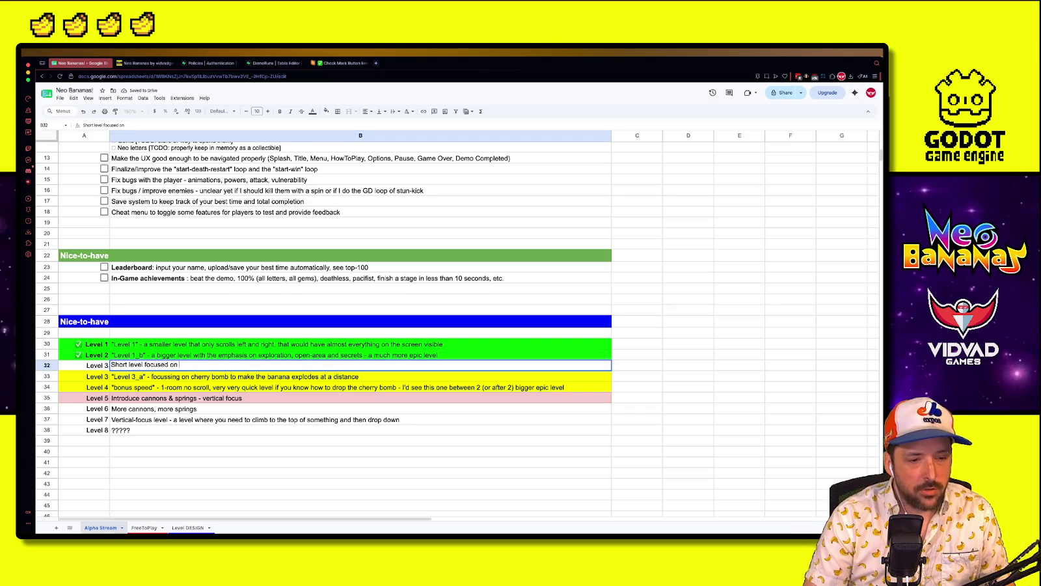
{"action": "type", "text": "cherry and ONLY cher"}
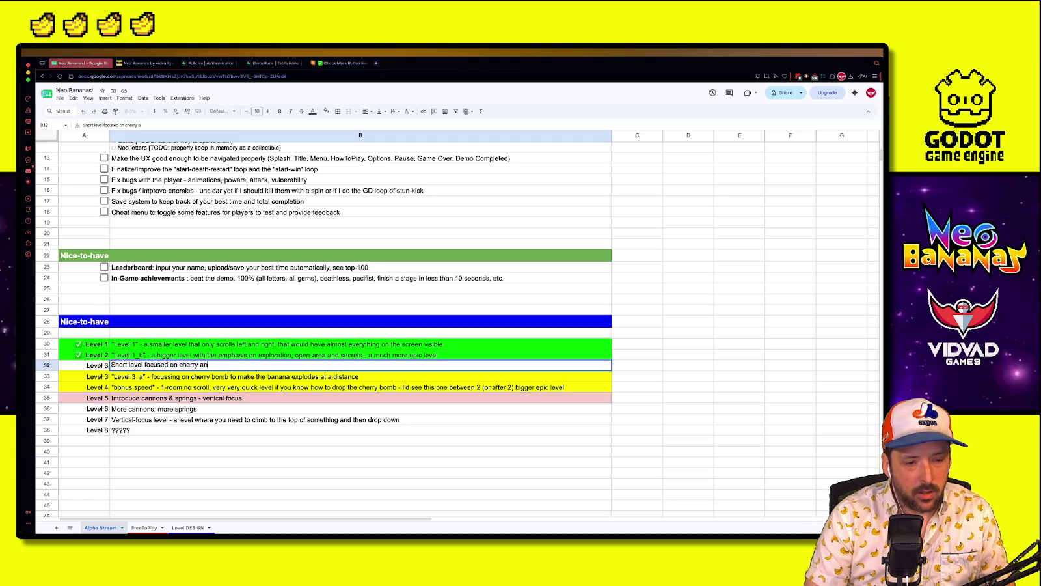
{"action": "type", "text": "ry"}
{"action": "key", "text": "Return"}
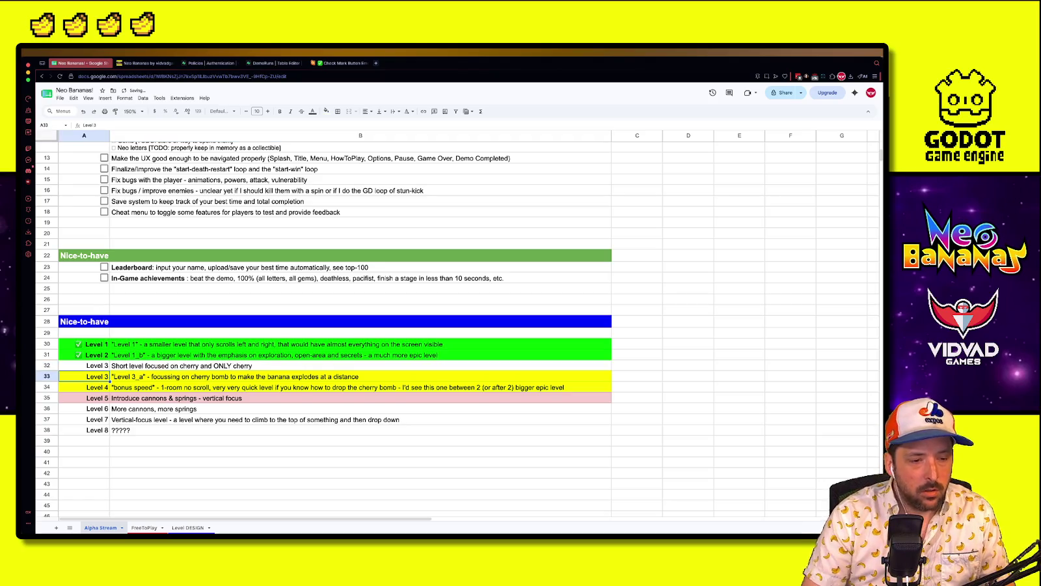
Renumber the following rows as Level 4, Level 5 and Level 6
{"action": "type", "text": "Level 4"}
{"action": "key", "text": "Return"}
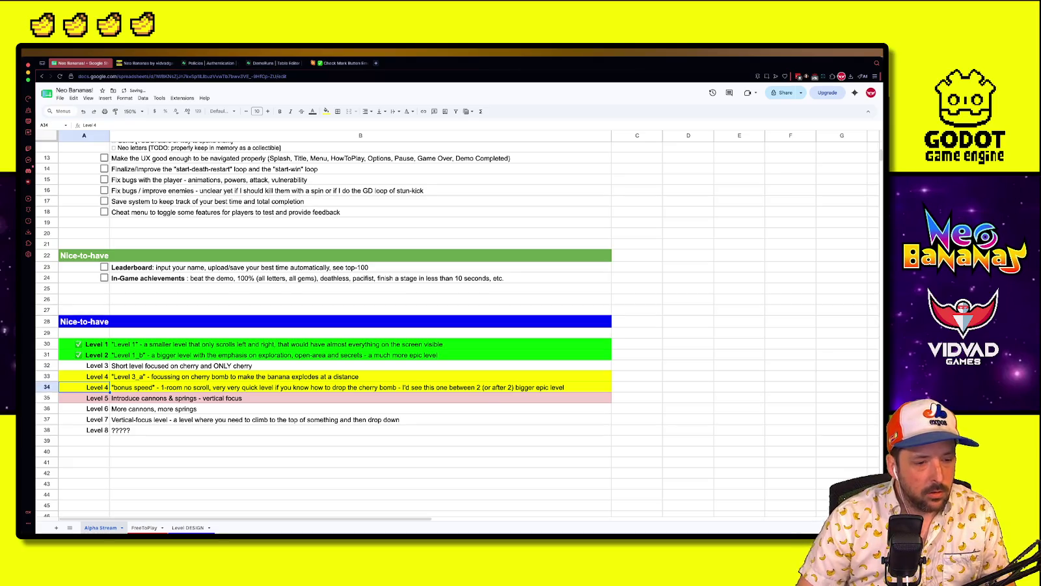
{"action": "type", "text": "Level 5"}
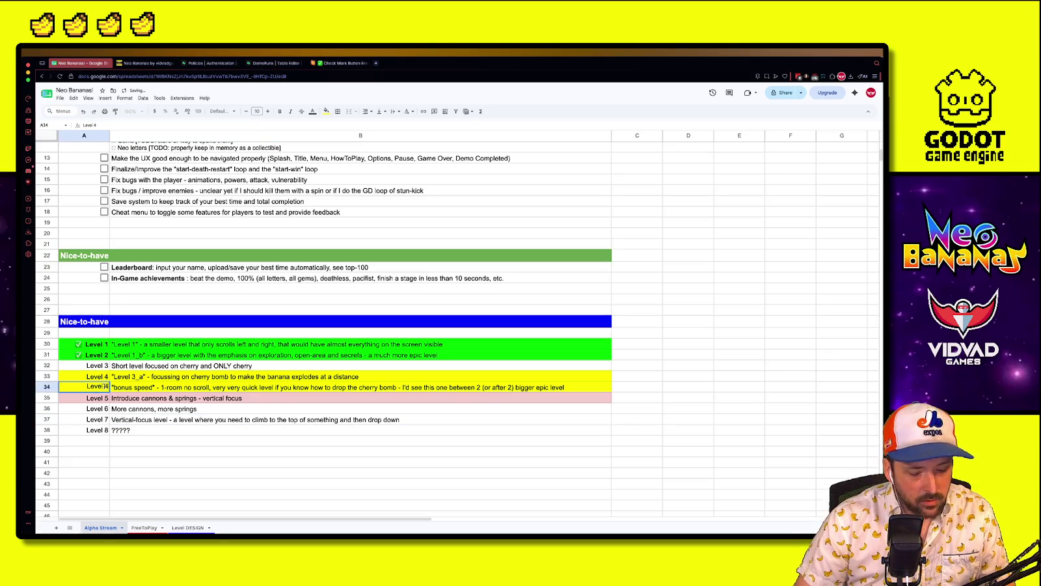
{"action": "key", "text": "Return"}
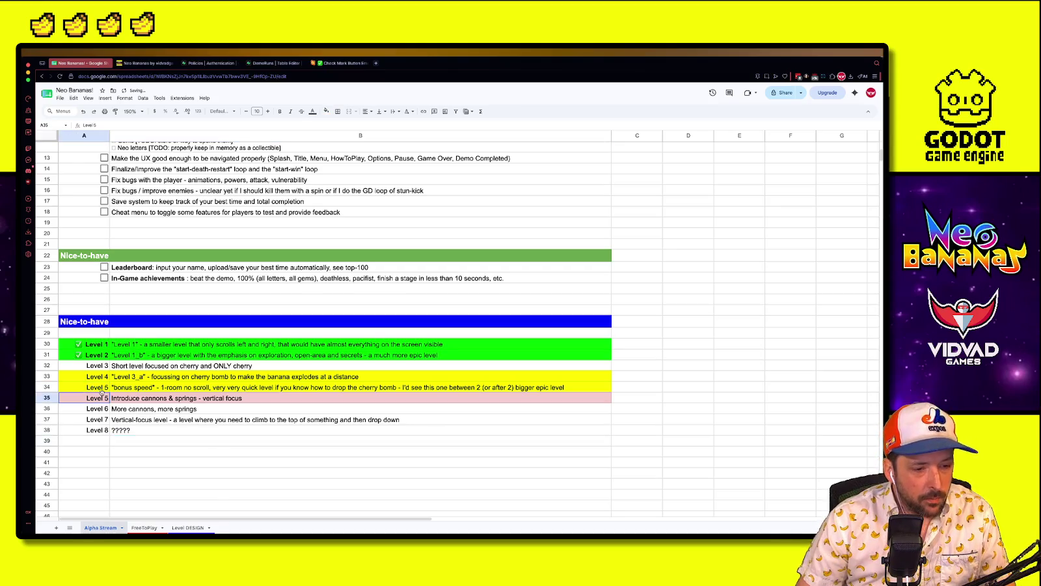
{"action": "type", "text": "Level 6"}
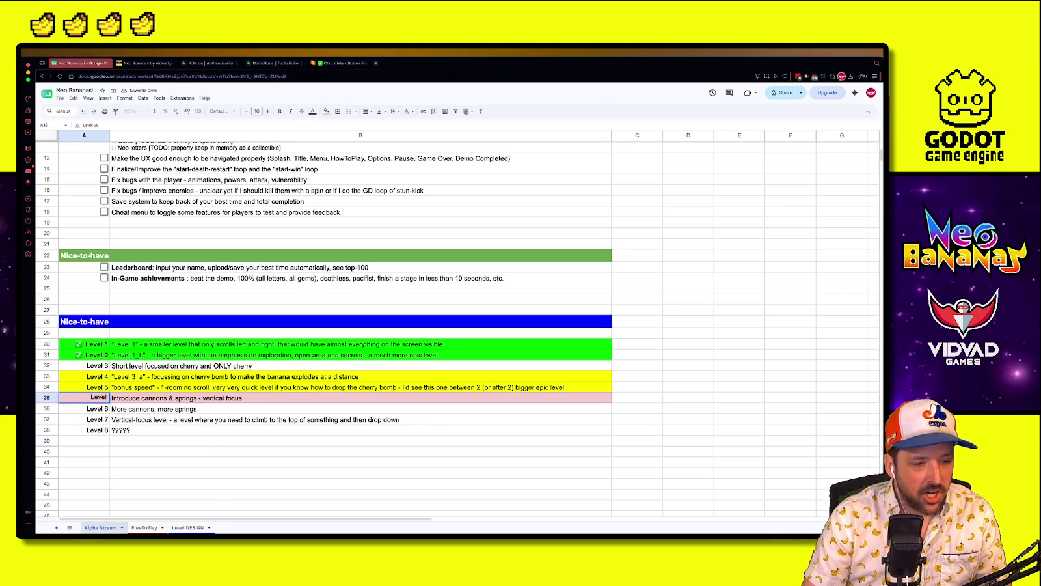
{"action": "key", "text": "Return"}
{"action": "left_click", "coordinate": [92, 375]}
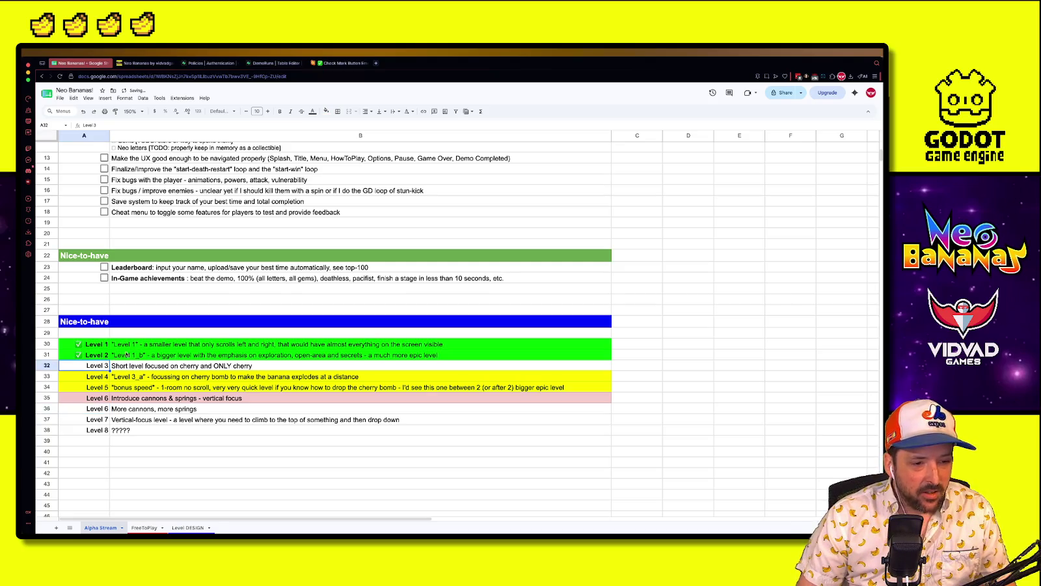
{"action": "left_click_drag", "start_coordinate": [123, 346], "coordinate": [112, 345]}
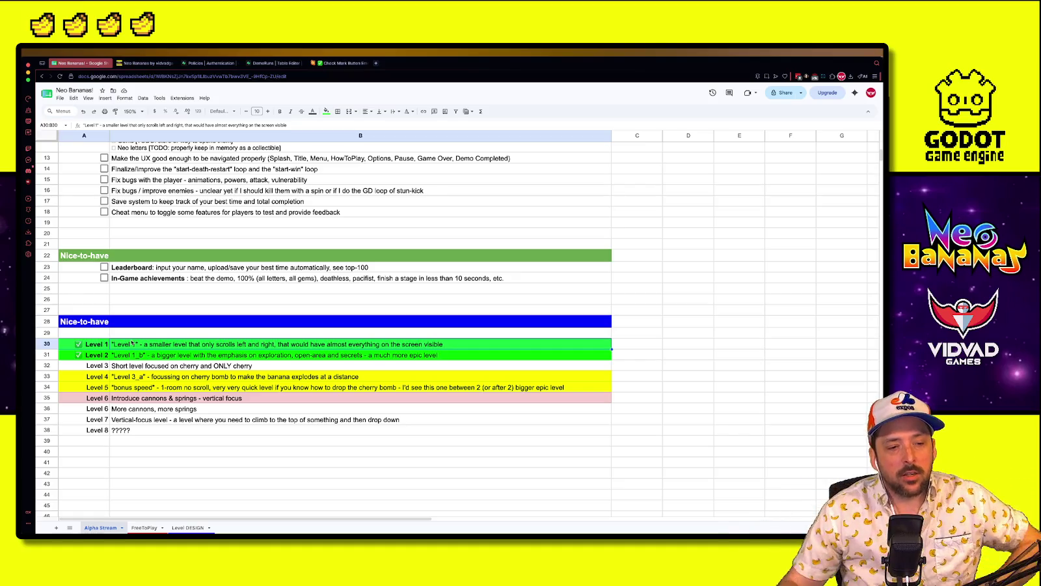
Review the updated level list, then bring the Godot editor window back to the front
{"action": "left_click", "coordinate": [124, 388]}
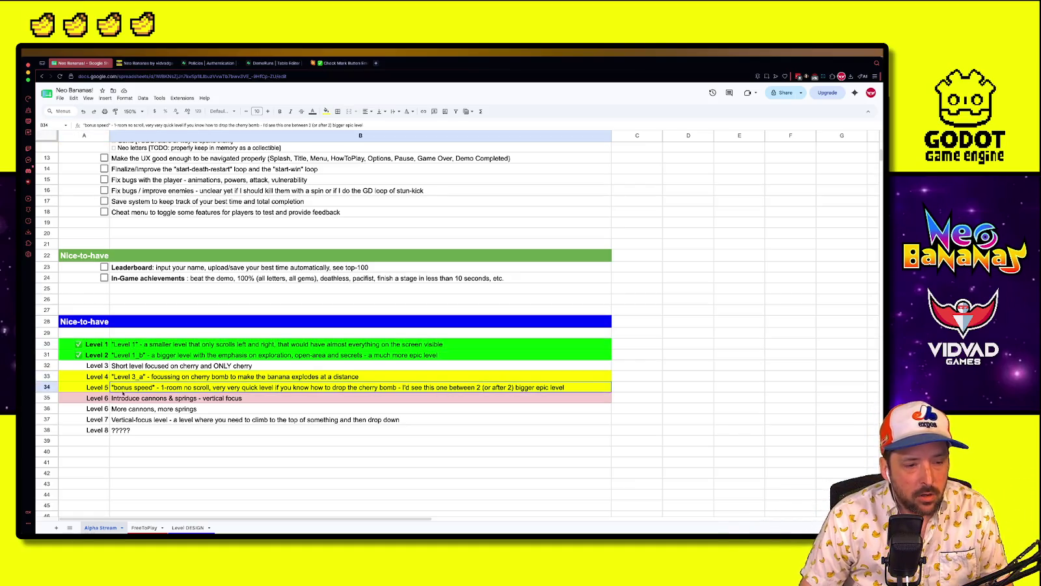
{"action": "left_click", "coordinate": [222, 441]}
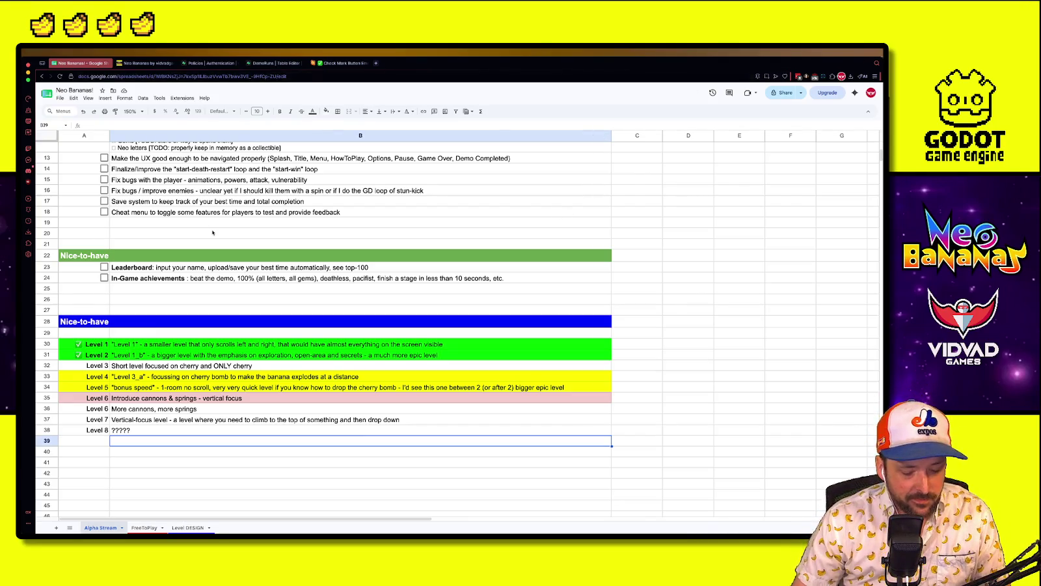
{"action": "key", "text": "ctrl+Up"}
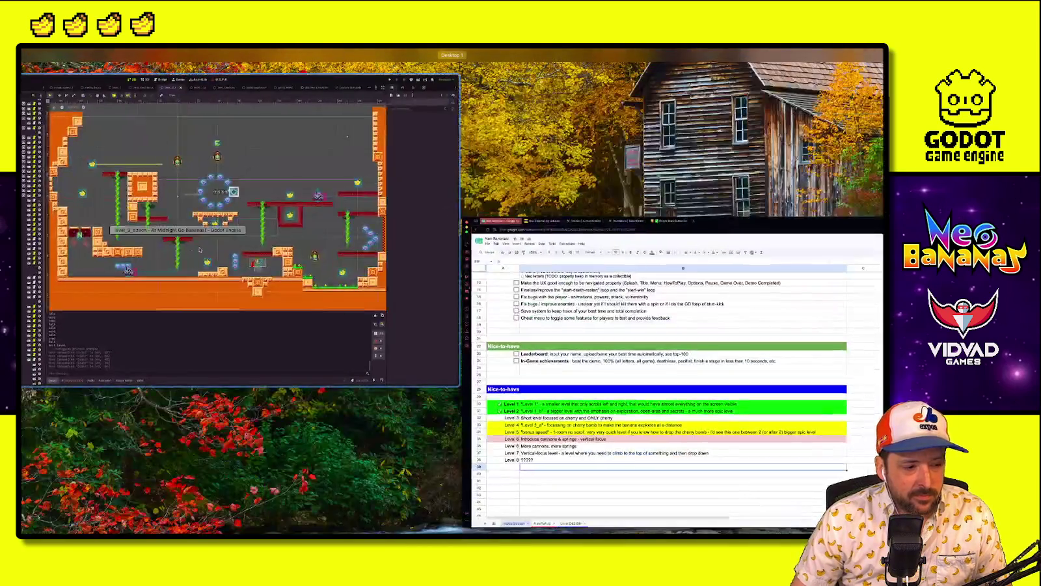
{"action": "left_click", "coordinate": [308, 408]}
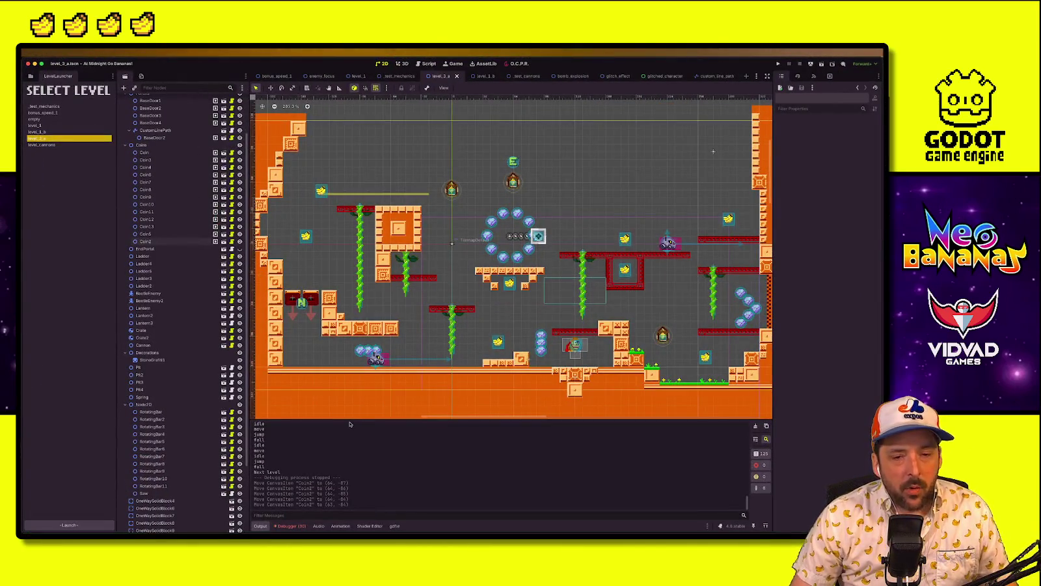
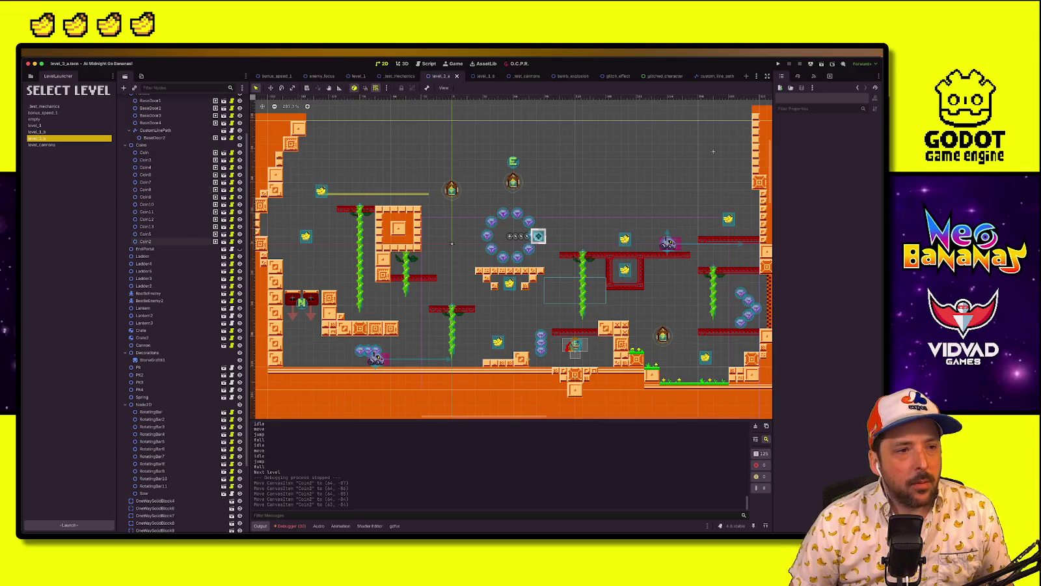
Duplicate empty.tscn as cherry_focused.tscn and open the new scene
{"action": "left_click", "coordinate": [30, 76]}
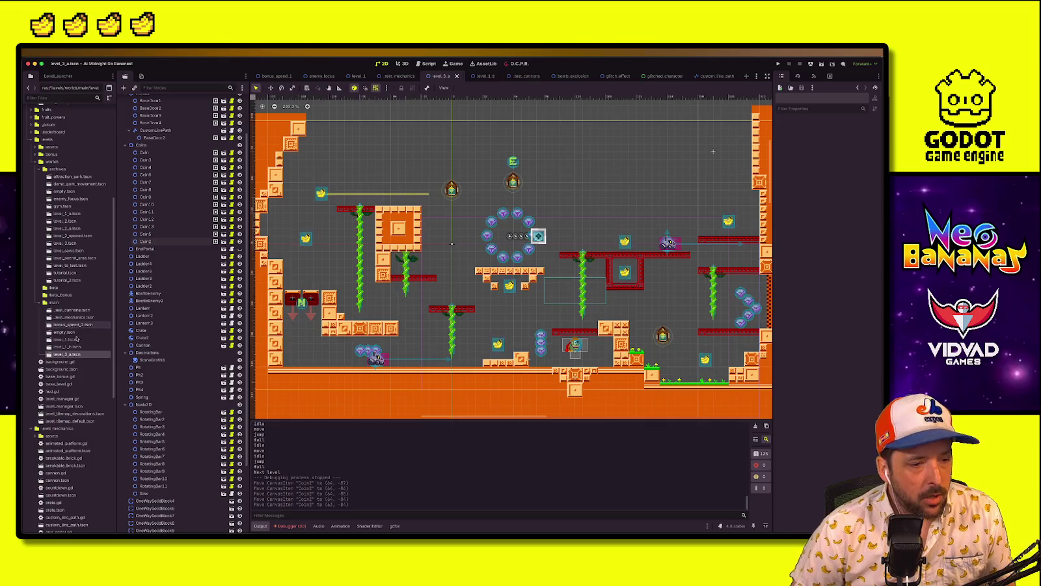
{"action": "left_click", "coordinate": [88, 331]}
{"action": "key", "text": "ctrl+d"}
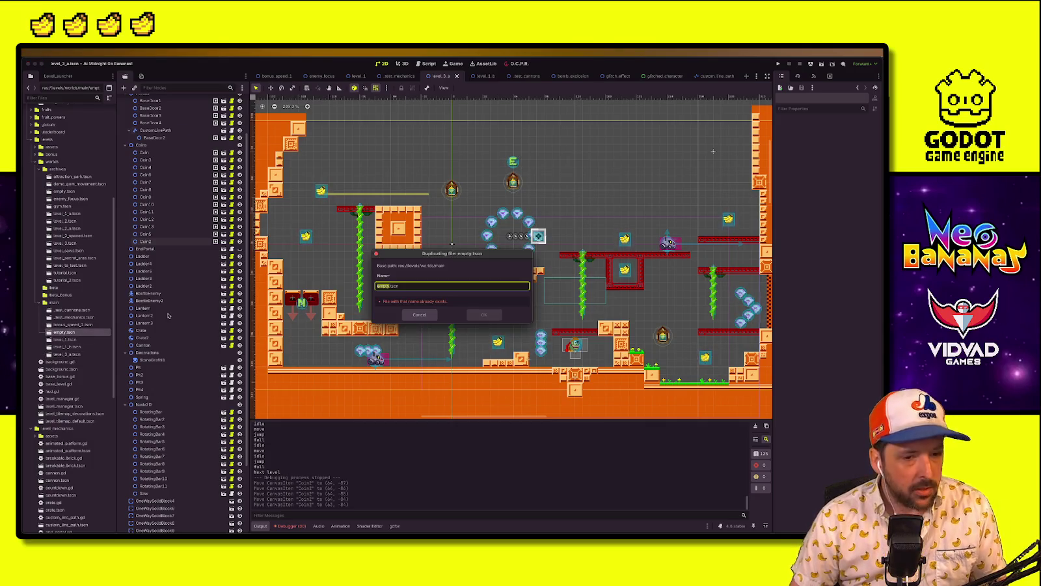
{"action": "type", "text": "champ_focused"}
{"action": "key", "text": "Return"}
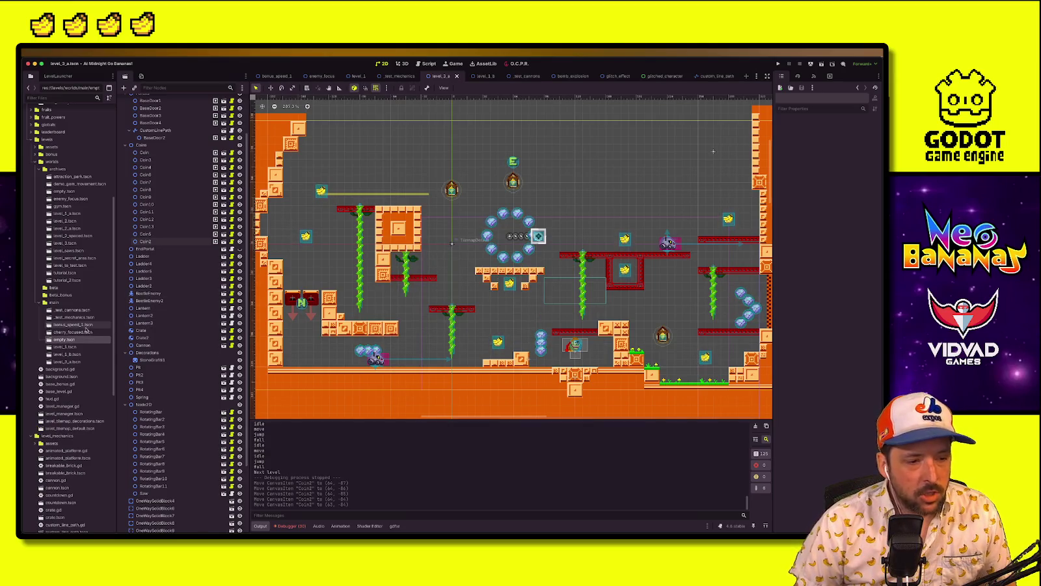
{"action": "double_click", "coordinate": [73, 332]}
Inspect the BeetleEnemy and Decorations nodes, then select the TilemapDefault layer for painting
{"action": "scroll", "coordinate": [443, 244], "scroll_direction": "down", "scroll_amount": 3}
{"action": "scroll", "coordinate": [443, 244], "scroll_direction": "up", "scroll_amount": 2}
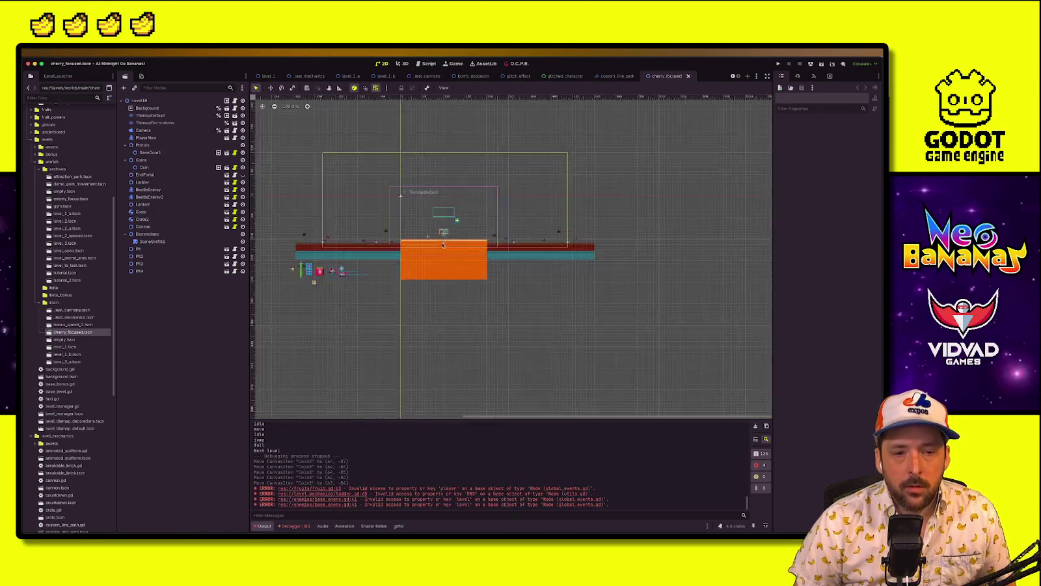
{"action": "scroll", "coordinate": [443, 245], "scroll_direction": "up", "scroll_amount": 3}
{"action": "scroll", "coordinate": [457, 222], "scroll_direction": "up", "scroll_amount": 2}
{"action": "scroll", "coordinate": [458, 221], "scroll_direction": "left", "scroll_amount": 2}
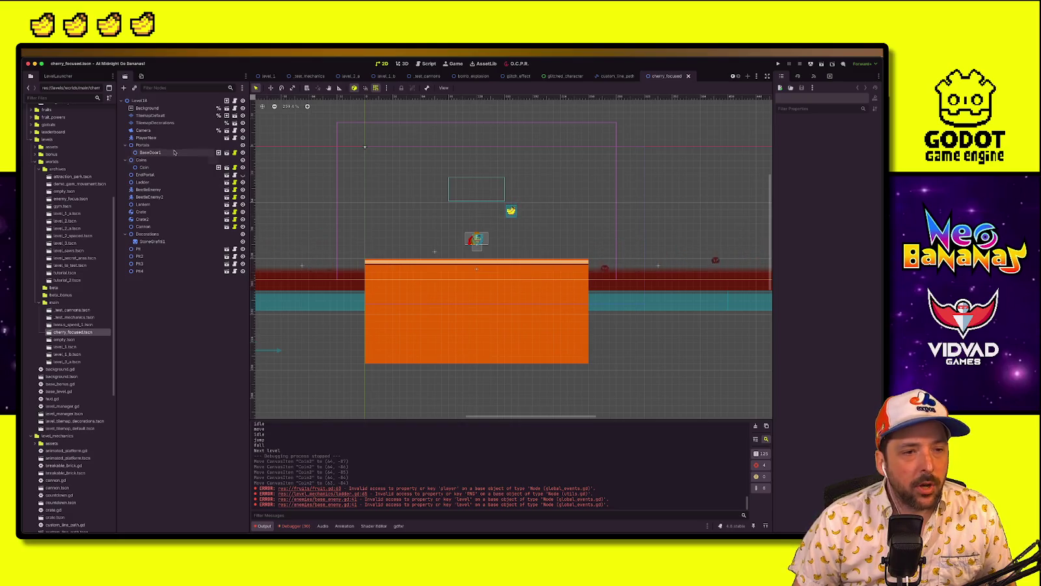
{"action": "scroll", "coordinate": [398, 263], "scroll_direction": "down", "scroll_amount": 2}
{"action": "scroll", "coordinate": [413, 287], "scroll_direction": "up", "scroll_amount": 2}
{"action": "scroll", "coordinate": [412, 287], "scroll_direction": "left", "scroll_amount": 2}
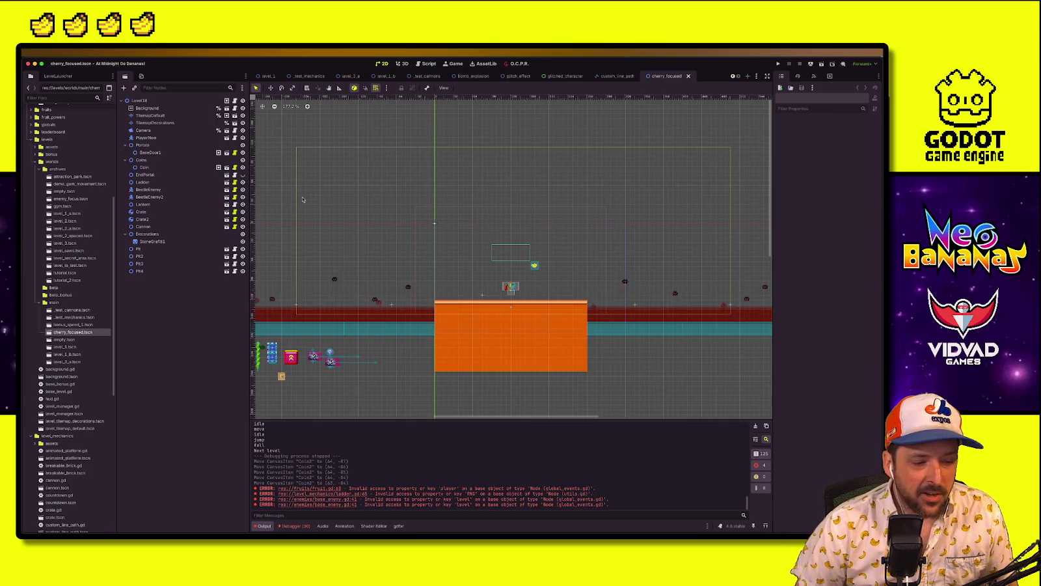
{"action": "left_click", "coordinate": [142, 144]}
{"action": "left_click", "coordinate": [148, 189]}
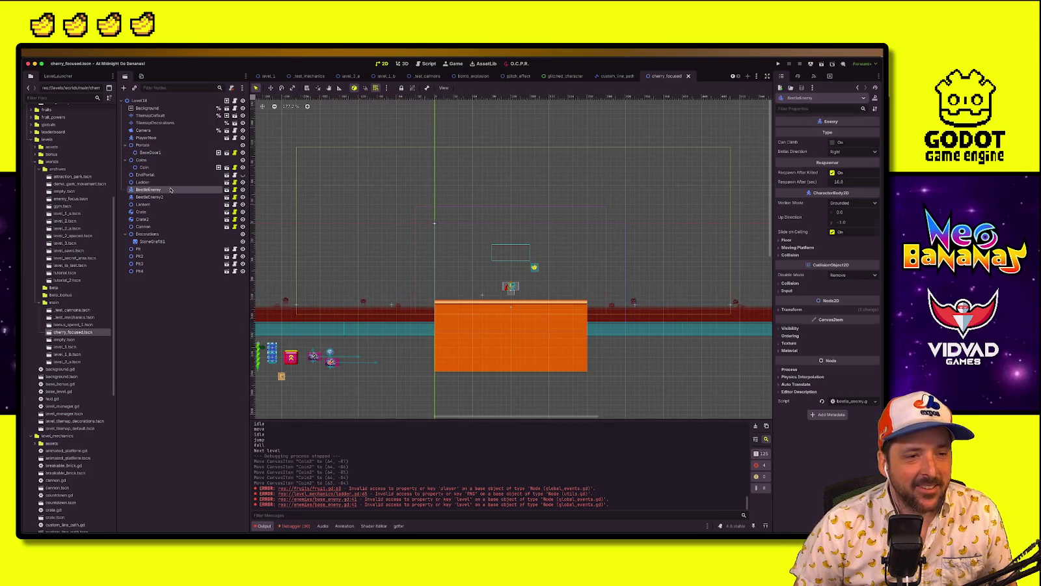
{"action": "left_click", "coordinate": [147, 233]}
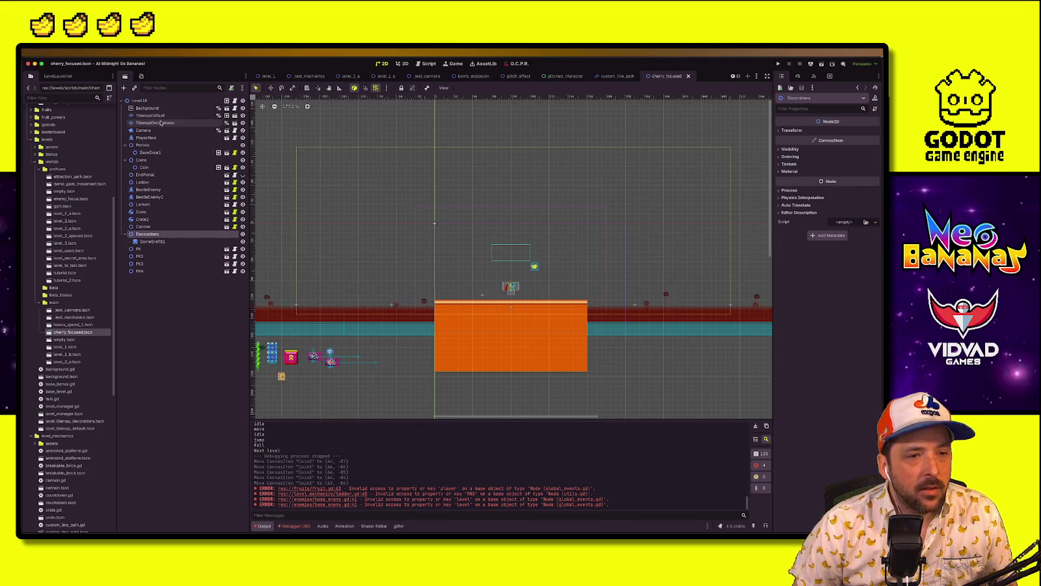
{"action": "left_click", "coordinate": [161, 122]}
{"action": "left_click", "coordinate": [160, 116]}
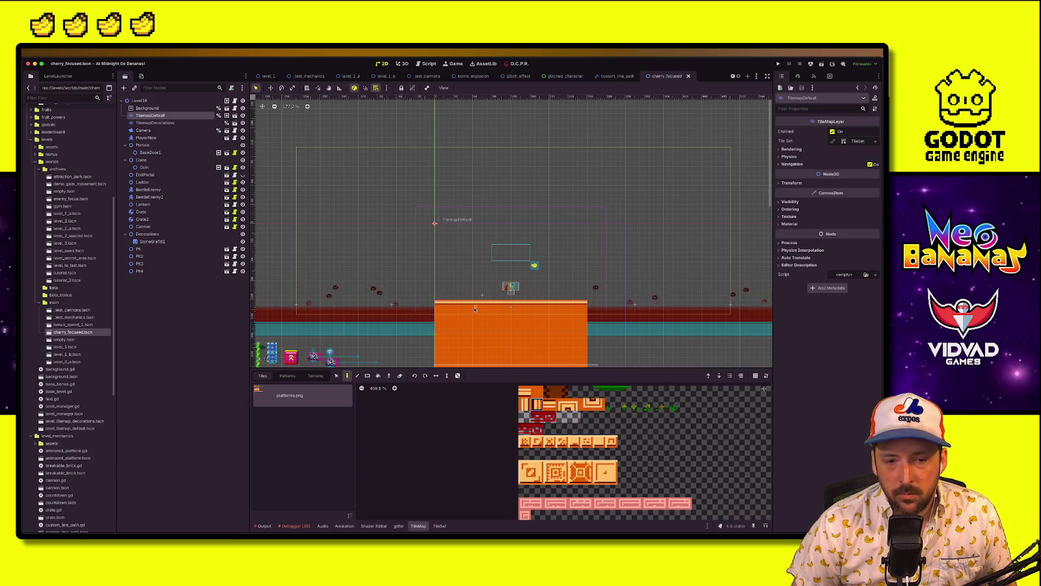
Save the scene, erase the block's top row and right part, and paint a new top row
{"action": "key", "text": "ctrl+s"}
{"action": "scroll", "coordinate": [477, 313], "scroll_direction": "up", "scroll_amount": 5}
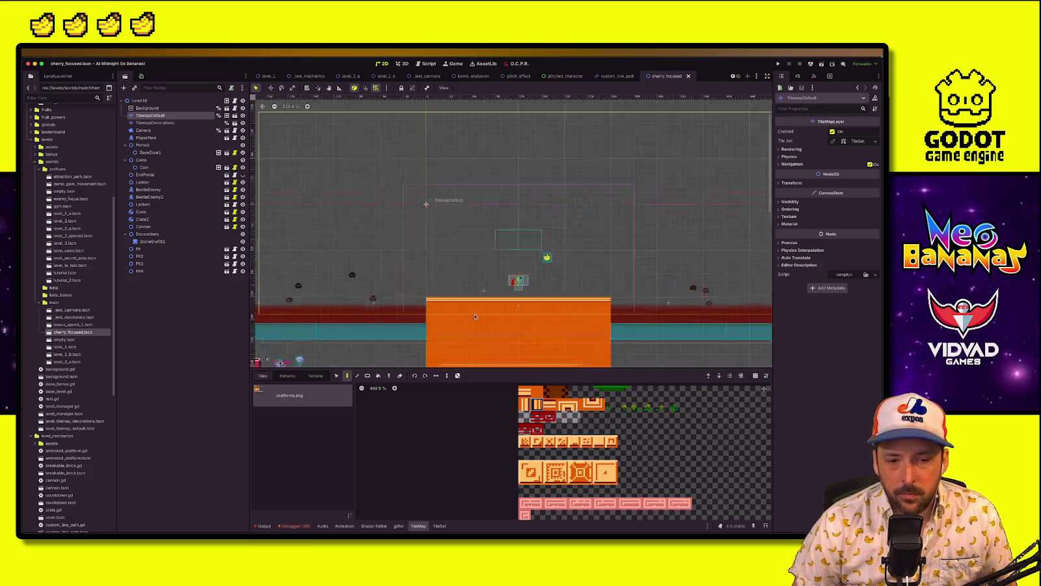
{"action": "left_click_drag", "start_coordinate": [475, 256], "coordinate": [473, 341]}
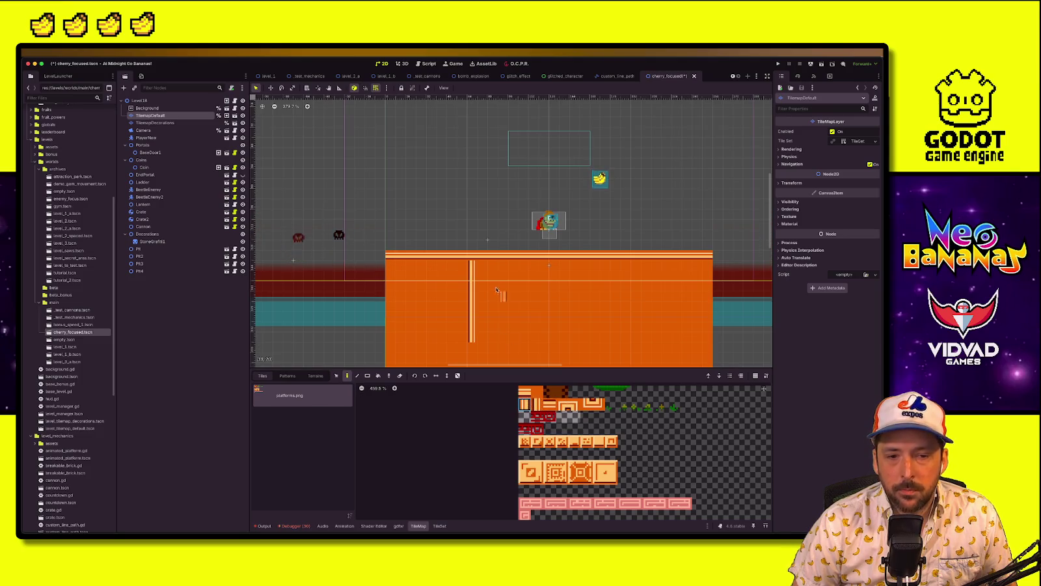
{"action": "left_click", "coordinate": [481, 259], "text": "ctrl"}
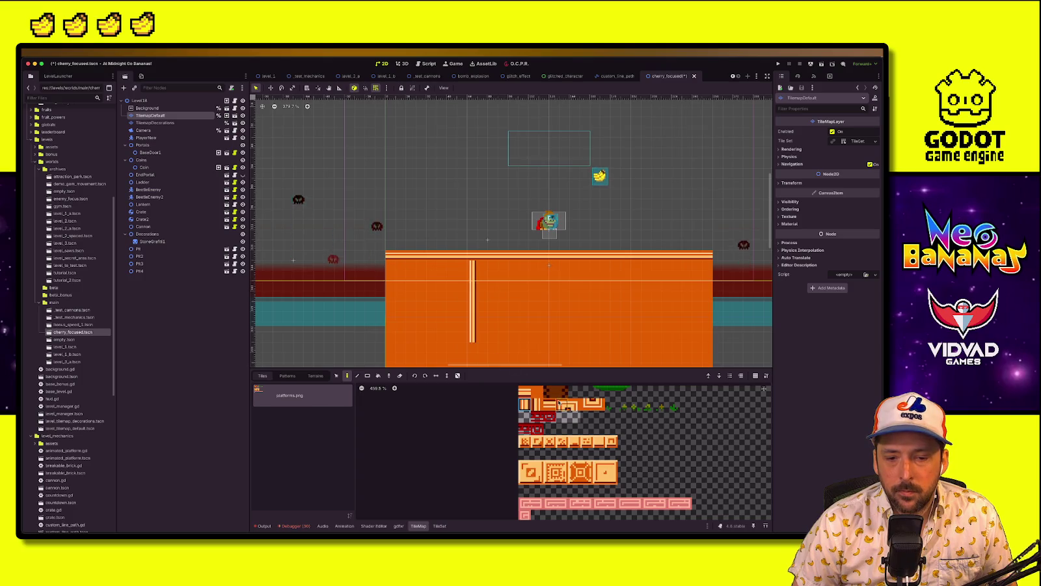
{"action": "mouse_move", "coordinate": [467, 256]}
{"action": "left_mouse_down"}
{"action": "mouse_move", "coordinate": [395, 257]}
{"action": "mouse_move", "coordinate": [436, 362]}
{"action": "mouse_move", "coordinate": [449, 359]}
{"action": "left_mouse_up"}
{"action": "scroll", "coordinate": [395, 263], "scroll_direction": "down", "scroll_amount": 2}
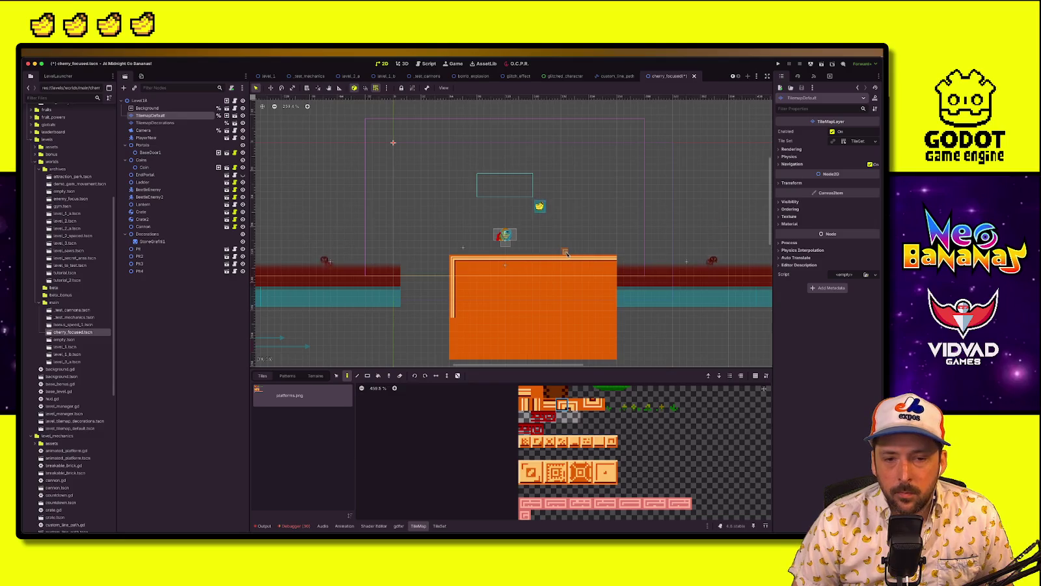
{"action": "mouse_move", "coordinate": [566, 255]}
{"action": "left_mouse_down"}
{"action": "mouse_move", "coordinate": [596, 331]}
{"action": "mouse_move", "coordinate": [623, 363]}
{"action": "left_mouse_up"}
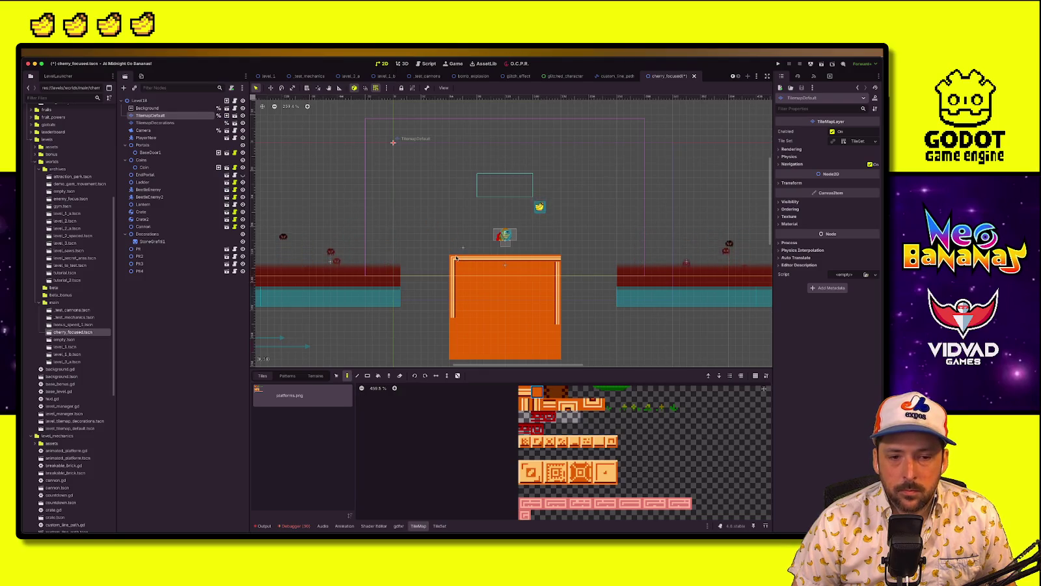
{"action": "left_click_drag", "start_coordinate": [454, 248], "coordinate": [557, 247]}
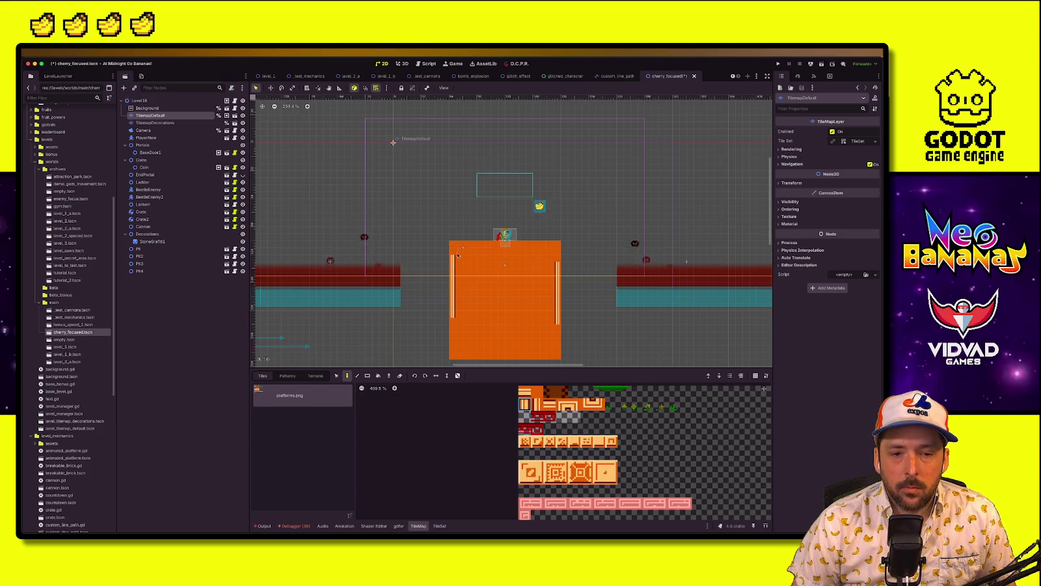
Move the player spawn up above the block, undoing a trial tile row
{"action": "key", "text": "Escape"}
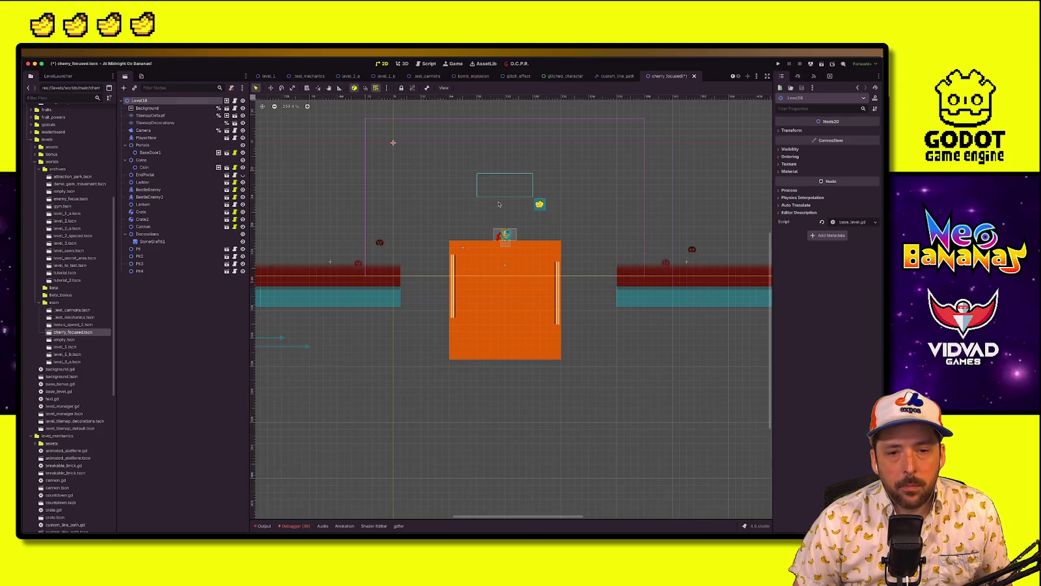
{"action": "left_click", "coordinate": [505, 235]}
{"action": "key", "text": "w"}
{"action": "left_click_drag", "start_coordinate": [505, 236], "coordinate": [505, 187]}
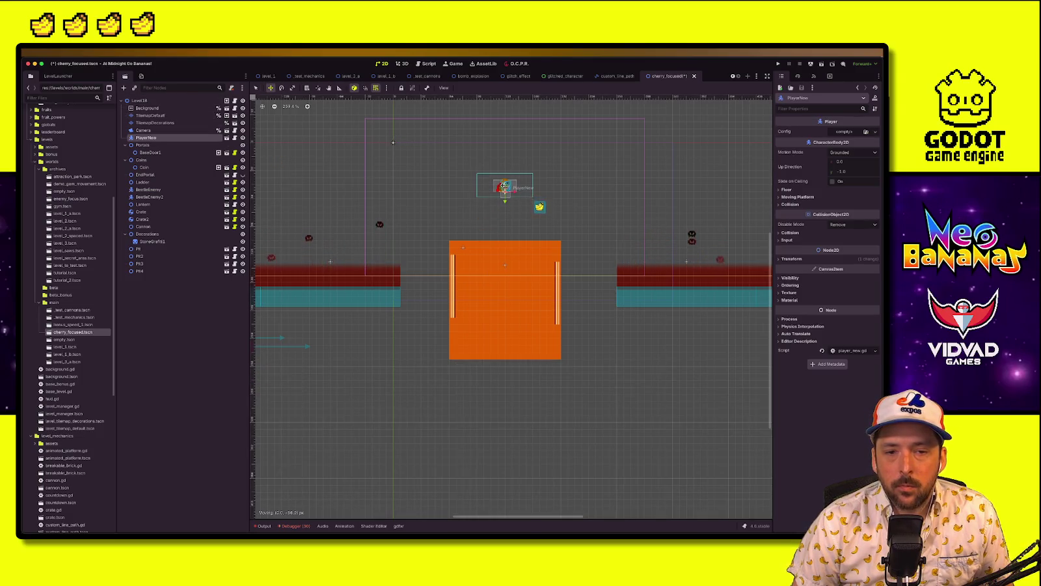
{"action": "key", "text": "Up"}
{"action": "key", "text": "Up"}
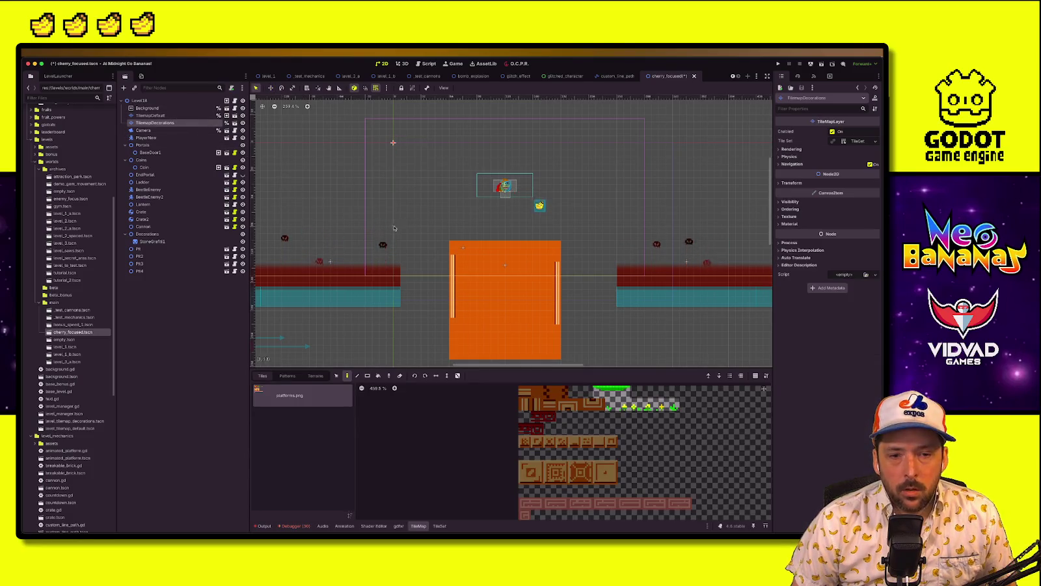
{"action": "left_click", "coordinate": [185, 116]}
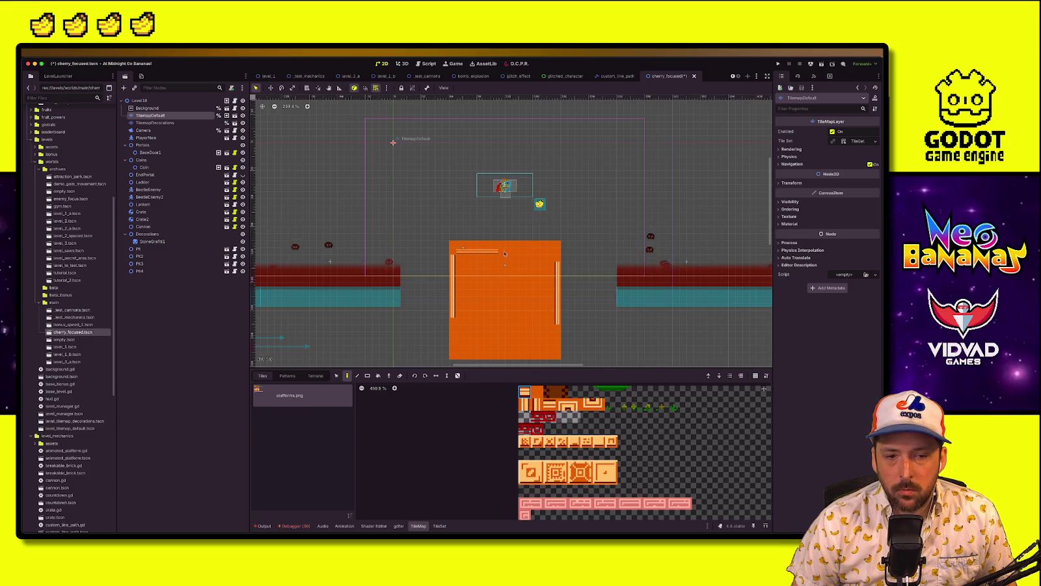
{"action": "left_click_drag", "start_coordinate": [460, 260], "coordinate": [539, 259]}
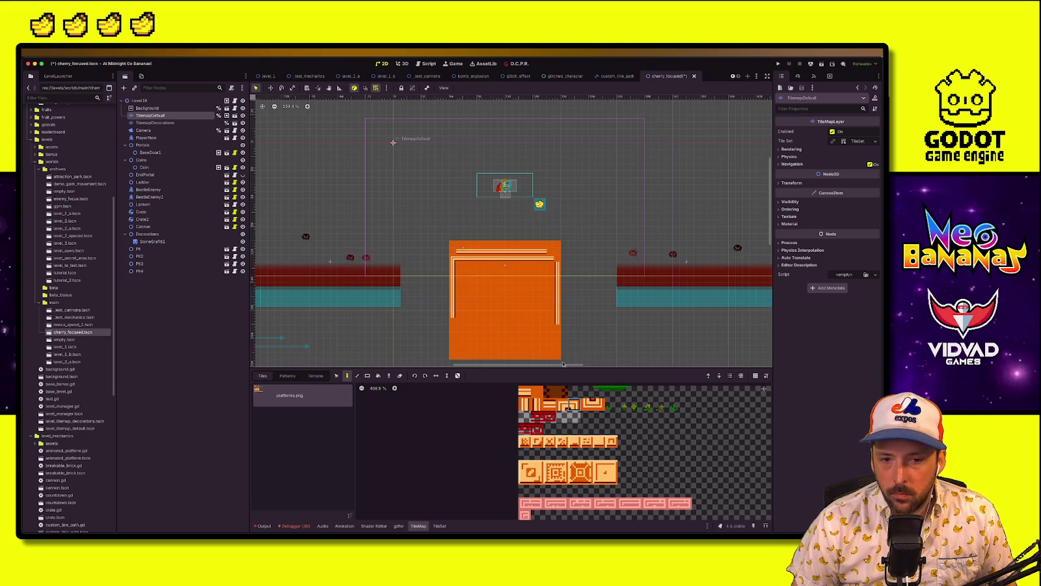
{"action": "key", "text": "ctrl+z"}
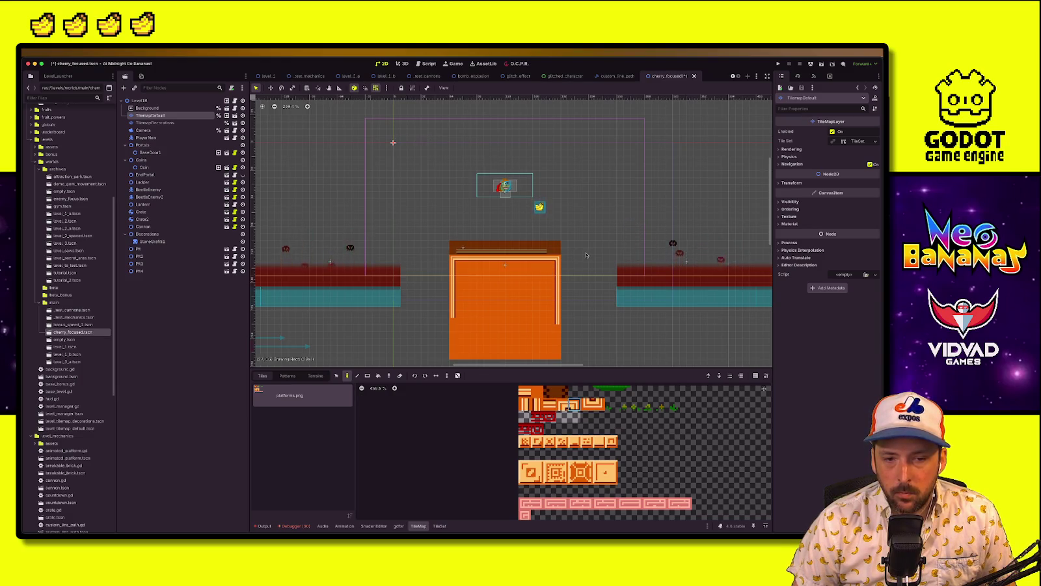
Paint a large tile and a small neighbouring tile beneath the player as its platform
{"action": "left_click", "coordinate": [149, 100]}
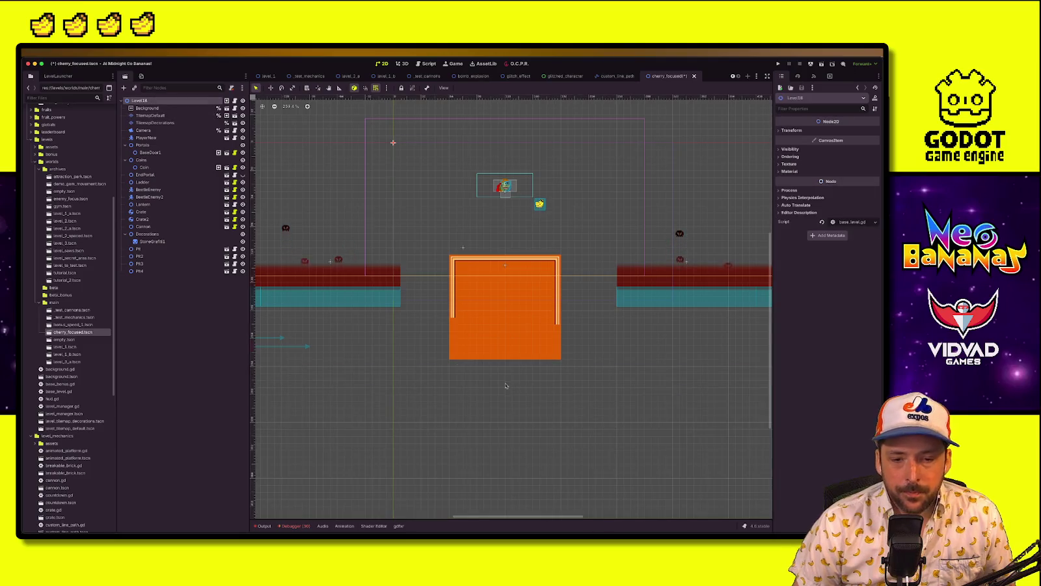
{"action": "left_click", "coordinate": [150, 116]}
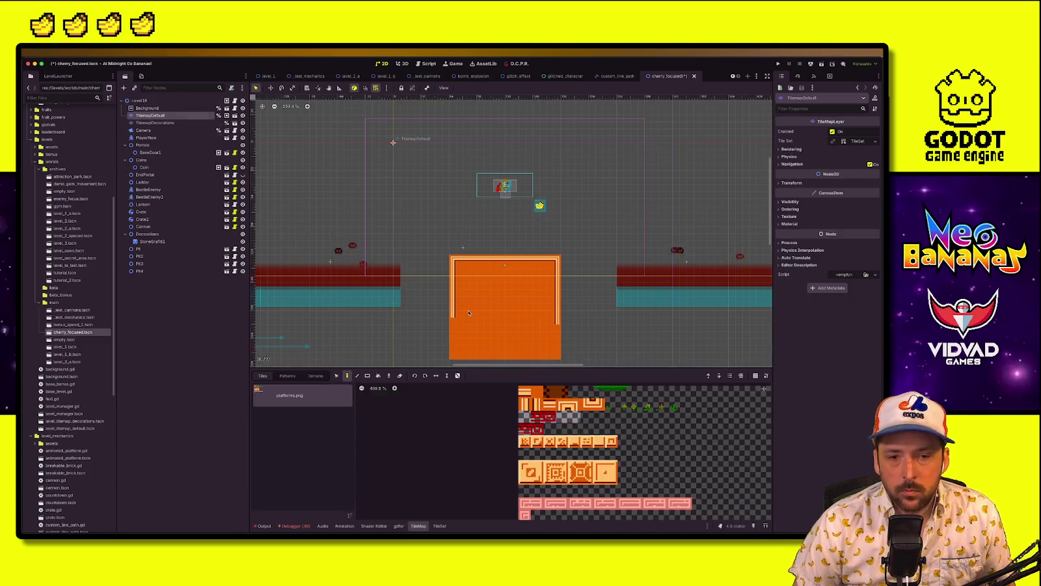
{"action": "left_click", "coordinate": [558, 470]}
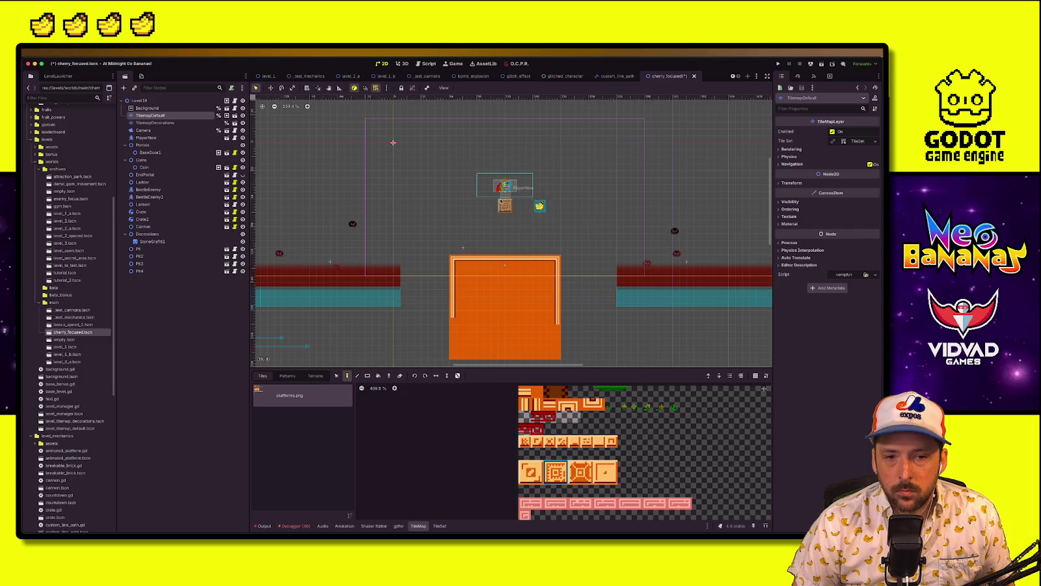
{"action": "left_click", "coordinate": [504, 198]}
{"action": "left_click", "coordinate": [574, 441]}
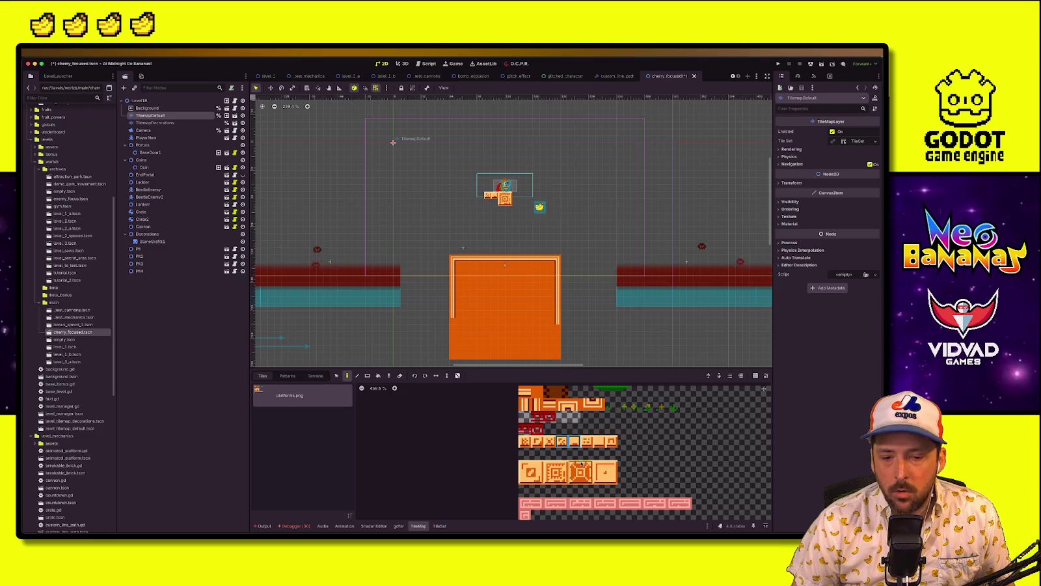
{"action": "left_click", "coordinate": [550, 441]}
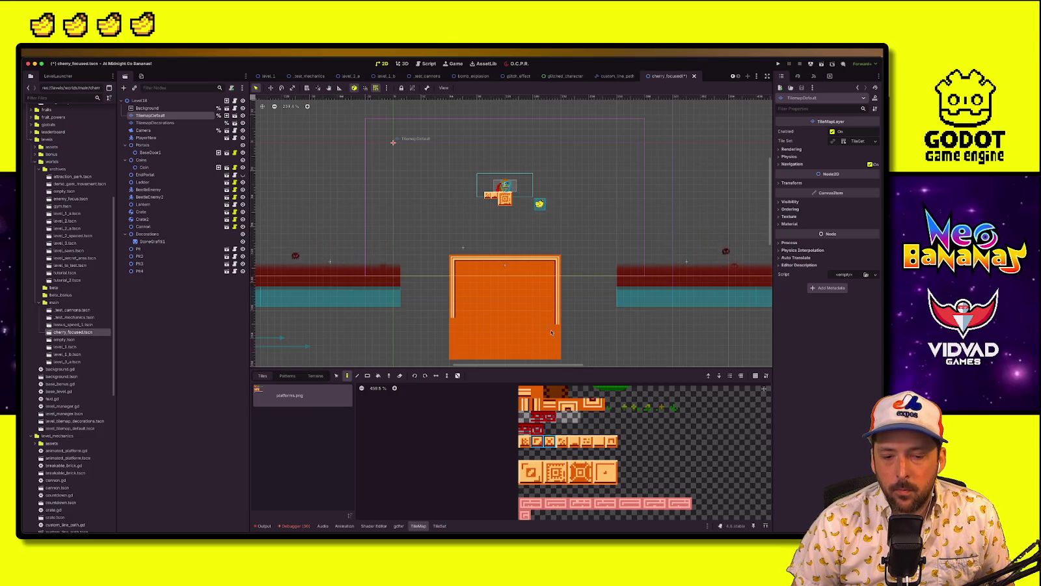
{"action": "left_click", "coordinate": [518, 195]}
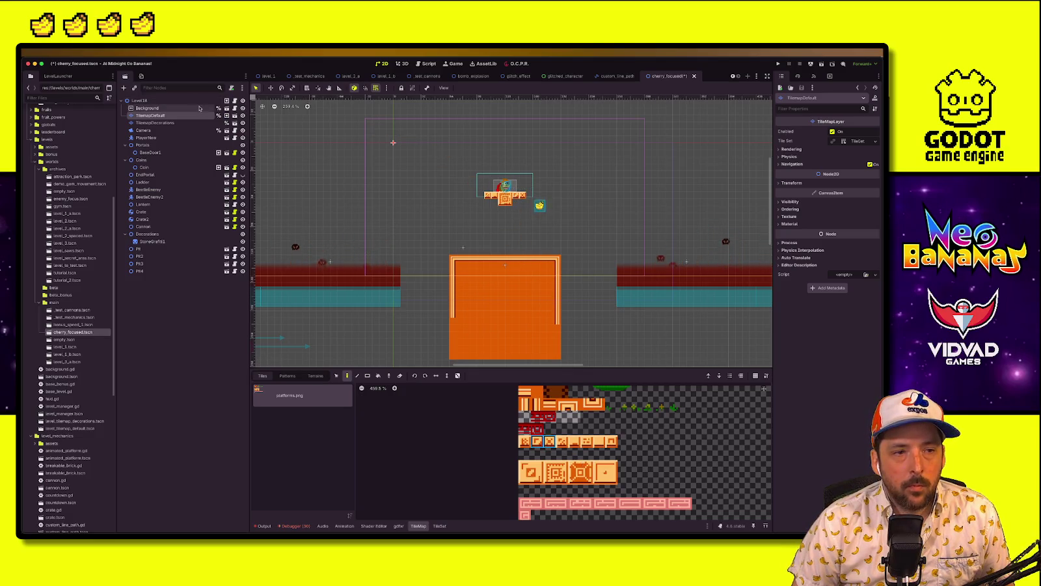
{"action": "left_click", "coordinate": [195, 101]}
{"action": "scroll", "coordinate": [512, 263], "scroll_direction": "up", "scroll_amount": 2}
{"action": "scroll", "coordinate": [455, 293], "scroll_direction": "up", "scroll_amount": 5}
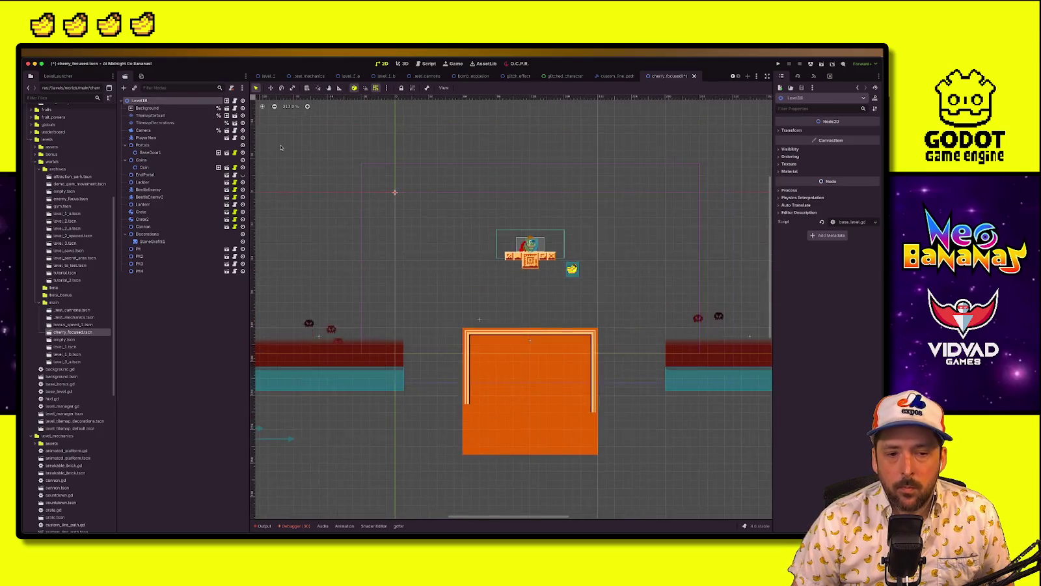
Slide the Pit and Pit2 floor blocks right against the middle block
{"action": "left_click", "coordinate": [139, 249]}
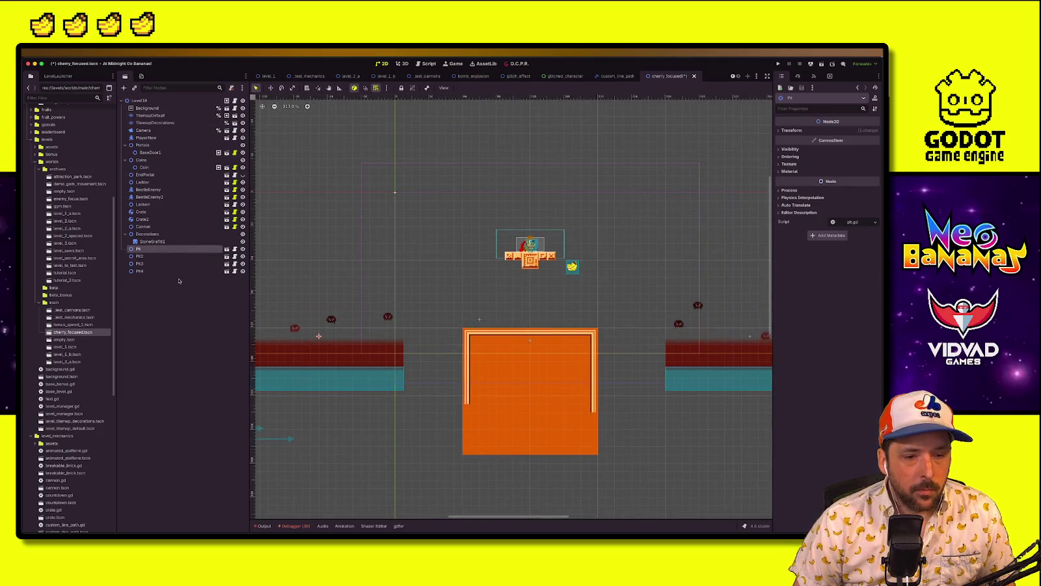
{"action": "key", "text": "w"}
{"action": "left_click_drag", "start_coordinate": [358, 364], "coordinate": [418, 364]}
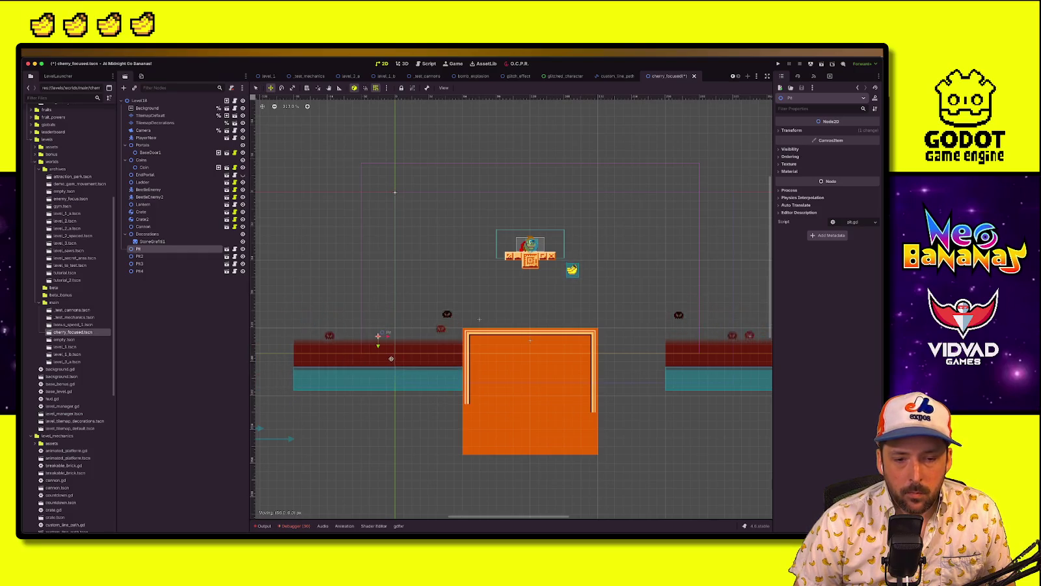
{"action": "left_click", "coordinate": [140, 256]}
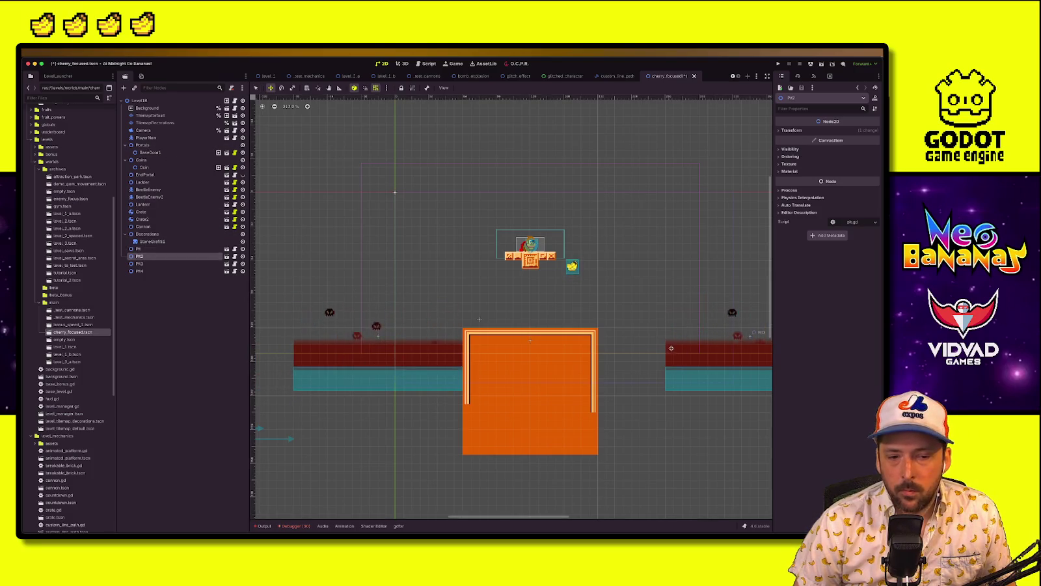
{"action": "scroll", "coordinate": [434, 340], "scroll_direction": "down", "scroll_amount": 3}
{"action": "left_click_drag", "start_coordinate": [351, 364], "coordinate": [391, 365]}
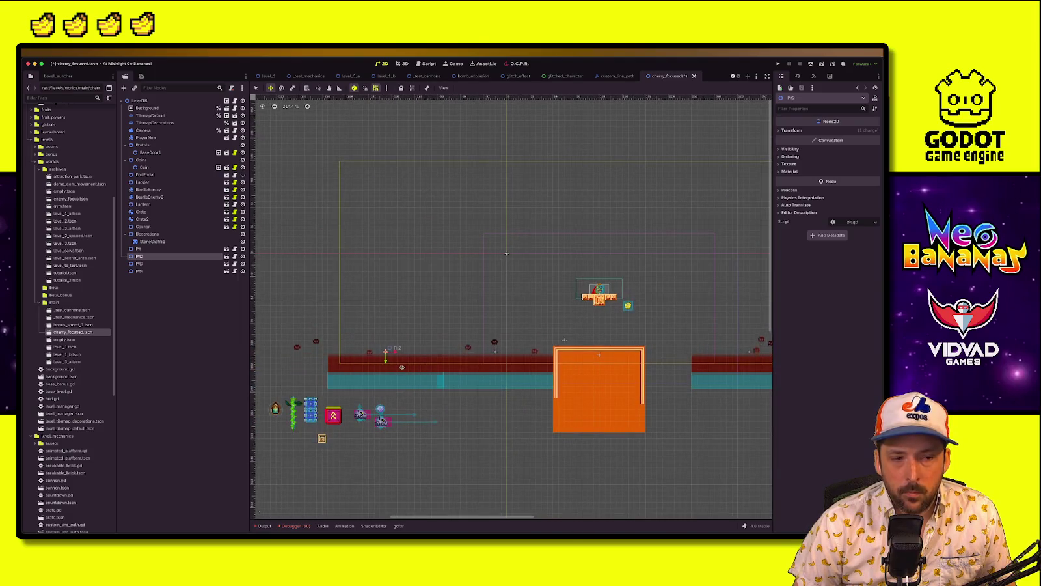
Slide the Pit3 and Pit4 floor blocks left against the middle block and save the scene
{"action": "left_click", "coordinate": [139, 264]}
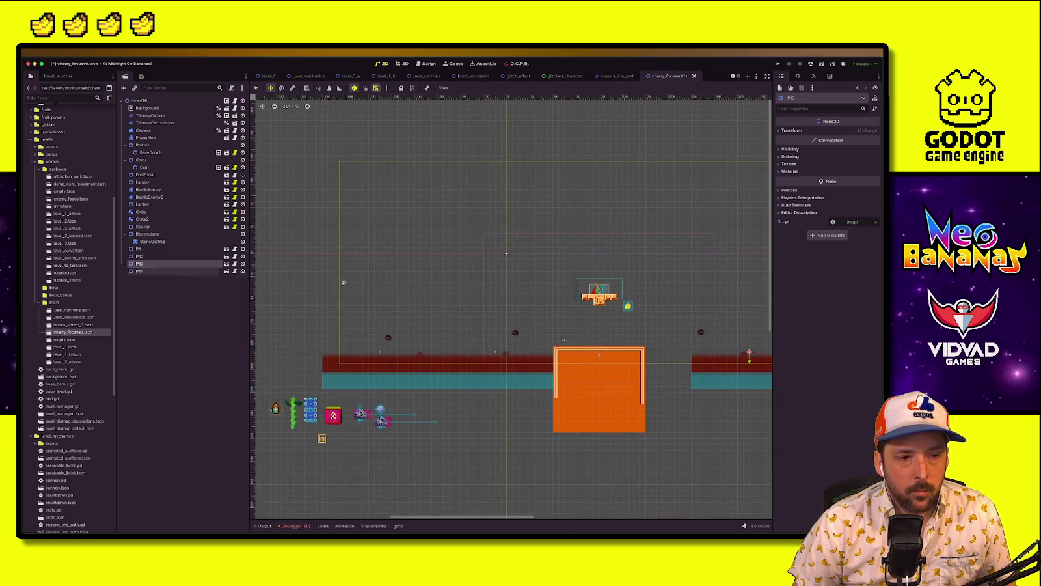
{"action": "scroll", "coordinate": [302, 281], "scroll_direction": "right", "scroll_amount": 5}
{"action": "left_click_drag", "start_coordinate": [547, 361], "coordinate": [501, 361]}
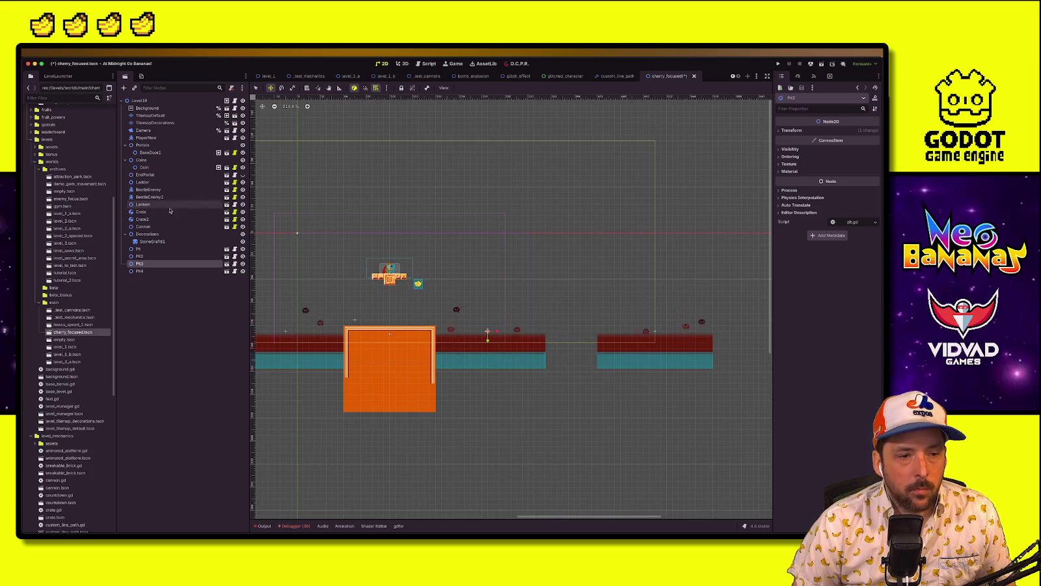
{"action": "left_click", "coordinate": [140, 270]}
{"action": "left_click_drag", "start_coordinate": [623, 348], "coordinate": [572, 349]}
{"action": "scroll", "coordinate": [343, 284], "scroll_direction": "down", "scroll_amount": 2}
{"action": "scroll", "coordinate": [343, 283], "scroll_direction": "left", "scroll_amount": 3}
{"action": "key", "text": "ctrl+s"}
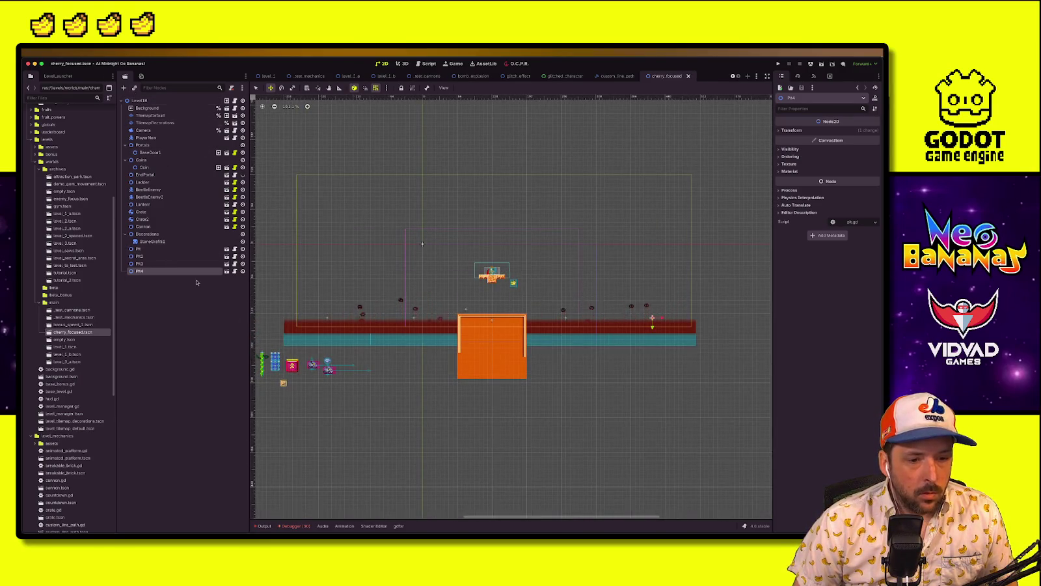
Select the BaseDoor fruit and duplicate it
{"action": "left_click", "coordinate": [157, 152]}
{"action": "scroll", "coordinate": [547, 287], "scroll_direction": "up", "scroll_amount": 4}
{"action": "key", "text": "ctrl+d"}
{"action": "key", "text": "ctrl+d"}
{"action": "key", "text": "ctrl+d"}
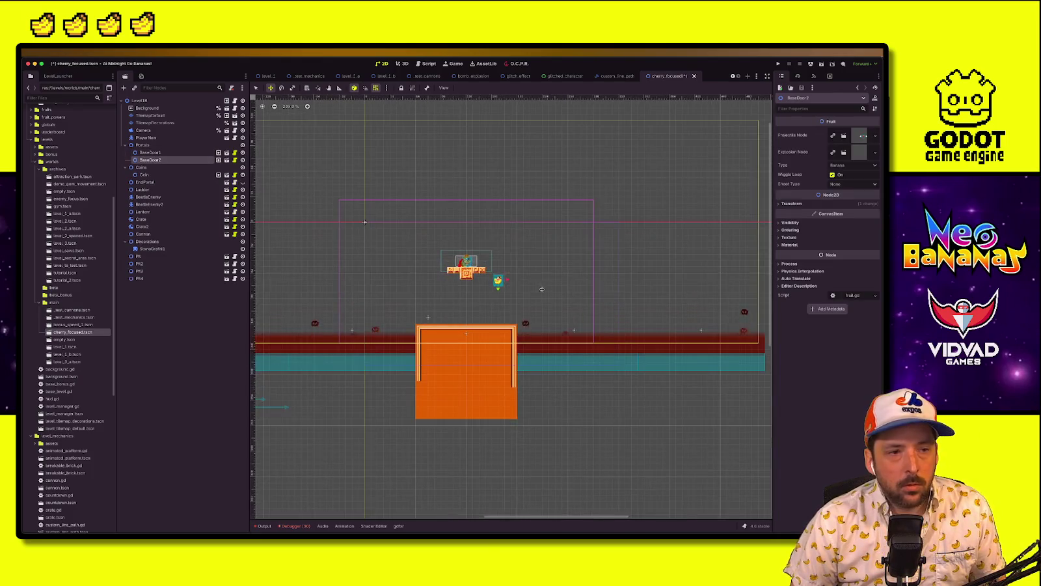
Duplicate the fruit again to make BaseDoor8, then select BaseDoor1
{"action": "key", "text": "ctrl+d"}
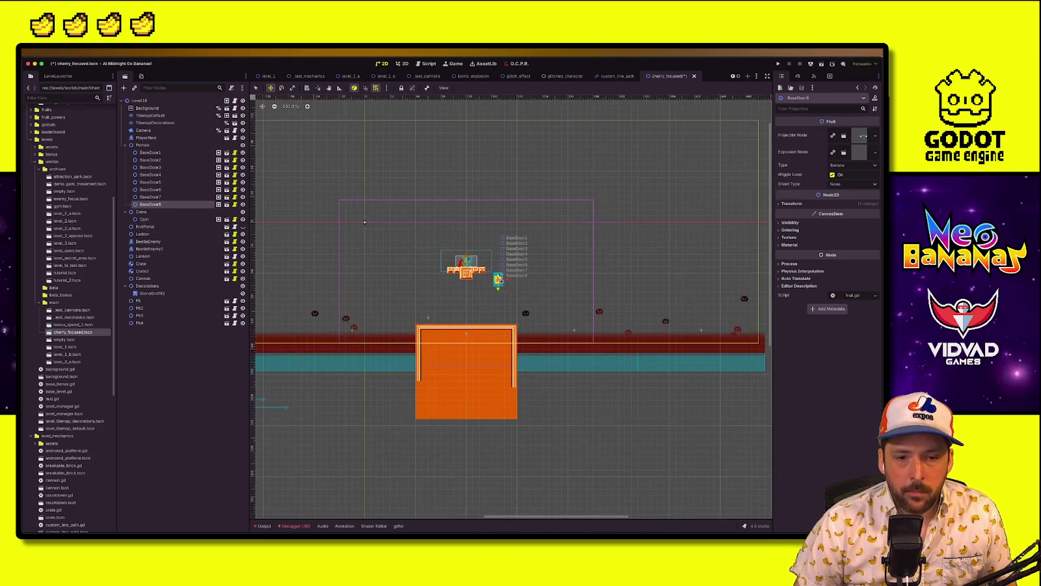
{"action": "left_click", "coordinate": [199, 153]}
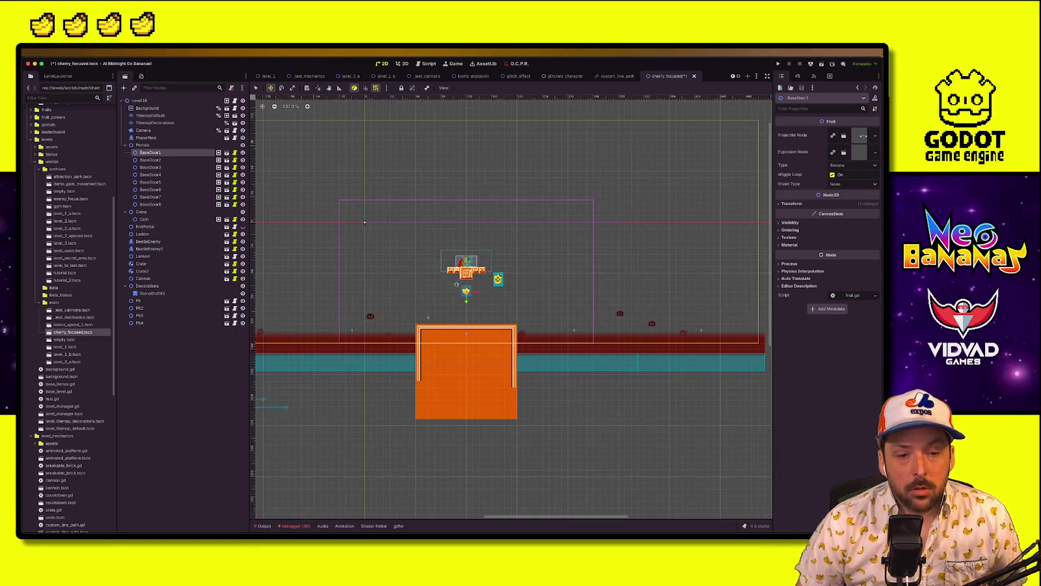
{"action": "scroll", "coordinate": [422, 321], "scroll_direction": "up", "scroll_amount": 2}
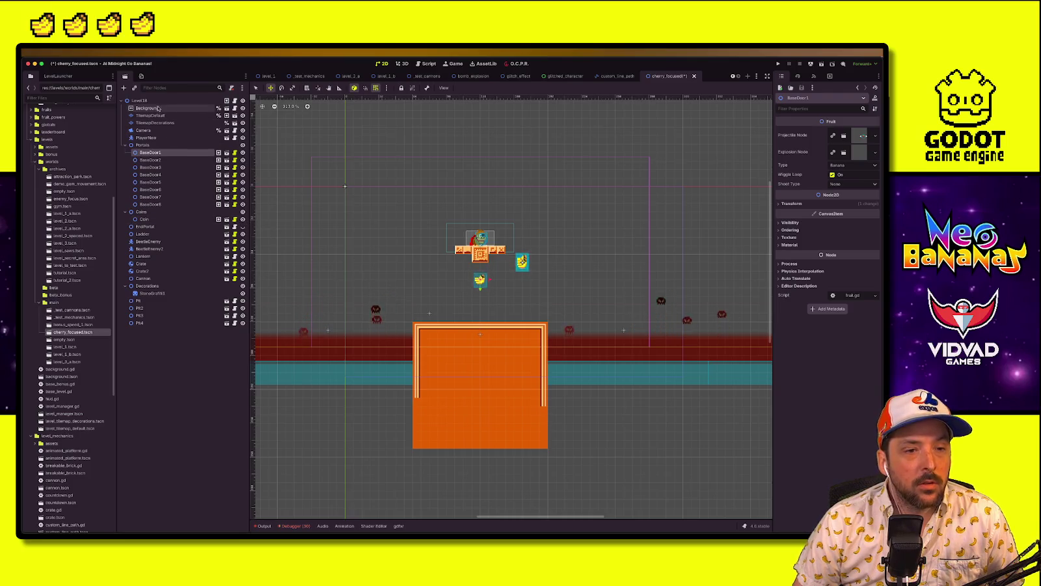
Move BaseDoor1 to the left of the orange block and BaseDoor8 to its right
{"action": "key", "text": "q"}
{"action": "mouse_move", "coordinate": [479, 281]}
{"action": "left_mouse_down"}
{"action": "mouse_move", "coordinate": [378, 303]}
{"action": "mouse_move", "coordinate": [370, 317]}
{"action": "left_mouse_up"}
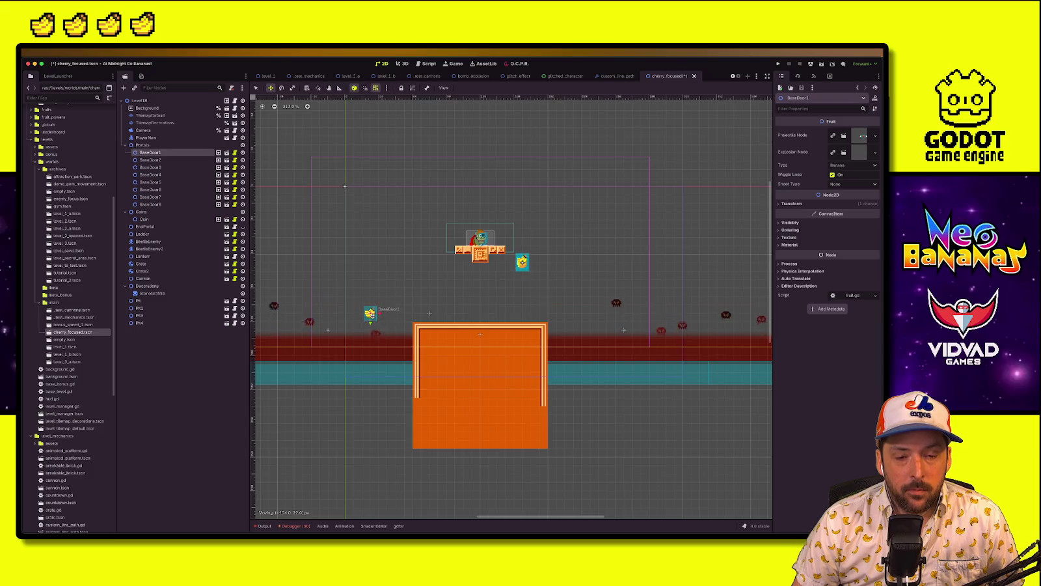
{"action": "left_click", "coordinate": [522, 265]}
{"action": "mouse_move", "coordinate": [522, 265]}
{"action": "left_mouse_down"}
{"action": "mouse_move", "coordinate": [572, 317]}
{"action": "mouse_move", "coordinate": [592, 316]}
{"action": "left_mouse_up"}
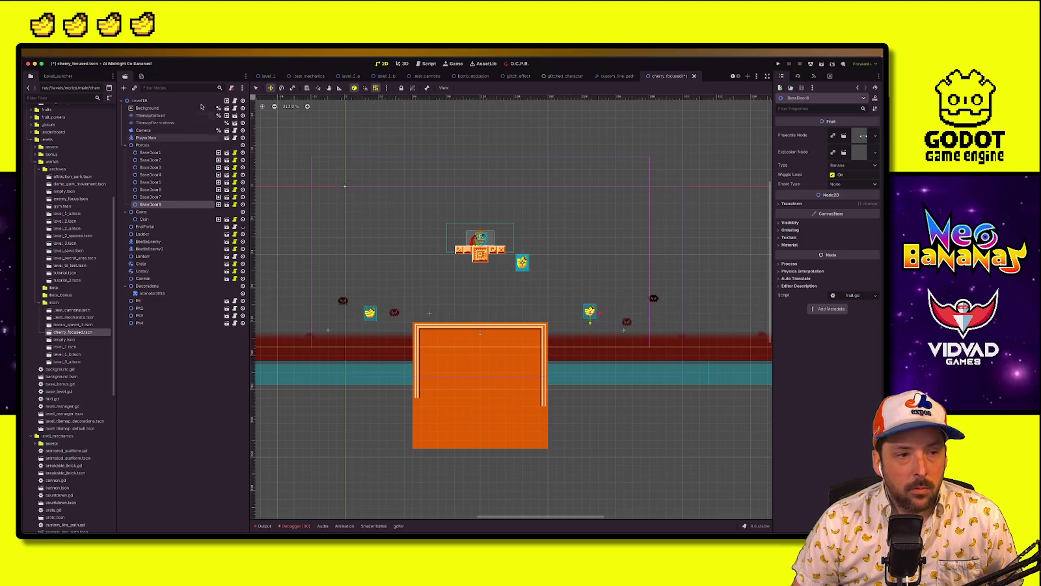
{"action": "left_click", "coordinate": [149, 115]}
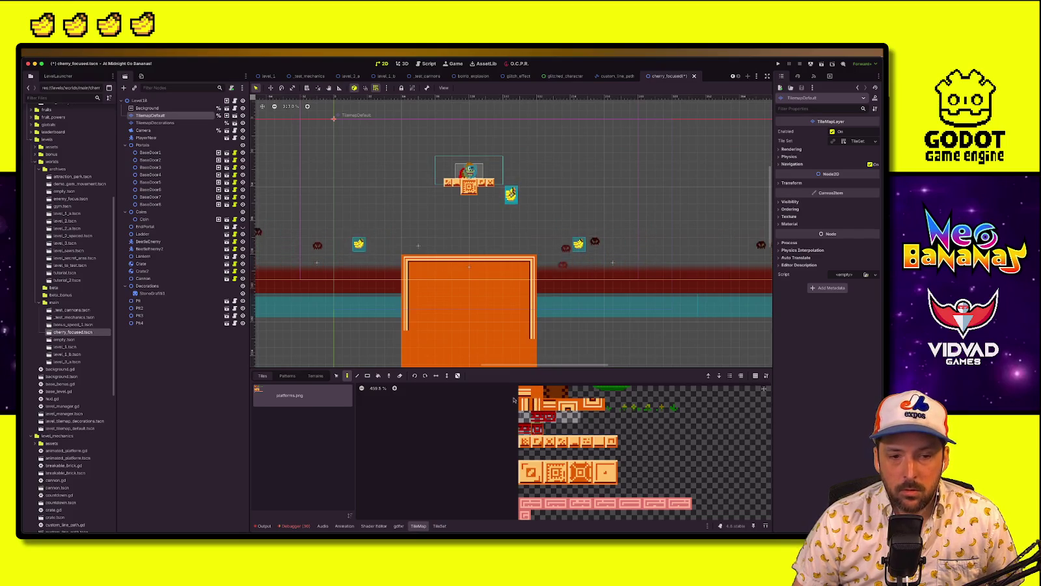
Paint L-shaped crate stacks on both top corners of the orange block, erasing the extra left top crate
{"action": "scroll", "coordinate": [394, 259], "scroll_direction": "down", "scroll_amount": 3}
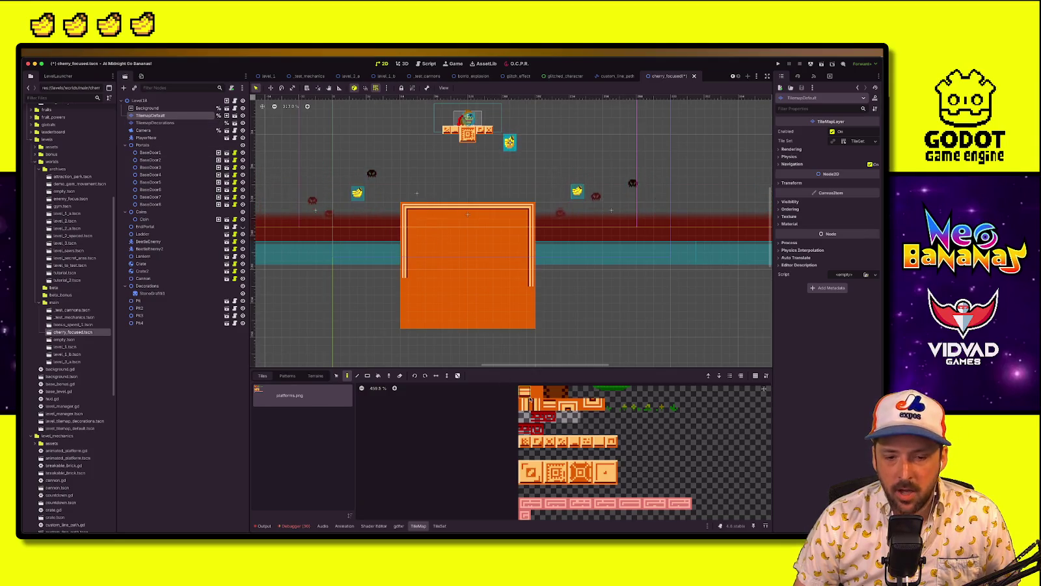
{"action": "left_click", "coordinate": [555, 472]}
{"action": "left_click", "coordinate": [409, 193]}
{"action": "left_click_drag", "start_coordinate": [408, 176], "coordinate": [408, 160]}
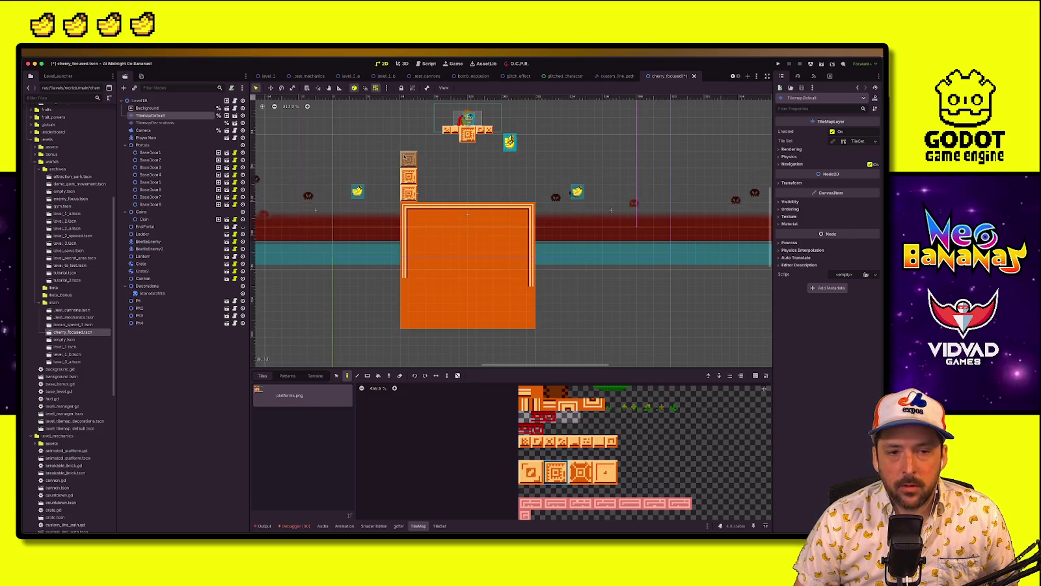
{"action": "left_click", "coordinate": [526, 192]}
{"action": "left_click", "coordinate": [527, 176]}
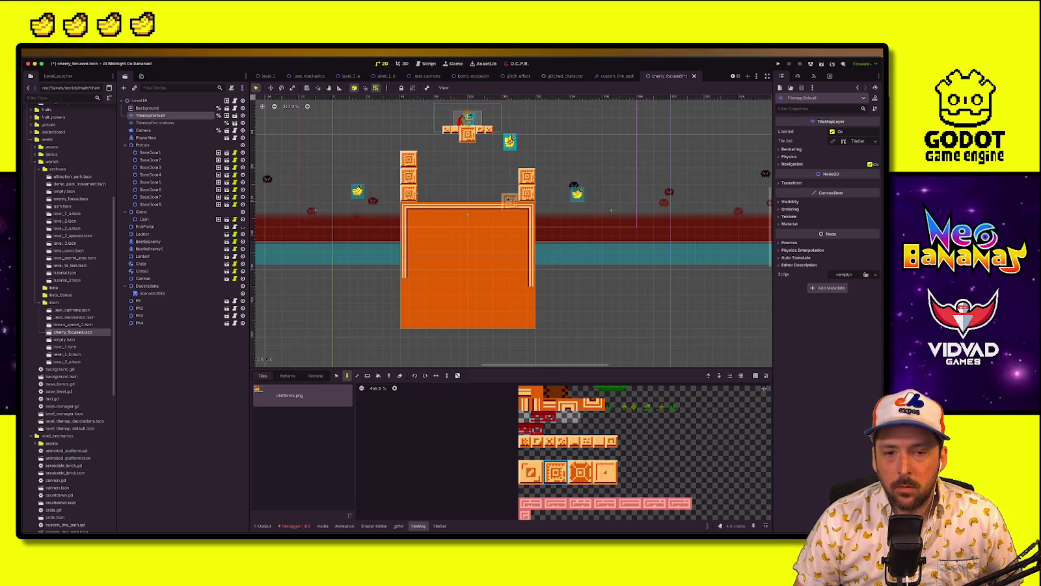
{"action": "left_click", "coordinate": [509, 193]}
{"action": "left_click", "coordinate": [426, 192]}
{"action": "right_click", "coordinate": [409, 159]}
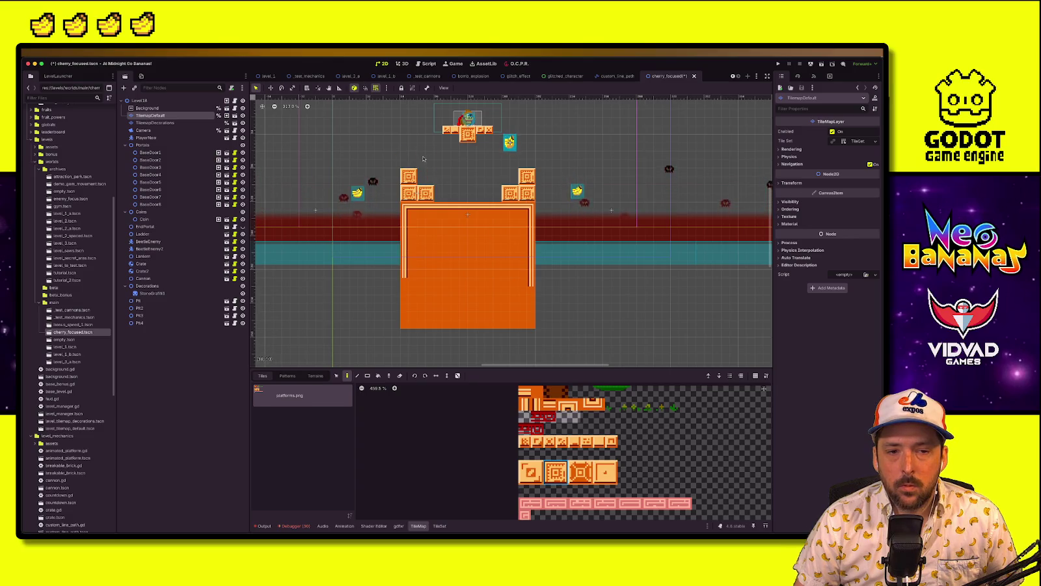
{"action": "scroll", "coordinate": [466, 275], "scroll_direction": "up", "scroll_amount": 3}
{"action": "scroll", "coordinate": [466, 275], "scroll_direction": "up", "scroll_amount": 3}
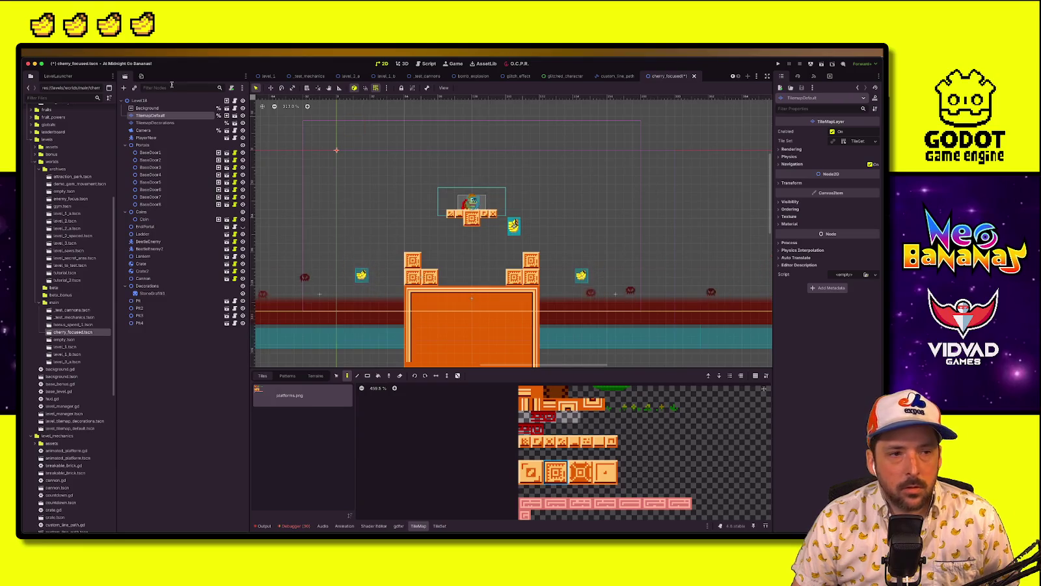
Shift the BaseDoor1 banana slightly right toward the left crates, then reselect TilemapDefault
{"action": "left_click", "coordinate": [150, 102]}
{"action": "scroll", "coordinate": [495, 293], "scroll_direction": "down", "scroll_amount": 2}
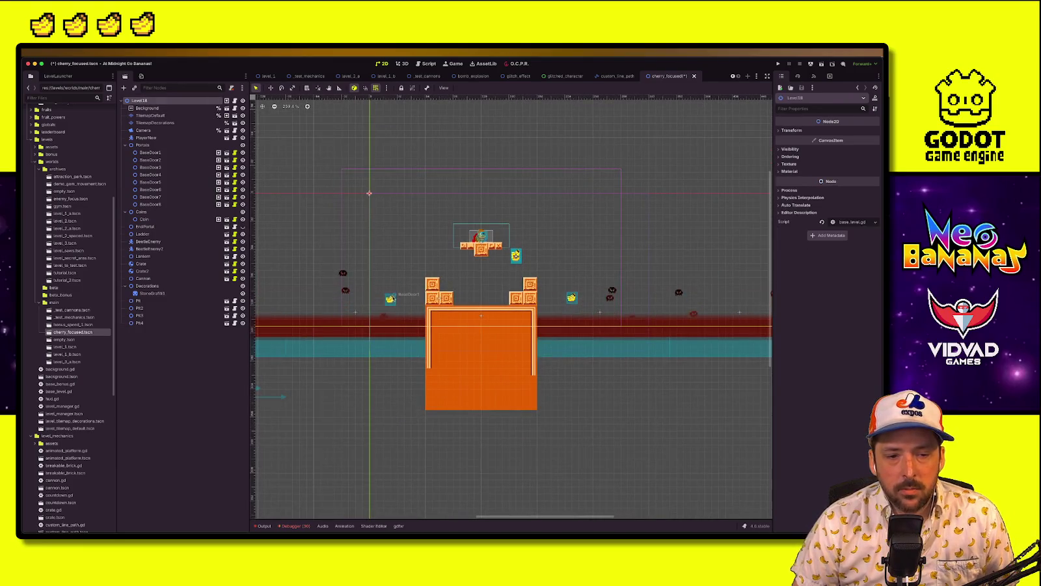
{"action": "left_click", "coordinate": [393, 298]}
{"action": "scroll", "coordinate": [393, 300], "scroll_direction": "up", "scroll_amount": 4}
{"action": "key", "text": "w"}
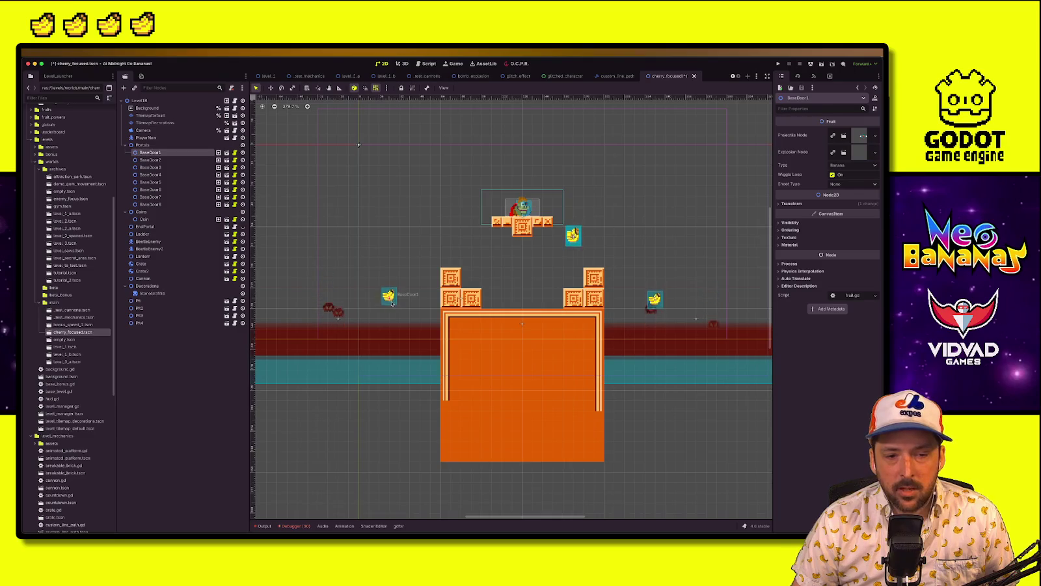
{"action": "left_click_drag", "start_coordinate": [391, 301], "coordinate": [410, 297]}
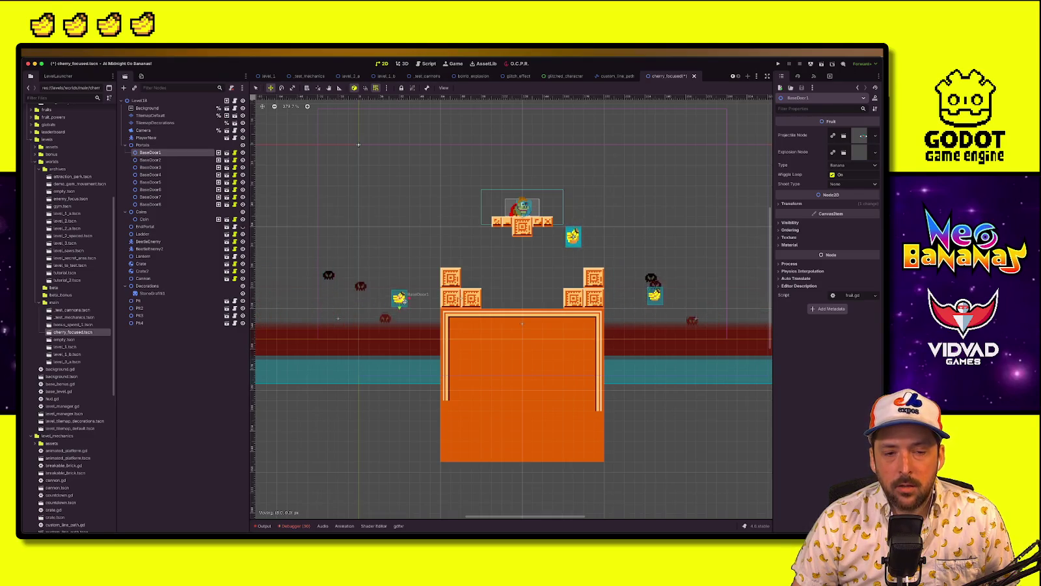
{"action": "left_click", "coordinate": [151, 205]}
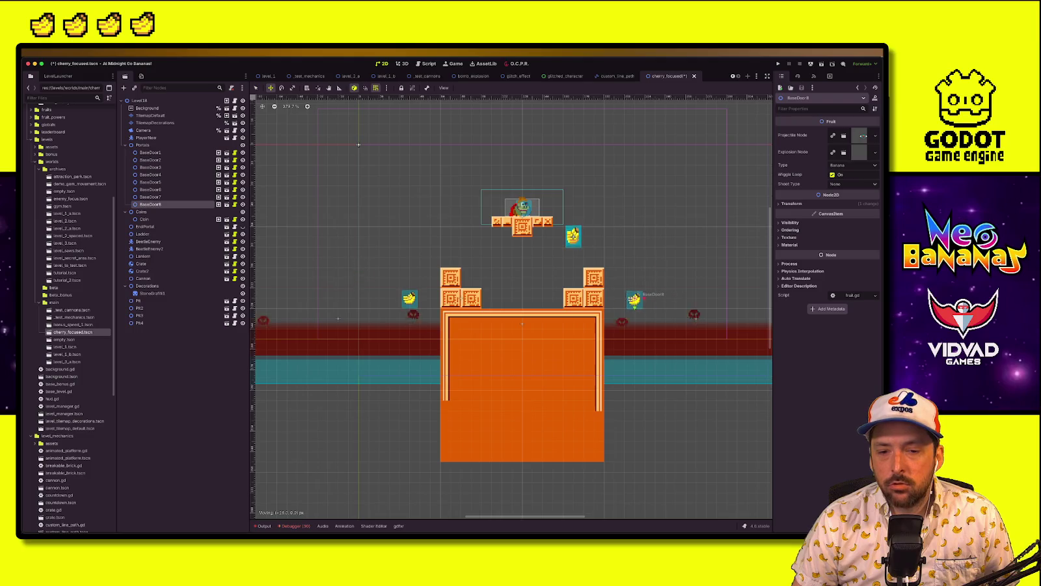
{"action": "left_click", "coordinate": [139, 100]}
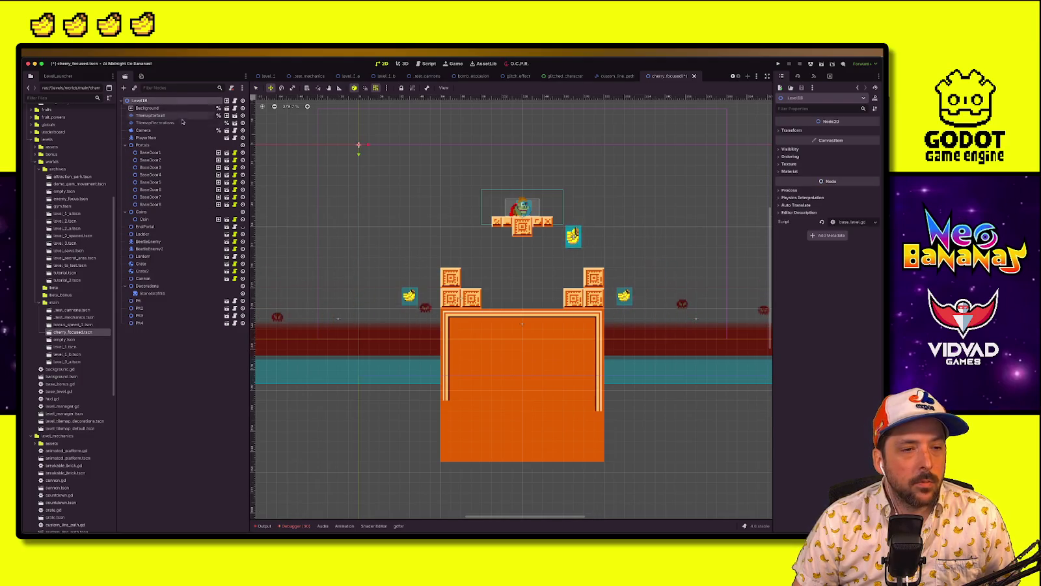
{"action": "left_click", "coordinate": [150, 115]}
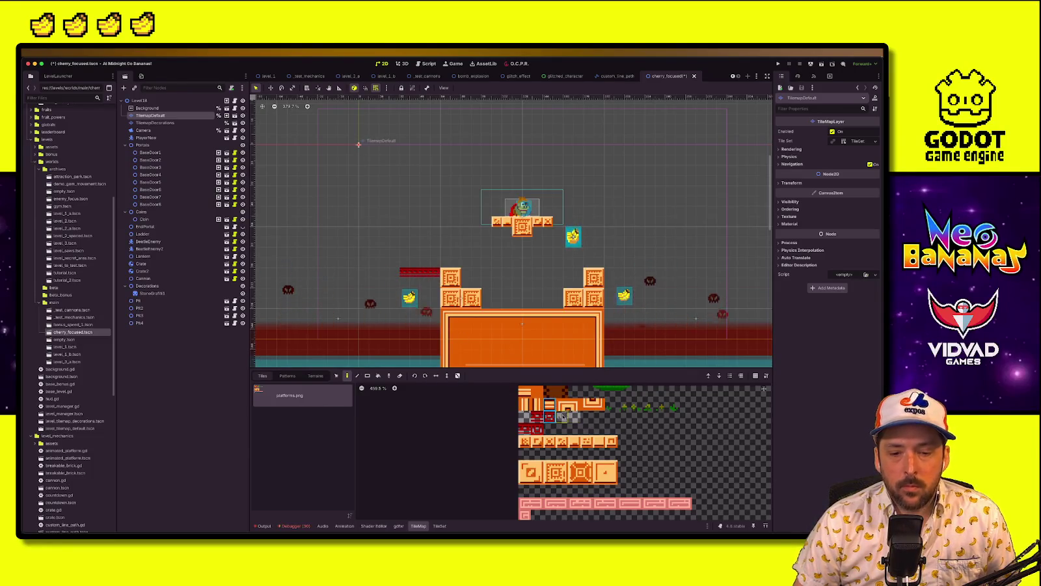
Paint red platform strips beside the crate stacks, raise BaseDoor1 slightly and move BaseDoor8 further right
{"action": "left_click", "coordinate": [548, 415]}
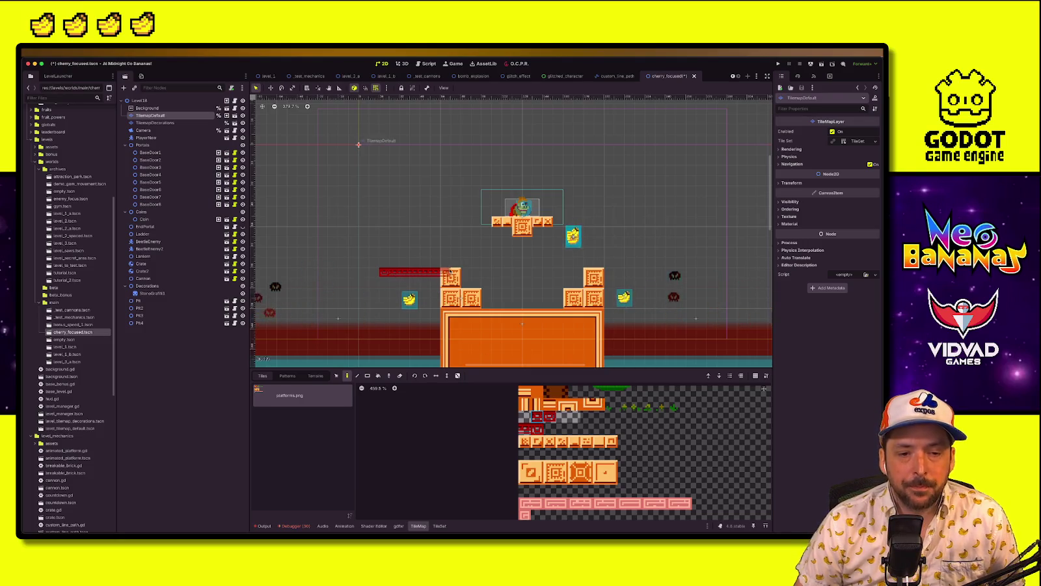
{"action": "left_click", "coordinate": [392, 272]}
{"action": "left_click_drag", "start_coordinate": [409, 304], "coordinate": [409, 294]}
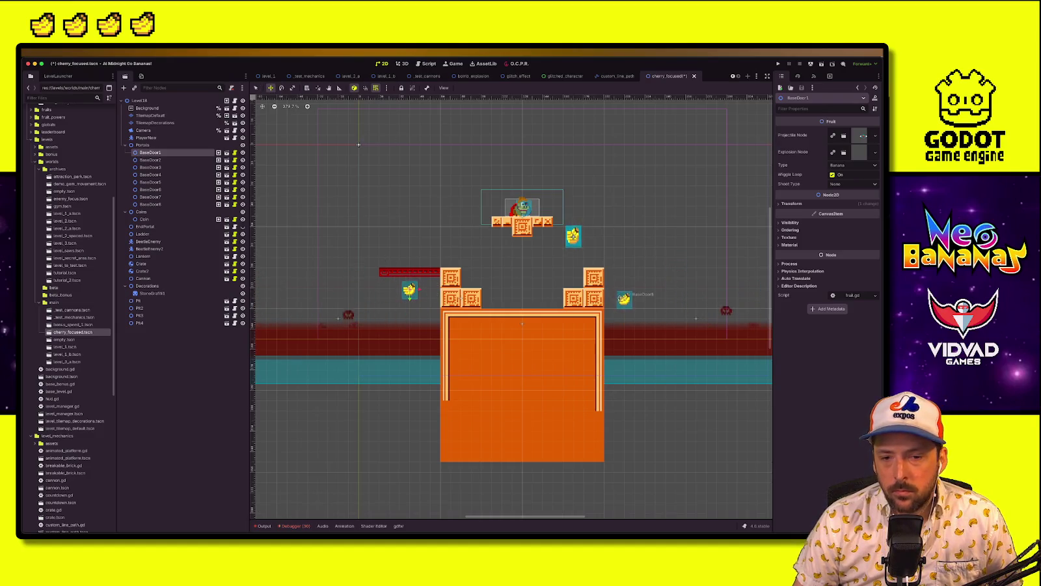
{"action": "mouse_move", "coordinate": [624, 299]}
{"action": "left_mouse_down"}
{"action": "mouse_move", "coordinate": [675, 296]}
{"action": "mouse_move", "coordinate": [664, 299]}
{"action": "left_mouse_up"}
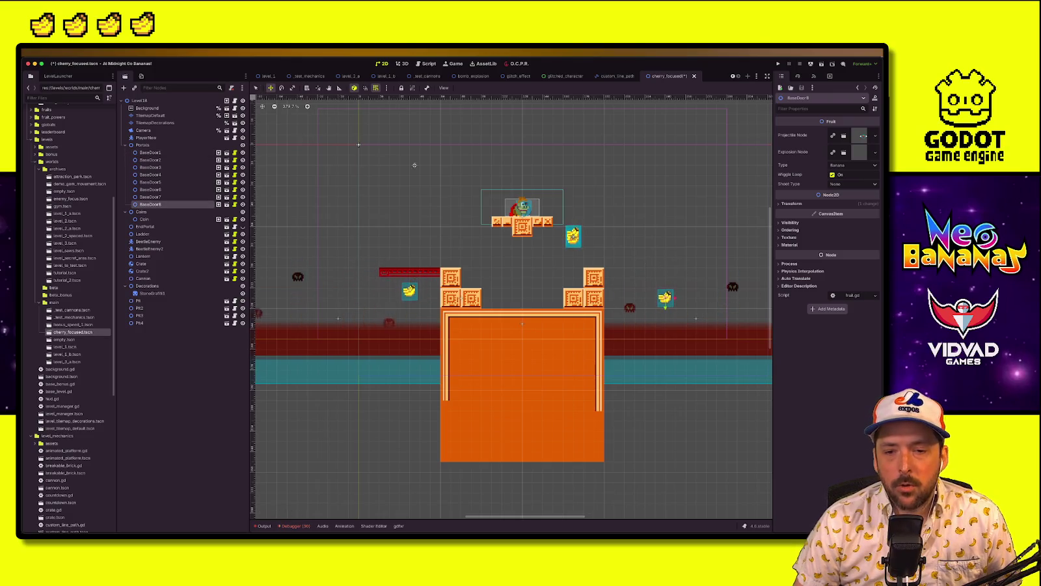
{"action": "left_click", "coordinate": [155, 122]}
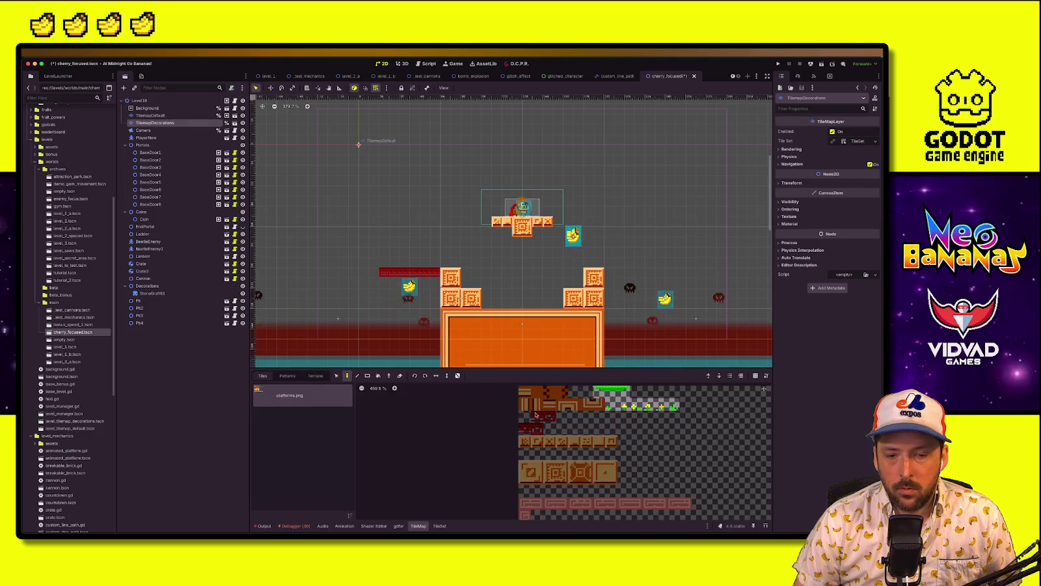
{"action": "left_click", "coordinate": [150, 115]}
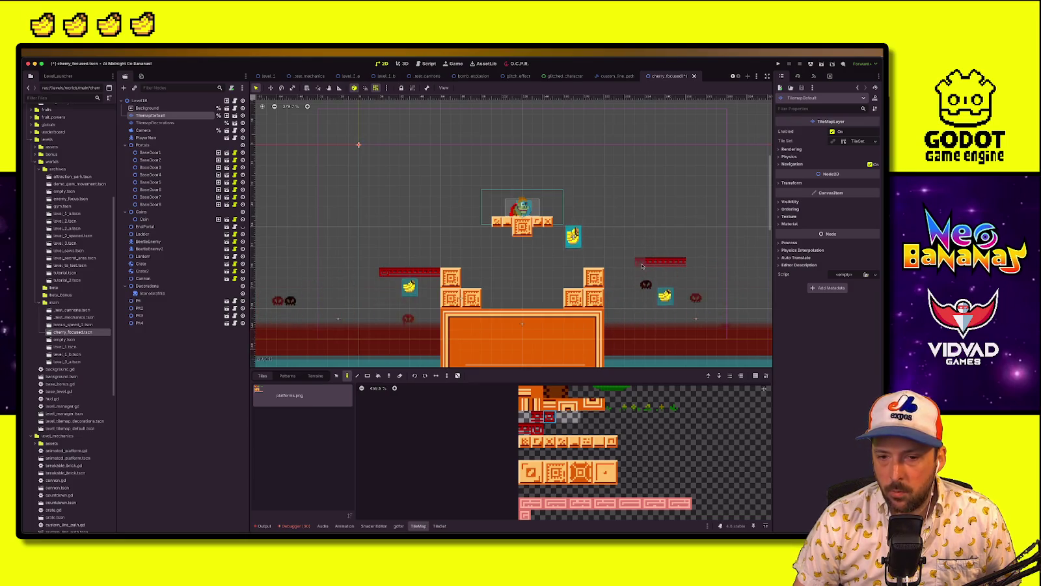
{"action": "scroll", "coordinate": [644, 319], "scroll_direction": "down", "scroll_amount": 2}
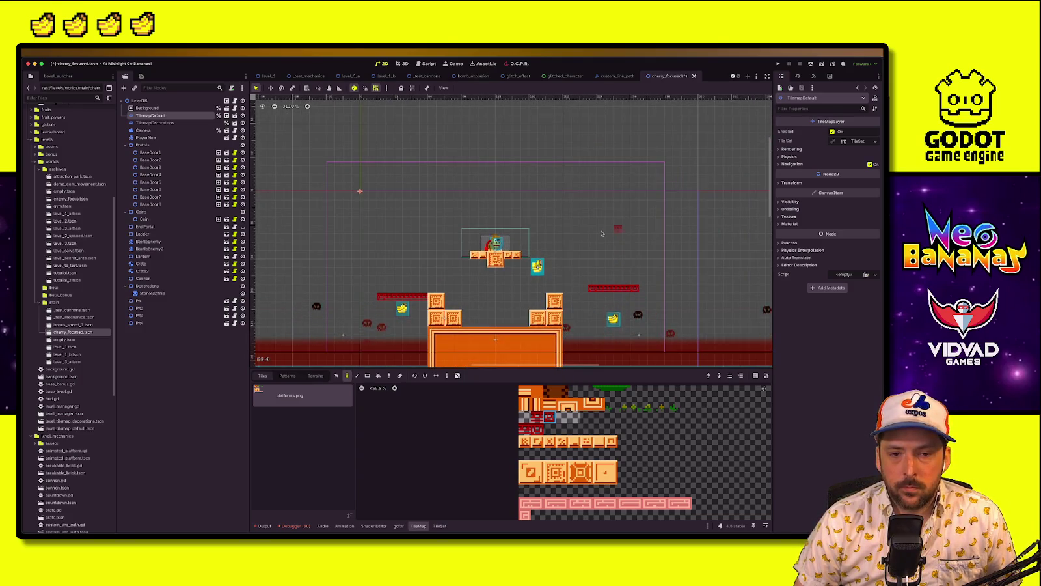
{"action": "left_click", "coordinate": [133, 101]}
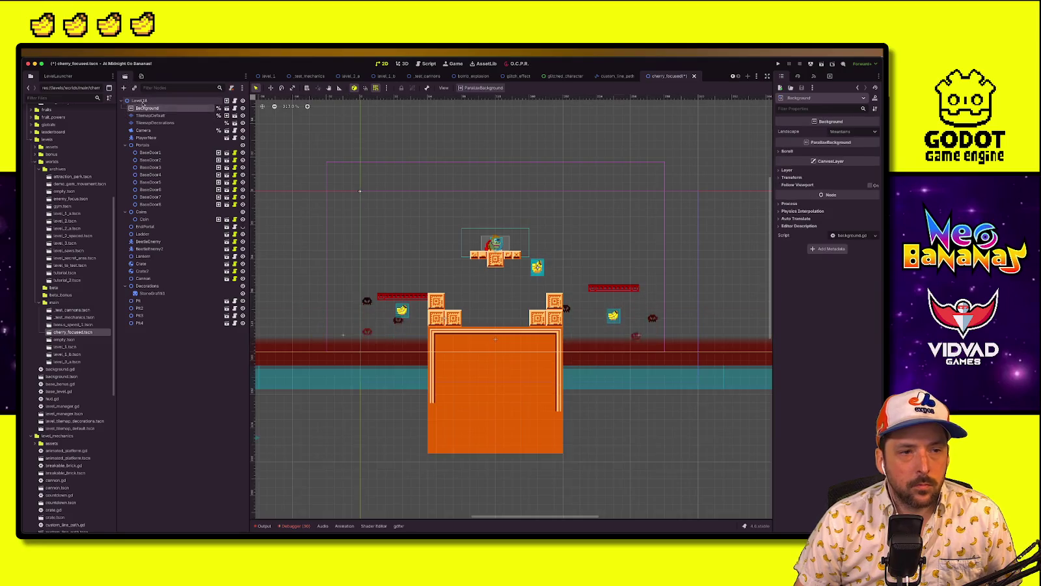
Move the BaseDoor7 and BaseDoor6 bananas up and to the left above the spawn platform
{"action": "left_click", "coordinate": [538, 266]}
{"action": "mouse_move", "coordinate": [519, 261]}
{"action": "left_mouse_down"}
{"action": "mouse_move", "coordinate": [402, 216]}
{"action": "mouse_move", "coordinate": [495, 193]}
{"action": "left_mouse_up"}
{"action": "left_click", "coordinate": [540, 274]}
{"action": "key", "text": "w"}
{"action": "mouse_move", "coordinate": [542, 275]}
{"action": "left_mouse_down"}
{"action": "mouse_move", "coordinate": [416, 226]}
{"action": "mouse_move", "coordinate": [448, 216]}
{"action": "left_mouse_up"}
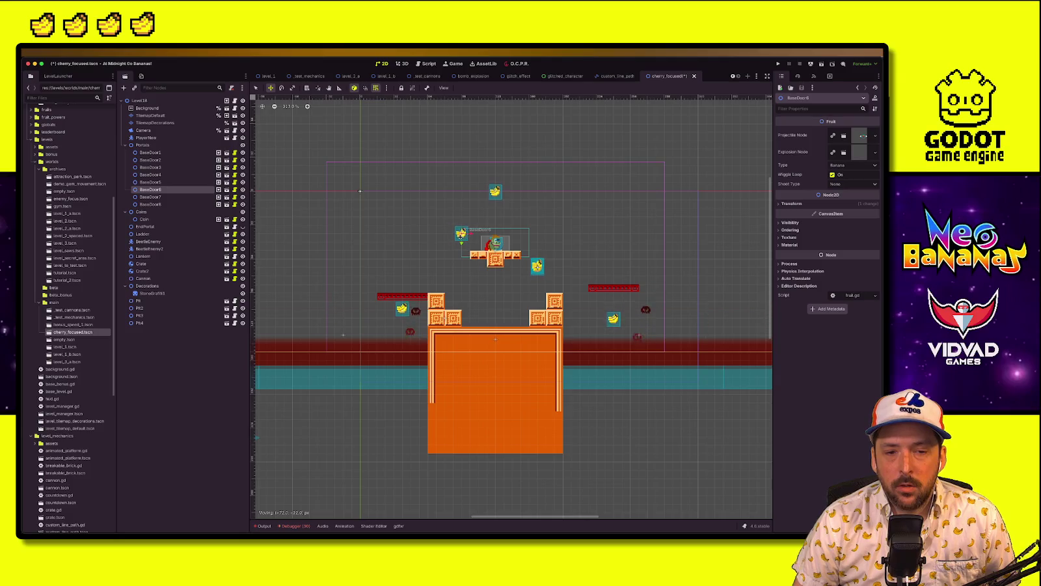
{"action": "left_click_drag", "start_coordinate": [465, 236], "coordinate": [465, 240]}
Move BaseDoor3 out to the level's left side at mid-height and BaseDoor2 to the right
{"action": "key", "text": "q"}
{"action": "left_click", "coordinate": [537, 266]}
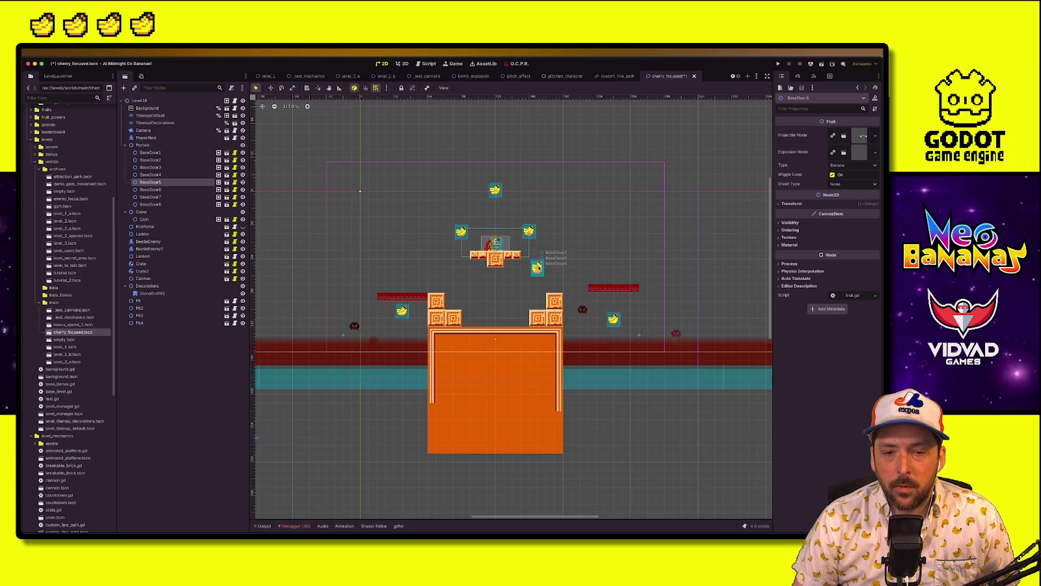
{"action": "left_click", "coordinate": [537, 265]}
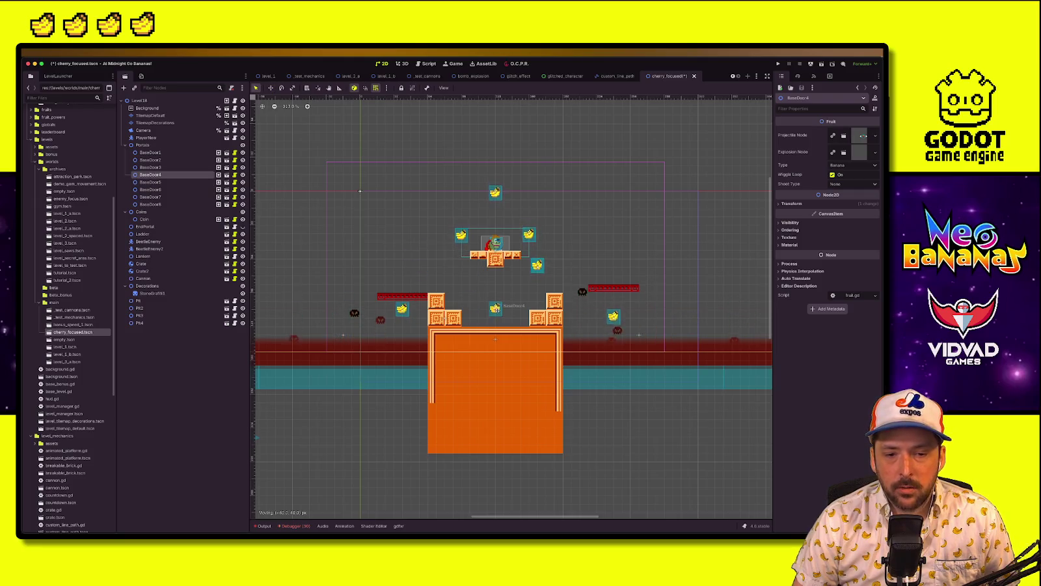
{"action": "left_click", "coordinate": [538, 266]}
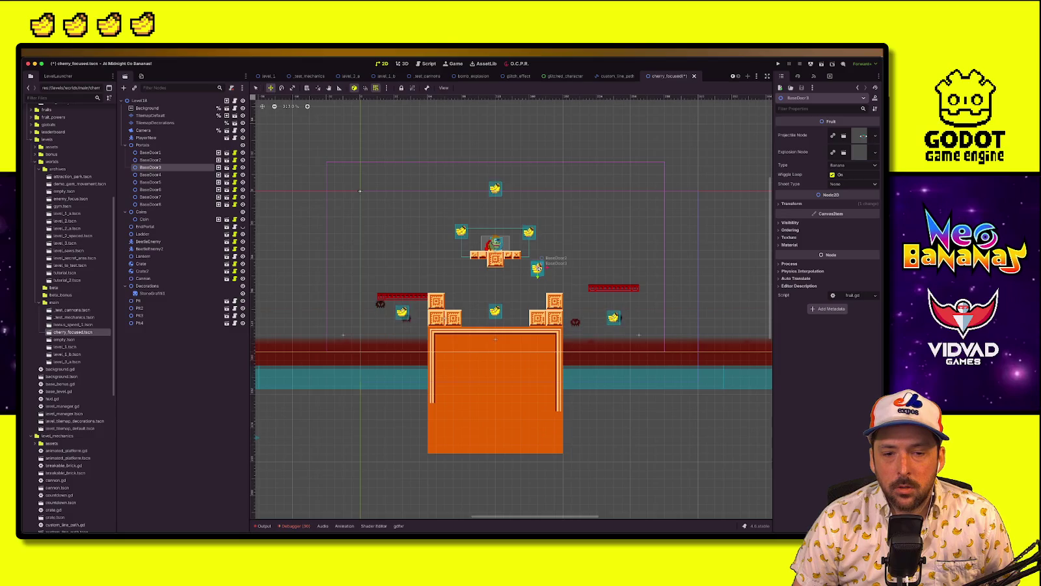
{"action": "mouse_move", "coordinate": [399, 263]}
{"action": "left_mouse_down"}
{"action": "mouse_move", "coordinate": [351, 238]}
{"action": "mouse_move", "coordinate": [342, 277]}
{"action": "mouse_move", "coordinate": [341, 242]}
{"action": "mouse_move", "coordinate": [327, 249]}
{"action": "left_mouse_up"}
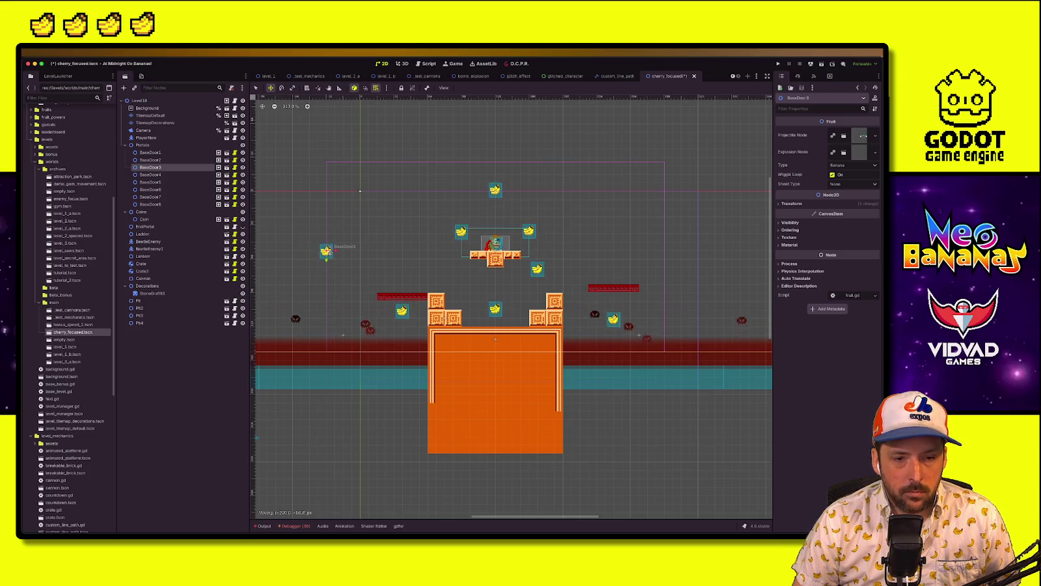
{"action": "mouse_move", "coordinate": [538, 266]}
{"action": "left_mouse_down"}
{"action": "mouse_move", "coordinate": [672, 247]}
{"action": "mouse_move", "coordinate": [656, 250]}
{"action": "mouse_move", "coordinate": [664, 251]}
{"action": "left_mouse_up"}
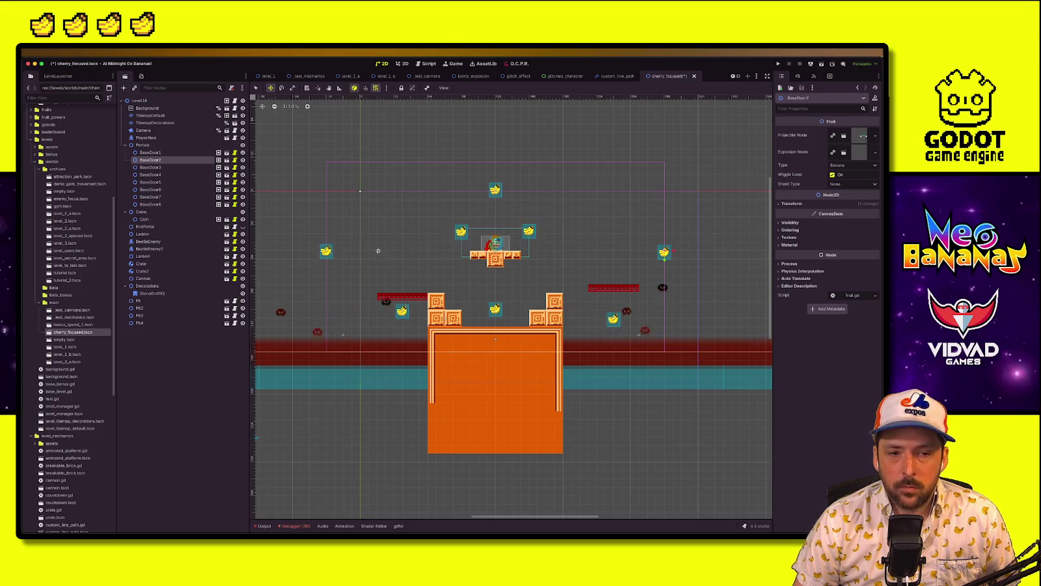
{"action": "left_click_drag", "start_coordinate": [324, 255], "coordinate": [351, 251]}
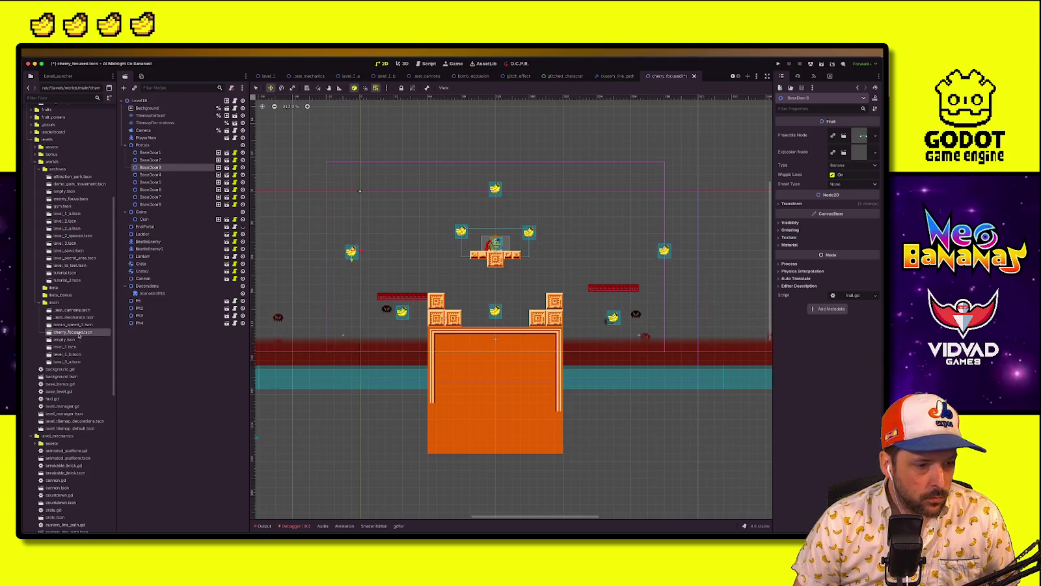
{"action": "scroll", "coordinate": [72, 364], "scroll_direction": "down", "scroll_amount": 5}
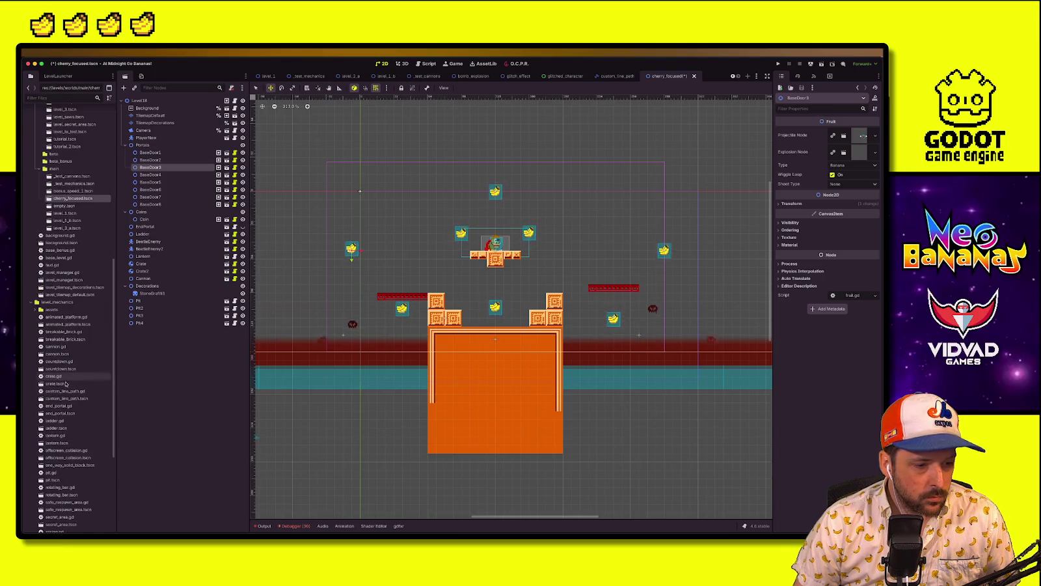
Add a custom_line_path.tscn instance, delete its three extra points and move it top-left
{"action": "scroll", "coordinate": [72, 462], "scroll_direction": "down", "scroll_amount": 4}
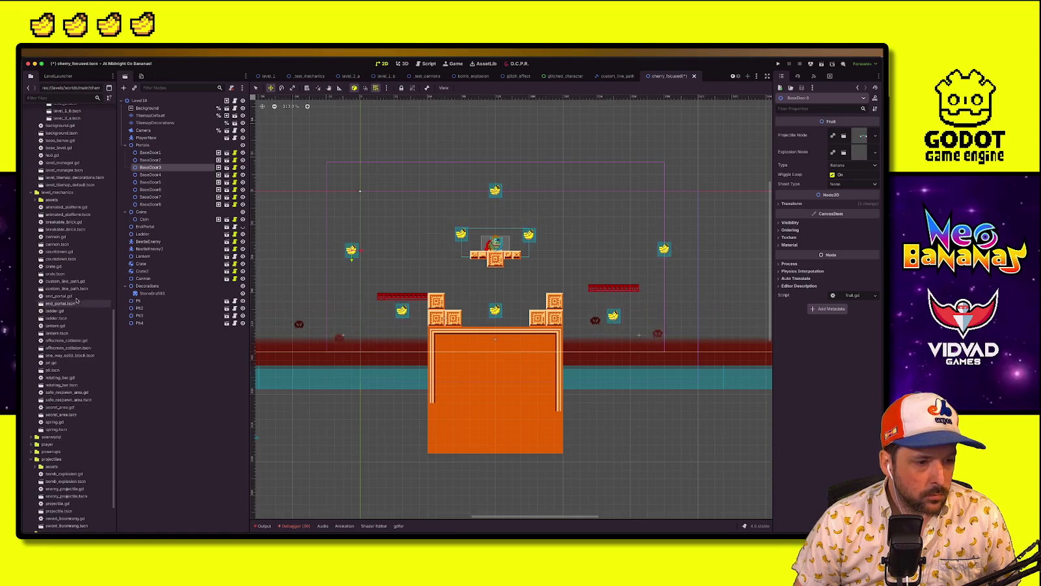
{"action": "mouse_move", "coordinate": [66, 288]}
{"action": "left_mouse_down"}
{"action": "mouse_move", "coordinate": [162, 134]}
{"action": "mouse_move", "coordinate": [159, 104]}
{"action": "left_mouse_up"}
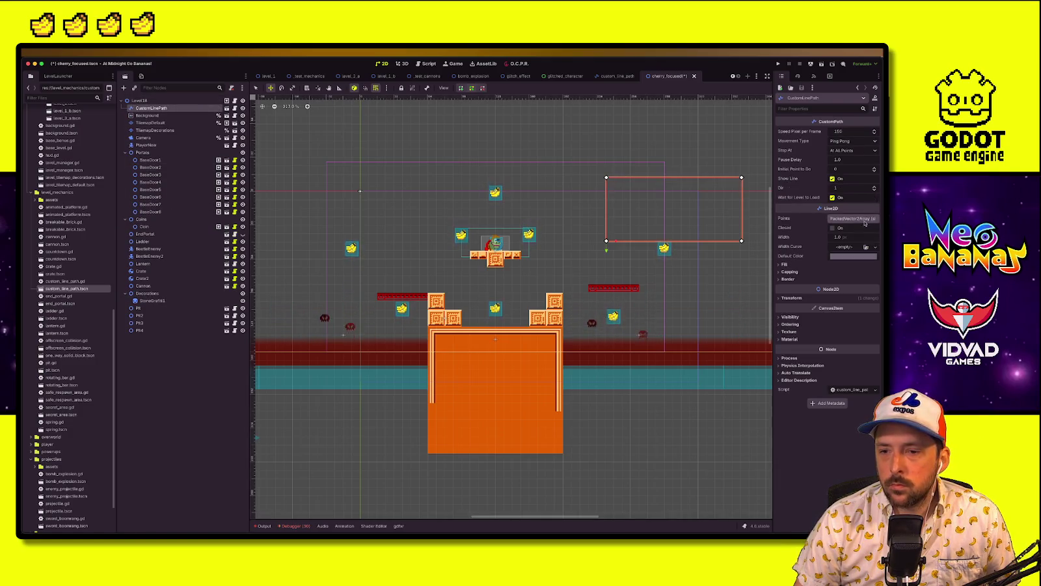
{"action": "left_click", "coordinate": [852, 219]}
{"action": "left_click", "coordinate": [874, 321]}
{"action": "left_click", "coordinate": [873, 302]}
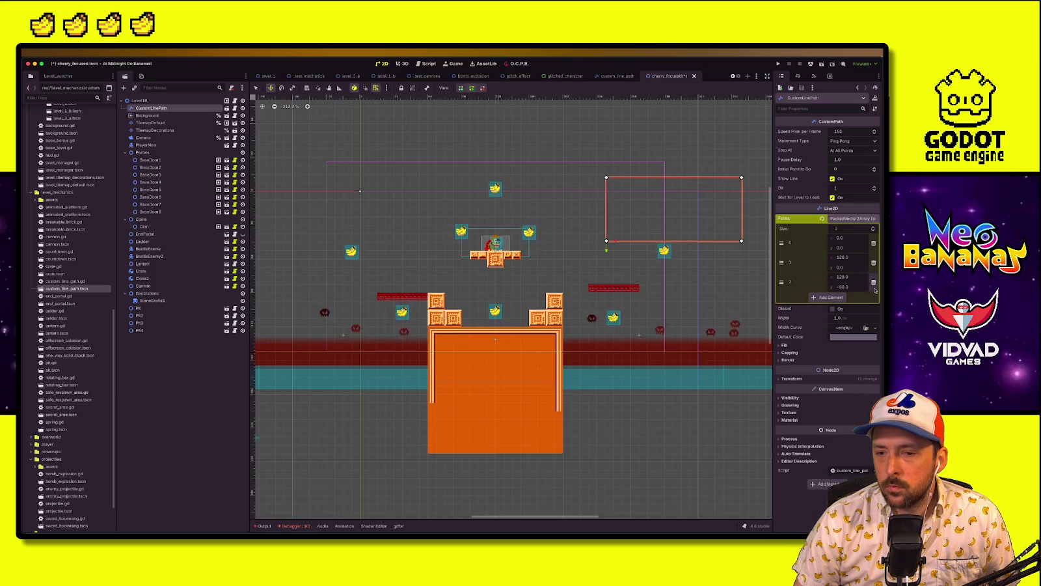
{"action": "left_click", "coordinate": [873, 281]}
{"action": "mouse_move", "coordinate": [691, 242]}
{"action": "left_mouse_down"}
{"action": "mouse_move", "coordinate": [556, 239]}
{"action": "mouse_move", "coordinate": [410, 173]}
{"action": "mouse_move", "coordinate": [428, 184]}
{"action": "left_mouse_up"}
{"action": "left_click", "coordinate": [853, 260]}
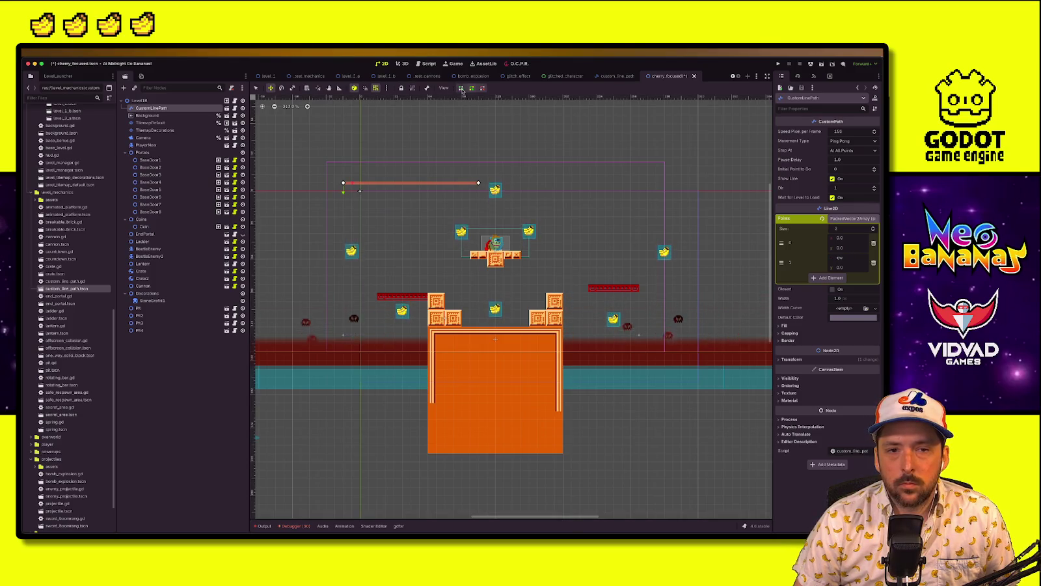
Make the line vertical, untick Show Line and set its Width to 3
{"action": "left_click", "coordinate": [255, 88]}
{"action": "mouse_move", "coordinate": [480, 182]}
{"action": "left_mouse_down"}
{"action": "mouse_move", "coordinate": [351, 260]}
{"action": "mouse_move", "coordinate": [343, 318]}
{"action": "left_mouse_up"}
{"action": "left_click", "coordinate": [834, 179]}
{"action": "left_click", "coordinate": [858, 298]}
{"action": "type", "text": "3"}
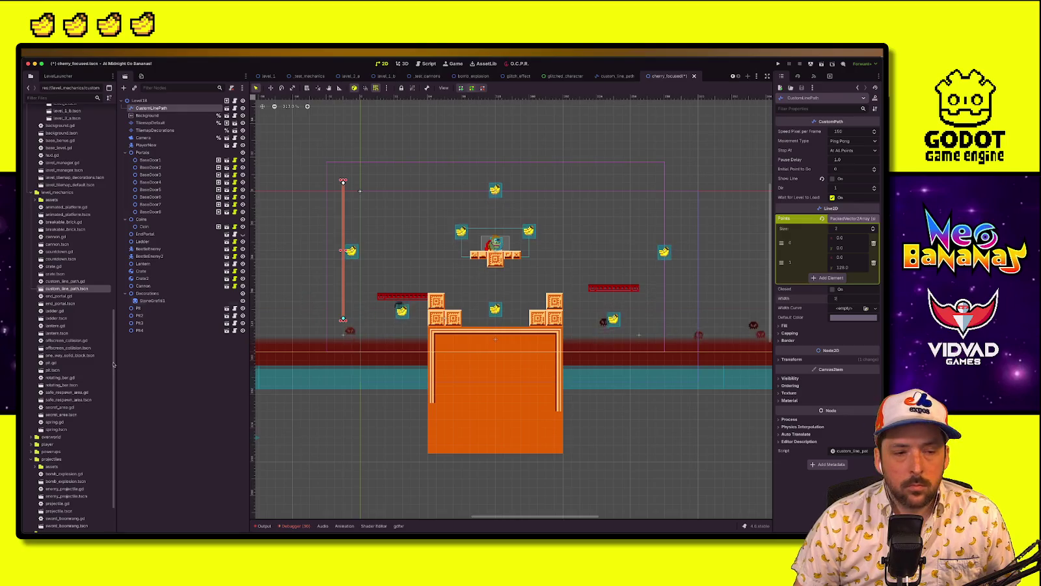
Move CustomLinePath lower in the scene tree and make BaseDoor3 its child
{"action": "left_click", "coordinate": [156, 364]}
{"action": "mouse_move", "coordinate": [171, 113]}
{"action": "left_mouse_down"}
{"action": "mouse_move", "coordinate": [163, 218]}
{"action": "mouse_move", "coordinate": [159, 151]}
{"action": "left_mouse_up"}
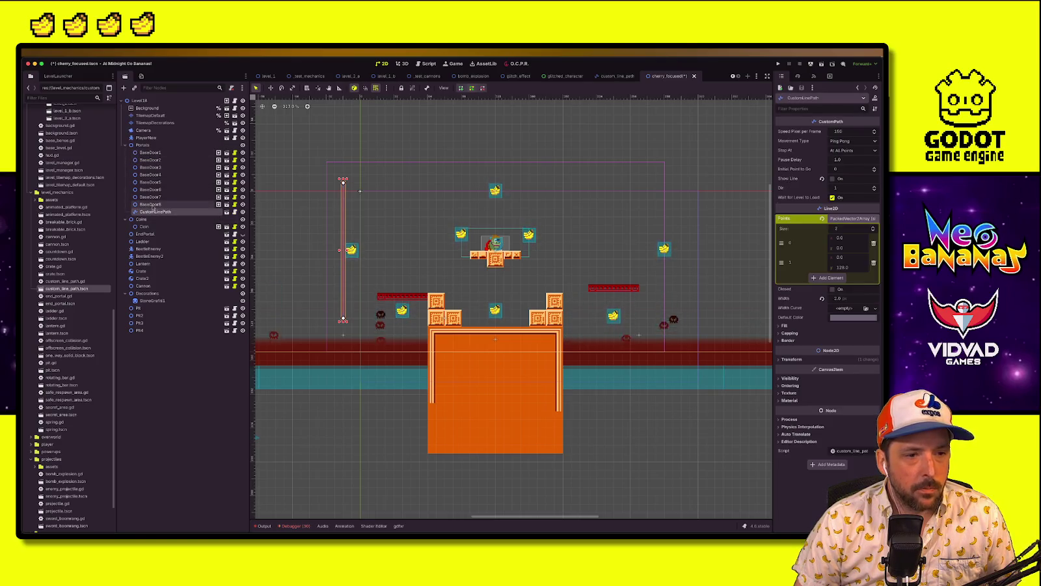
{"action": "left_click", "coordinate": [355, 251]}
{"action": "key", "text": "w"}
{"action": "left_click_drag", "start_coordinate": [151, 167], "coordinate": [160, 212]}
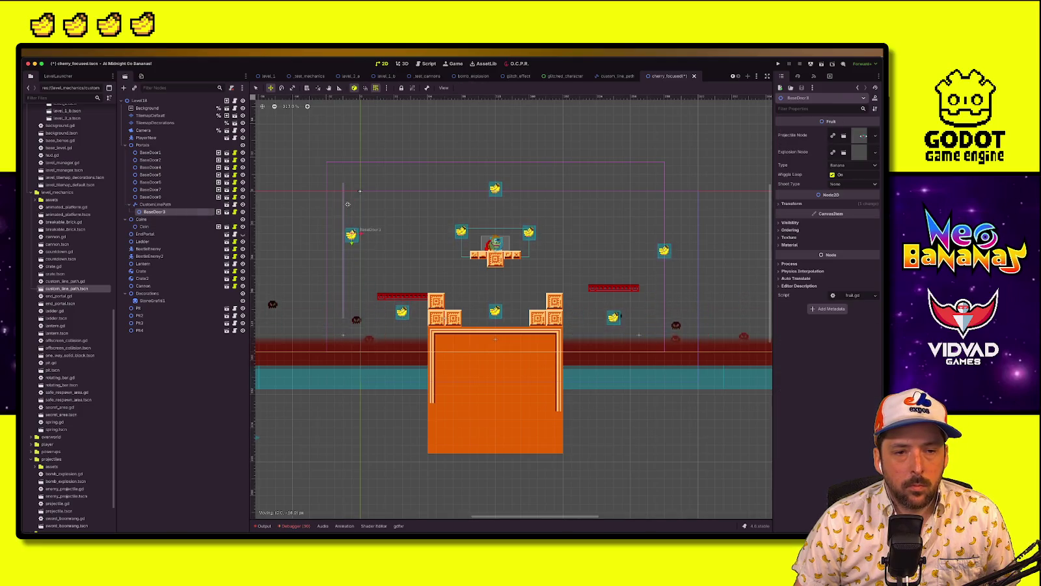
Shift the vertical CustomLinePath left so it lines up under the left banana
{"action": "left_click", "coordinate": [350, 251]}
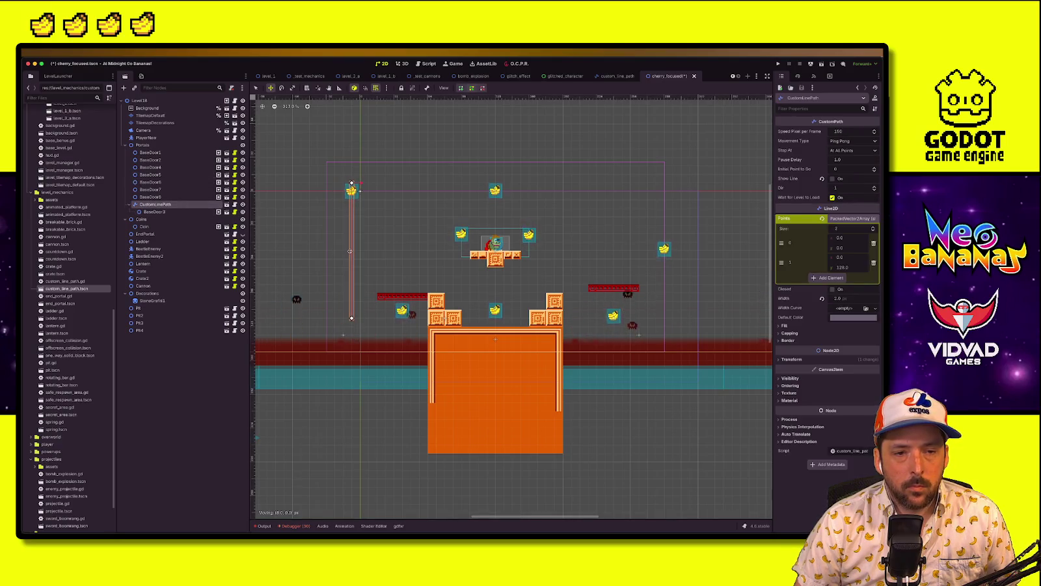
{"action": "left_click", "coordinate": [199, 211]}
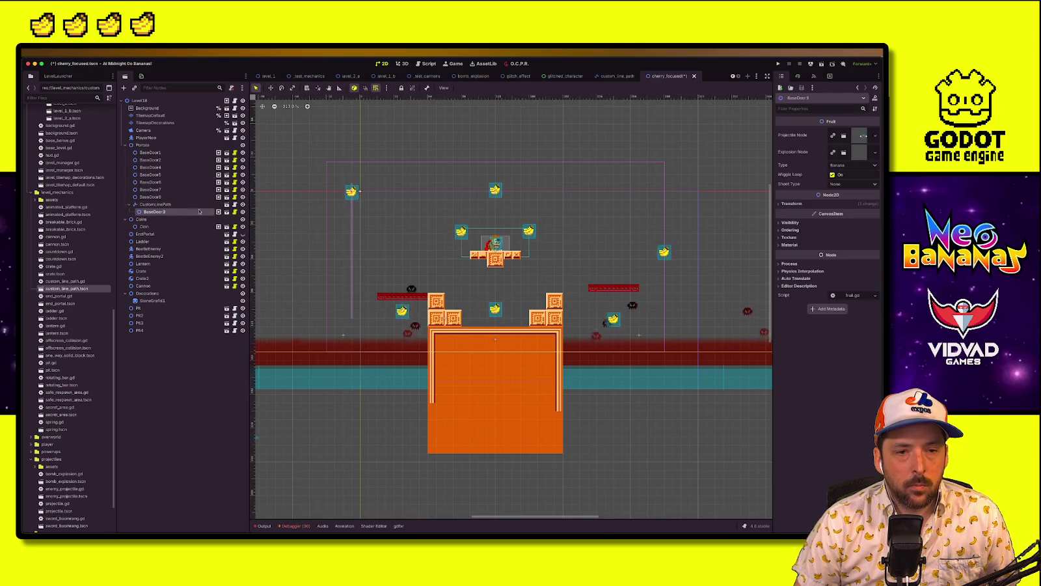
{"action": "scroll", "coordinate": [350, 195], "scroll_direction": "up", "scroll_amount": 3}
{"action": "key", "text": "w"}
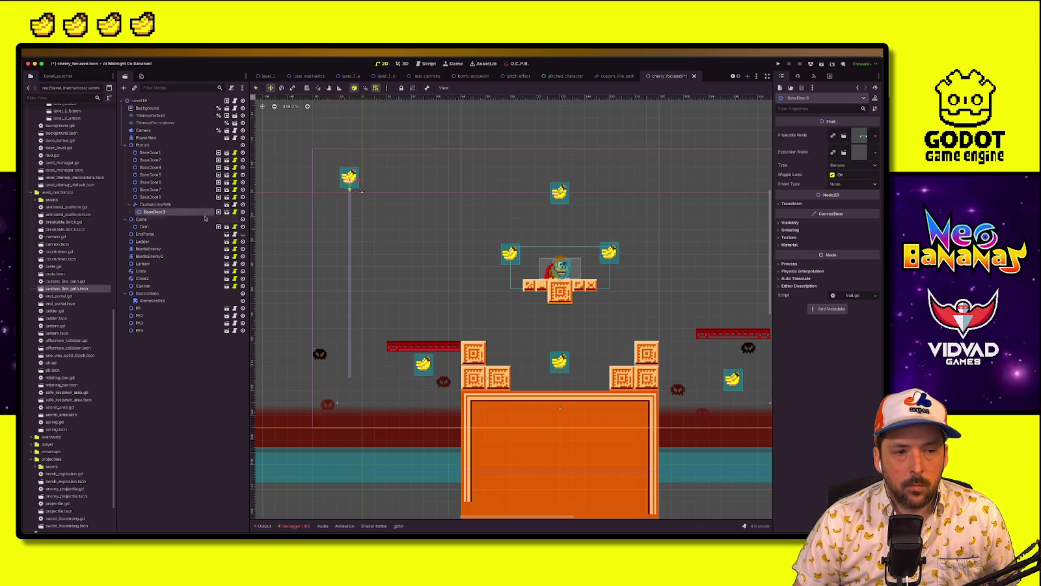
{"action": "left_click", "coordinate": [156, 204]}
{"action": "left_click_drag", "start_coordinate": [356, 246], "coordinate": [334, 245]}
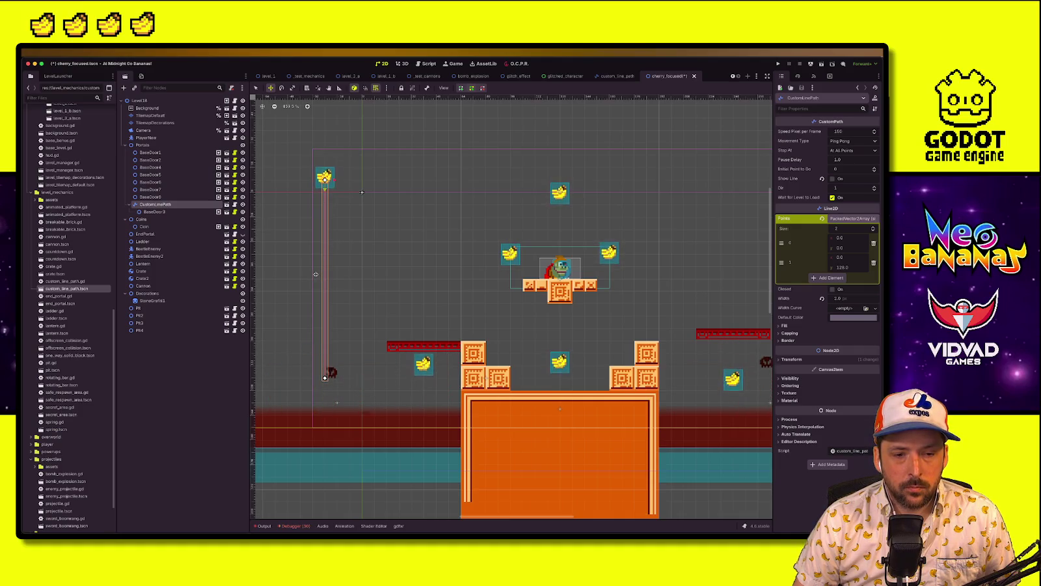
Lower the right banana BaseDoor2 by 24 px and save the scene
{"action": "left_click", "coordinate": [558, 322]}
{"action": "scroll", "coordinate": [558, 322], "scroll_direction": "down", "scroll_amount": 1}
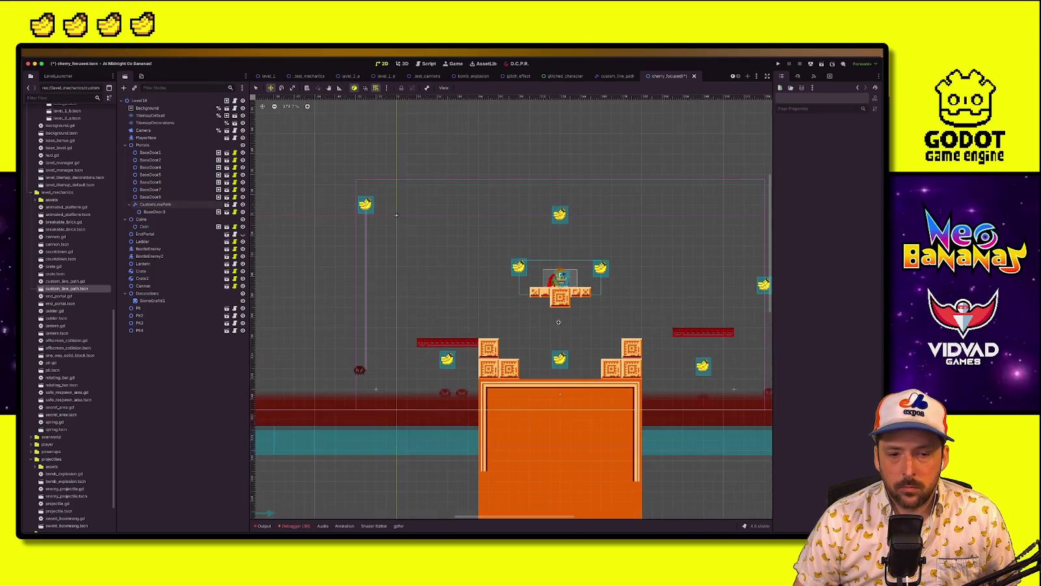
{"action": "scroll", "coordinate": [558, 322], "scroll_direction": "right", "scroll_amount": 5}
{"action": "left_click", "coordinate": [623, 279]}
{"action": "left_click_drag", "start_coordinate": [623, 278], "coordinate": [624, 303]}
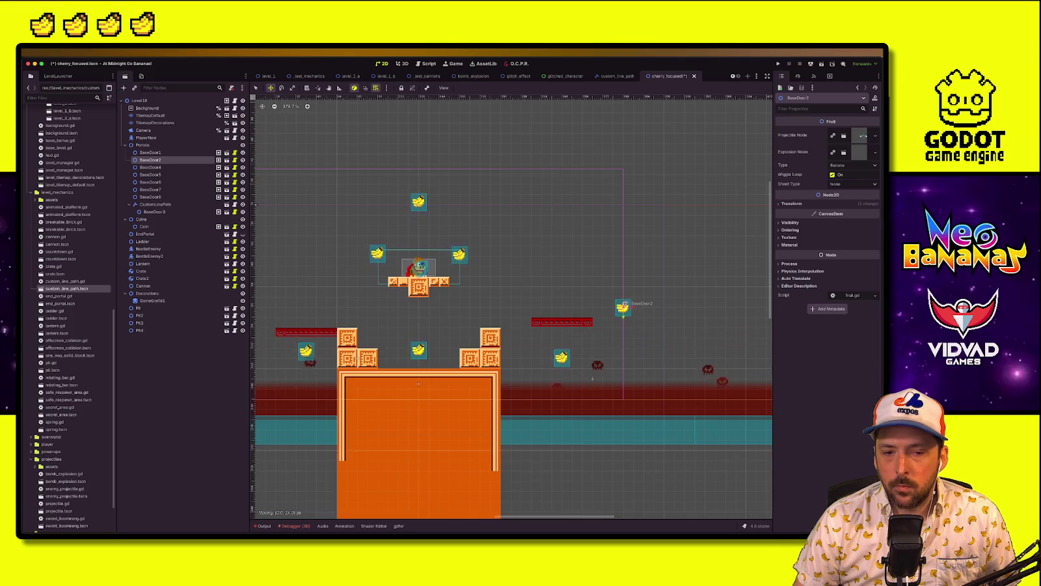
{"action": "scroll", "coordinate": [580, 292], "scroll_direction": "left", "scroll_amount": 5}
{"action": "scroll", "coordinate": [579, 292], "scroll_direction": "down", "scroll_amount": 1}
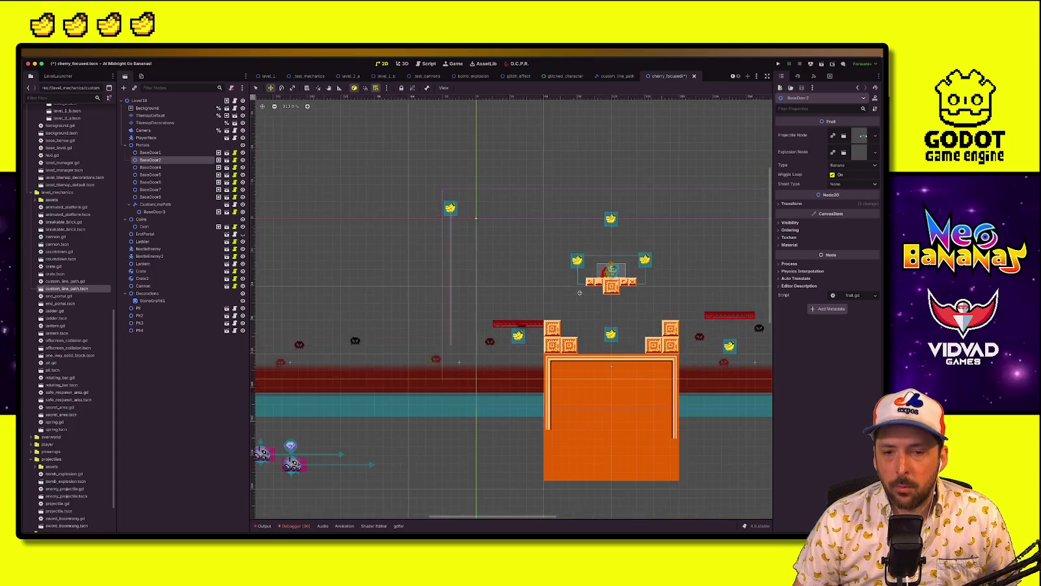
{"action": "key", "text": "super+s"}
{"action": "scroll", "coordinate": [580, 292], "scroll_direction": "right", "scroll_amount": 3}
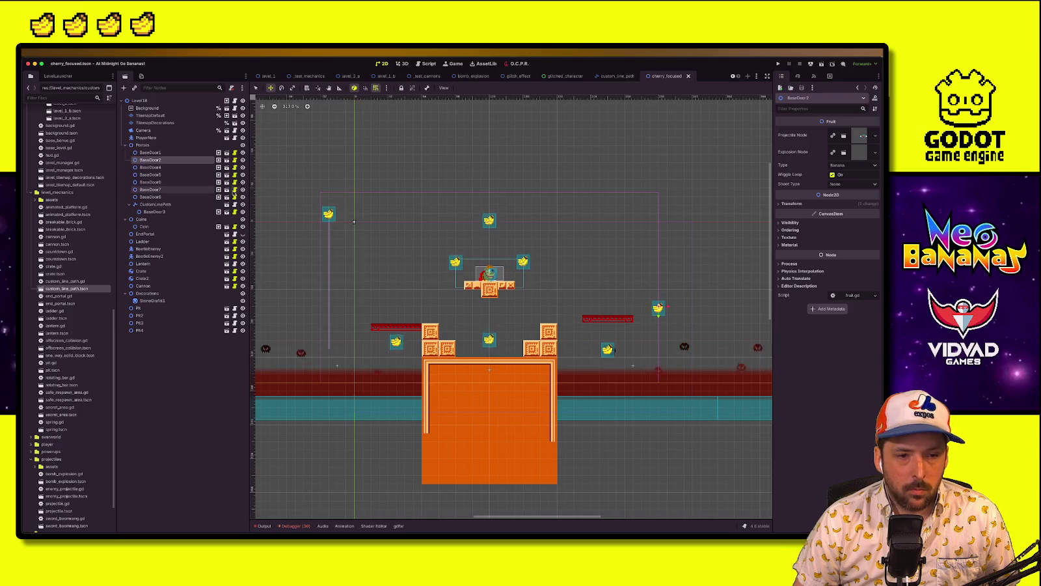
{"action": "left_click", "coordinate": [145, 130]}
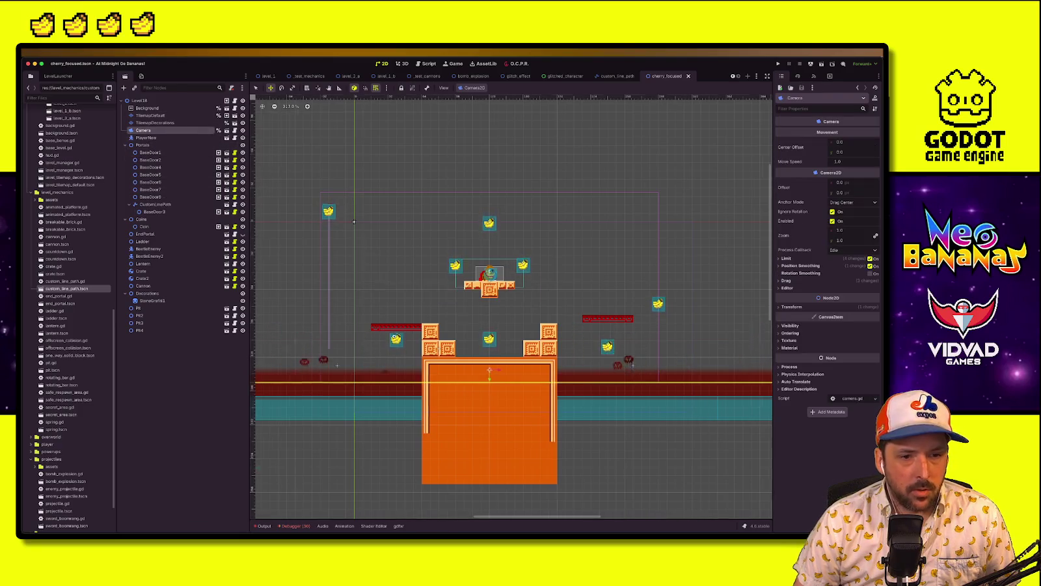
Set the camera's left limit to -80 and pull its right limit in to 336
{"action": "scroll", "coordinate": [354, 222], "scroll_direction": "left", "scroll_amount": 5}
{"action": "left_click", "coordinate": [807, 258]}
{"action": "left_click", "coordinate": [846, 266]}
{"action": "type", "text": "-80"}
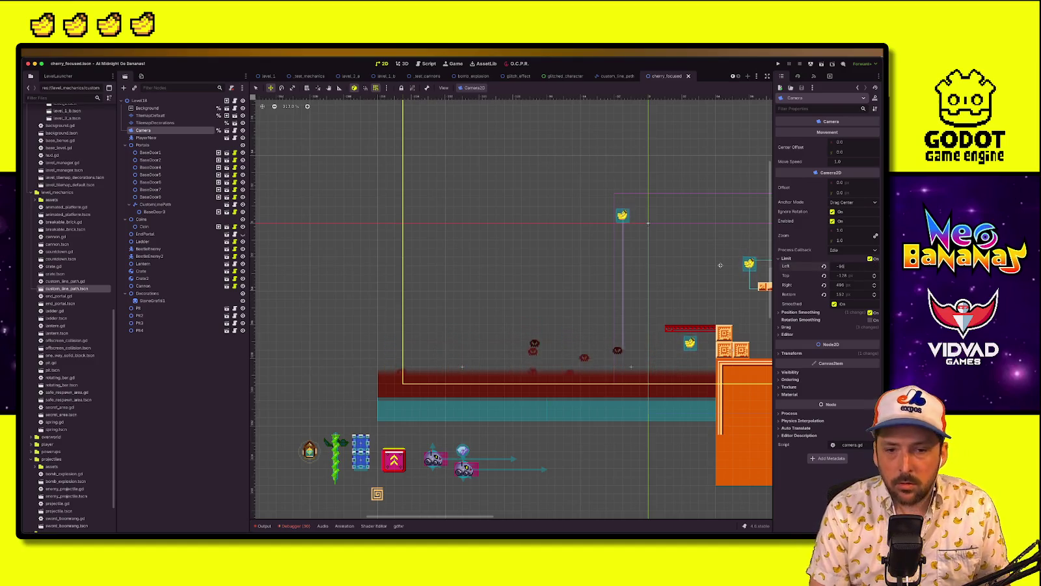
{"action": "key", "text": "Return"}
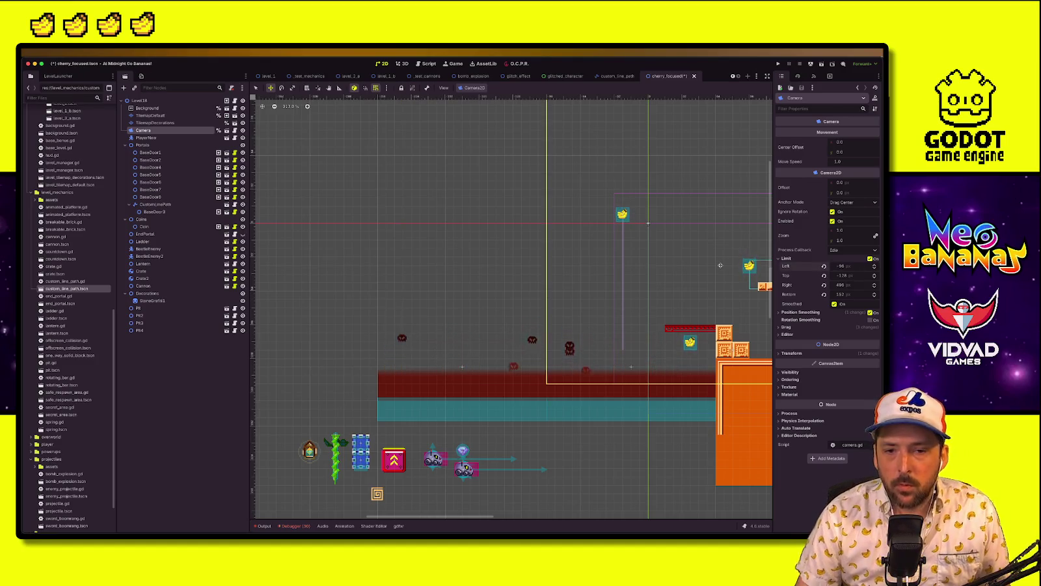
{"action": "left_click", "coordinate": [855, 267]}
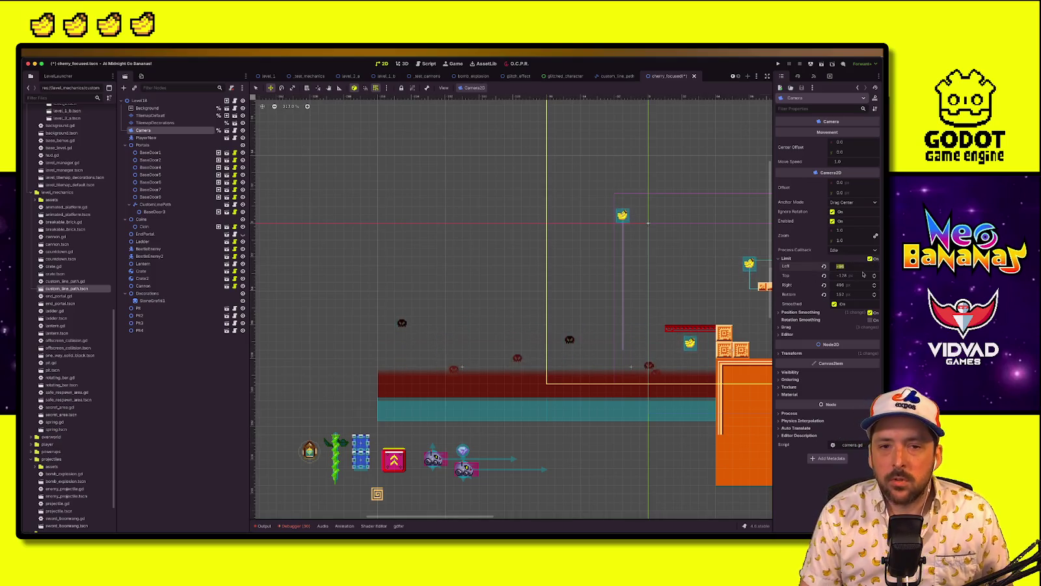
{"action": "type", "text": "-80"}
{"action": "key", "text": "Return"}
{"action": "scroll", "coordinate": [375, 296], "scroll_direction": "right", "scroll_amount": 10}
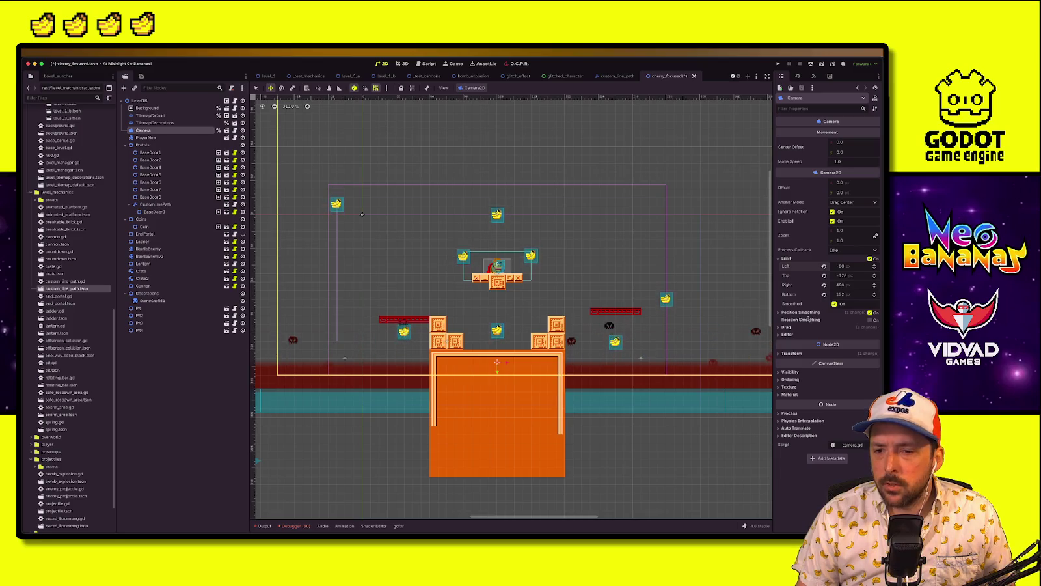
{"action": "left_click_drag", "start_coordinate": [845, 285], "coordinate": [857, 288]}
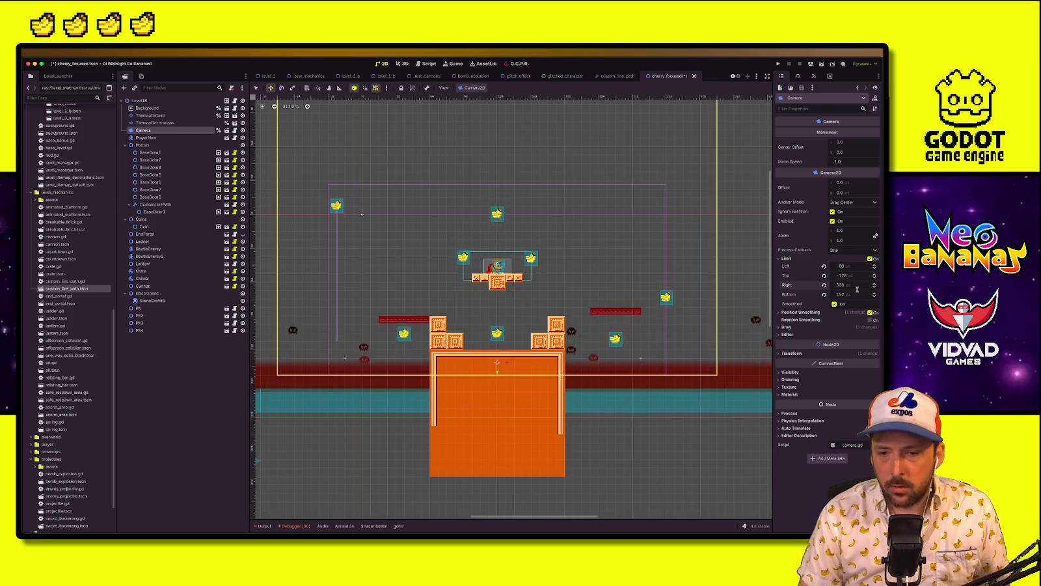
Set the camera's top limit to -28 px
{"action": "scroll", "coordinate": [609, 253], "scroll_direction": "down", "scroll_amount": 5}
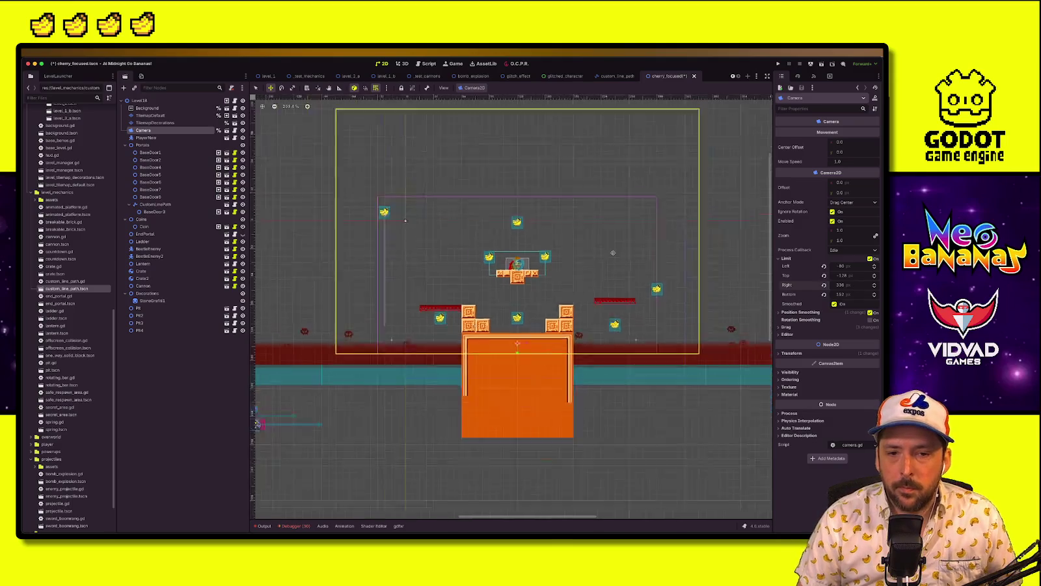
{"action": "left_click", "coordinate": [853, 275]}
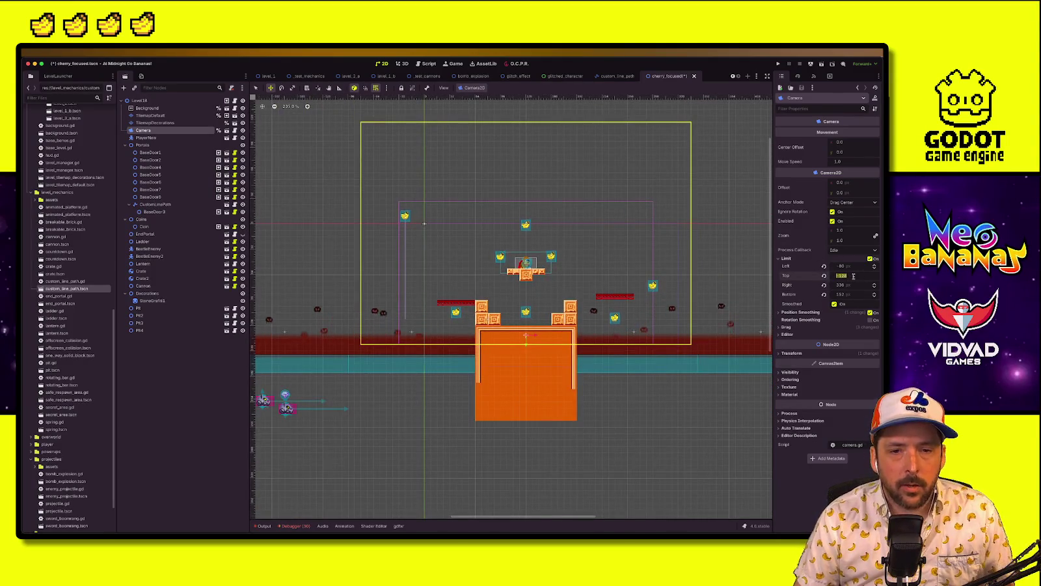
{"action": "type", "text": "-32"}
{"action": "key", "text": "Return"}
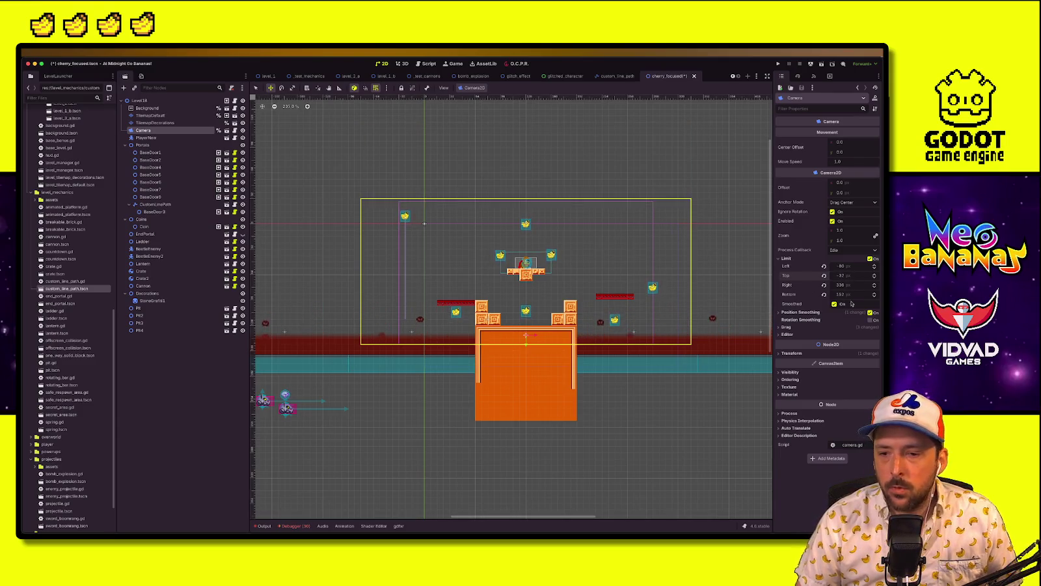
{"action": "left_click", "coordinate": [852, 275]}
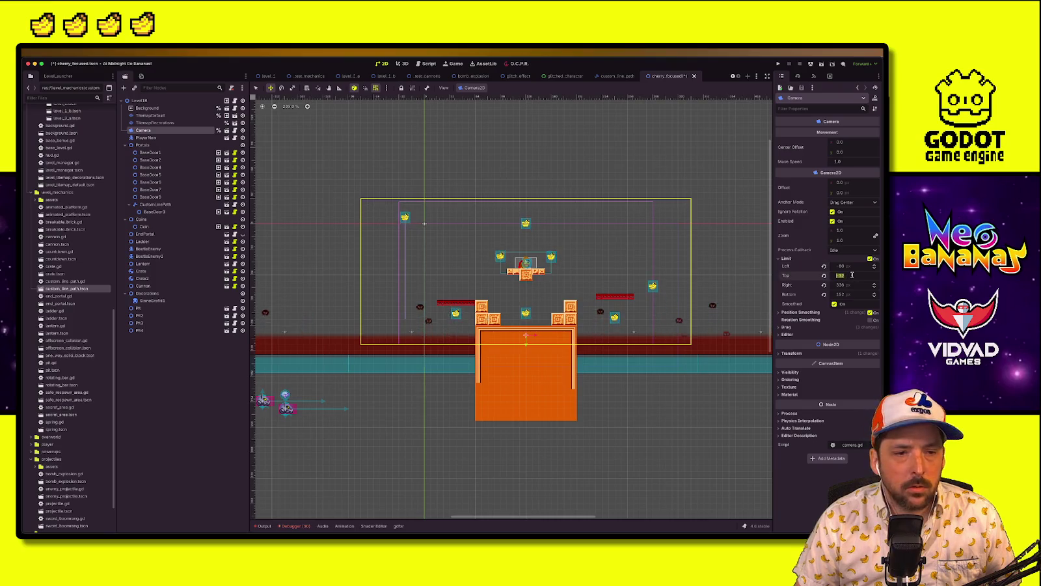
{"action": "type", "text": "8"}
{"action": "key", "text": "Return"}
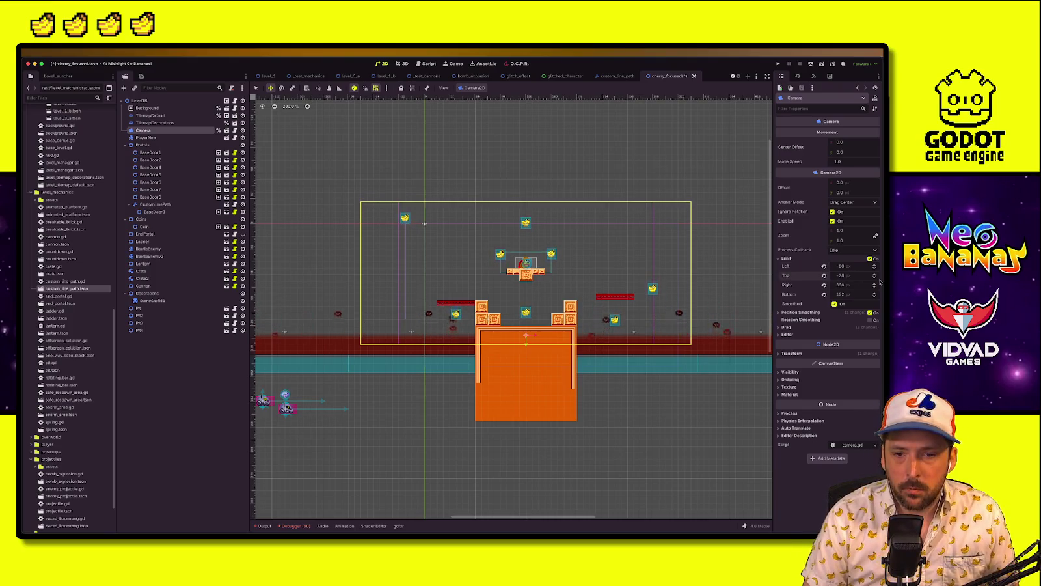
Save the level scene and open the level script
{"action": "key", "text": "ctrl+s"}
{"action": "scroll", "coordinate": [531, 258], "scroll_direction": "up", "scroll_amount": 2}
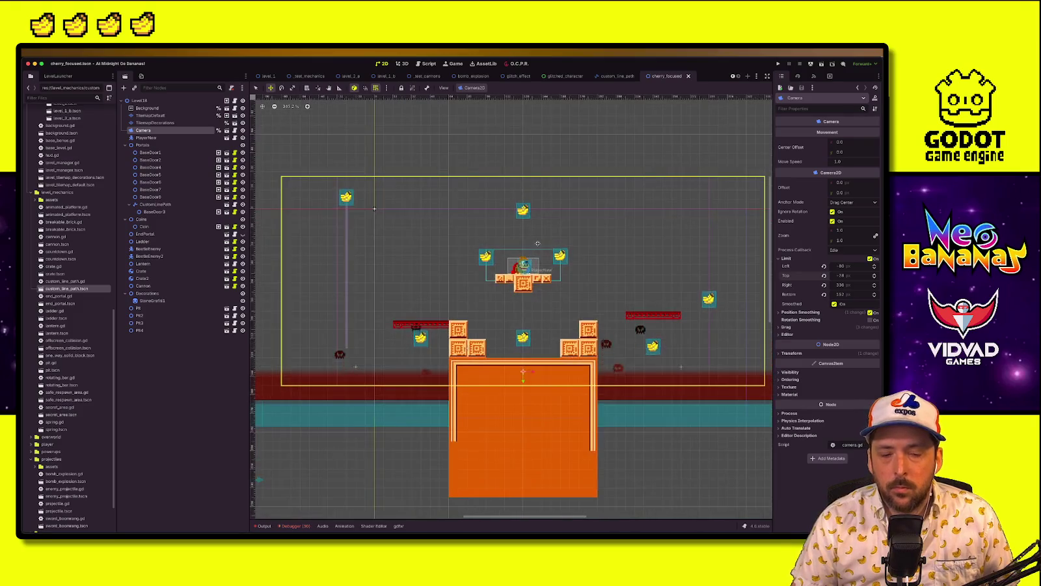
{"action": "key", "text": "ctrl+s"}
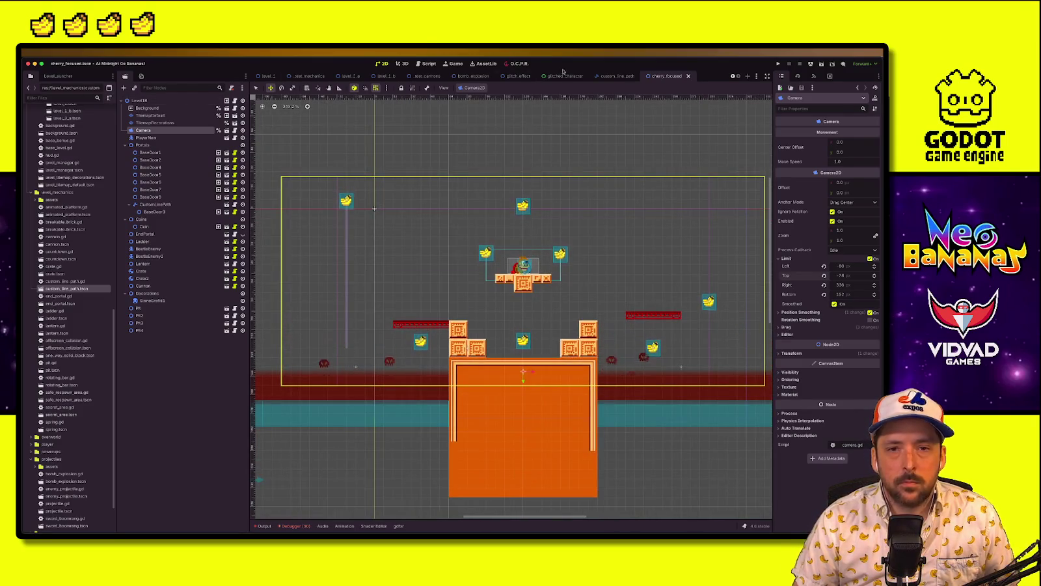
{"action": "left_click", "coordinate": [426, 63]}
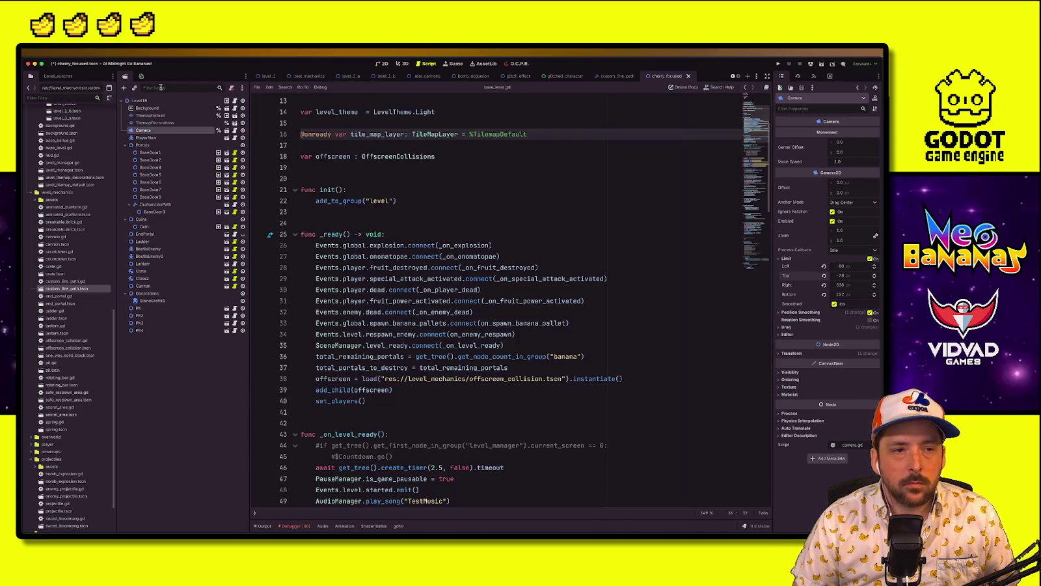
Launch cherry_focused from the LevelLauncher and play left across the platforms and block pile
{"action": "left_click", "coordinate": [57, 76]}
{"action": "left_click", "coordinate": [101, 525]}
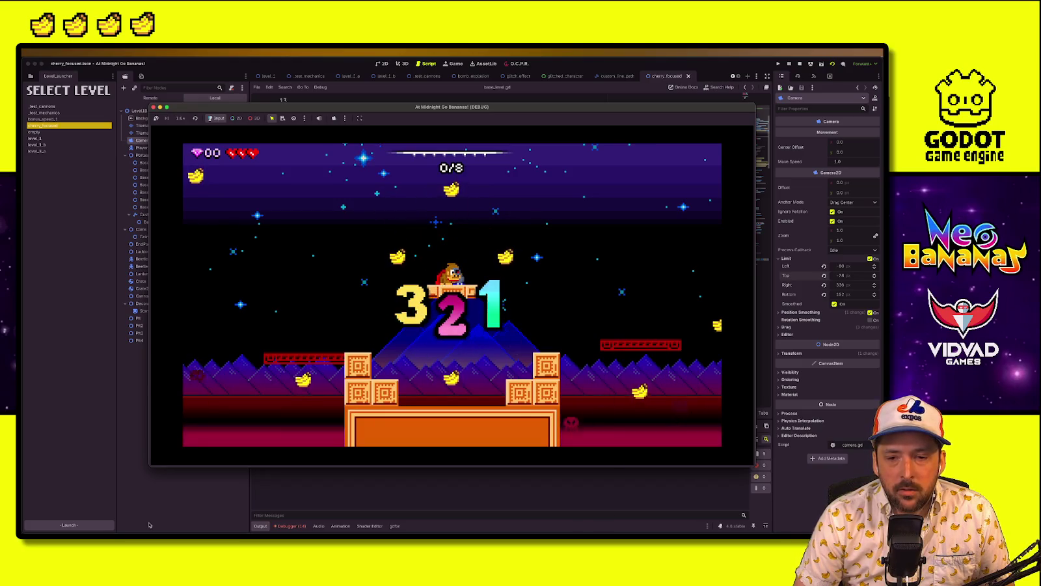
{"action": "key", "text": "Left"}
{"action": "key", "text": "space"}
{"action": "key", "text": "Left"}
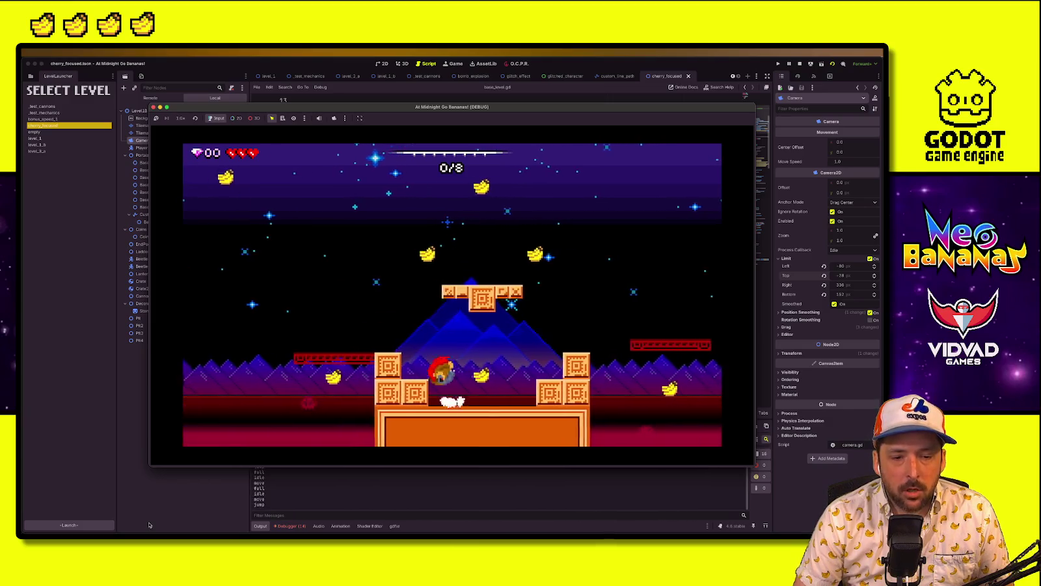
{"action": "key", "text": "Right"}
{"action": "key", "text": "space"}
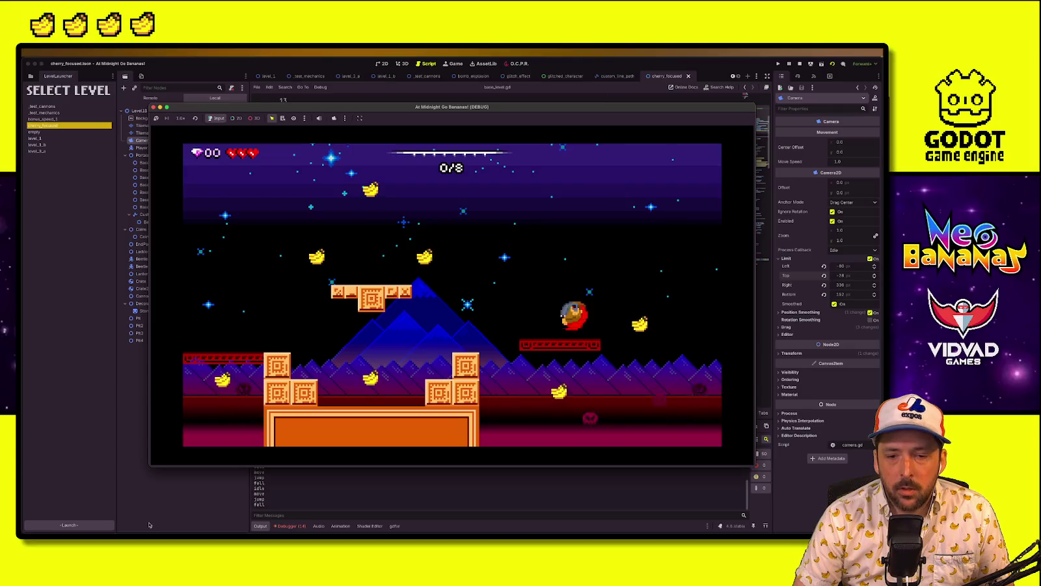
{"action": "key", "text": "Left"}
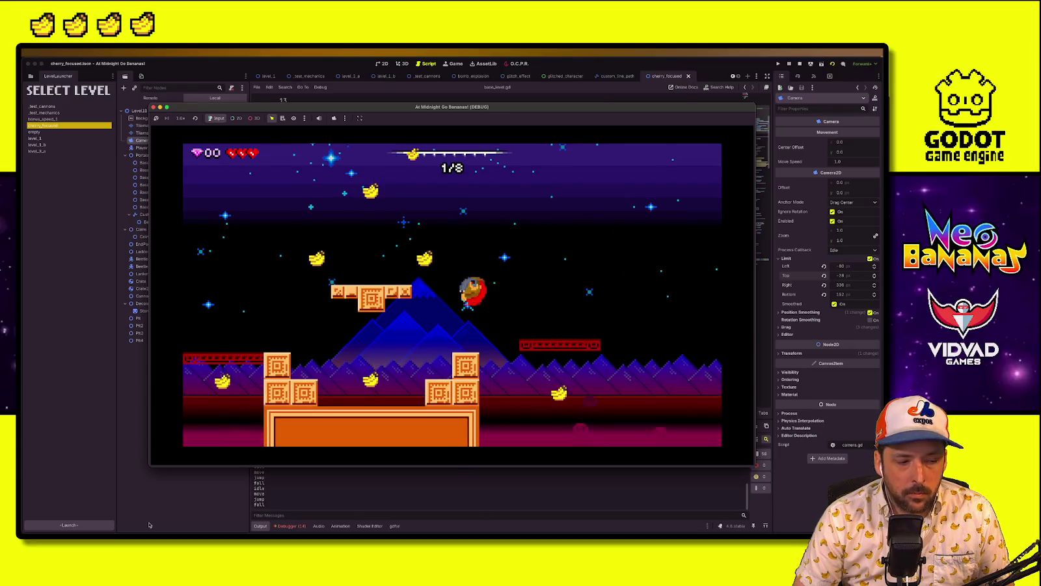
{"action": "key", "text": "Left"}
{"action": "key", "text": "space"}
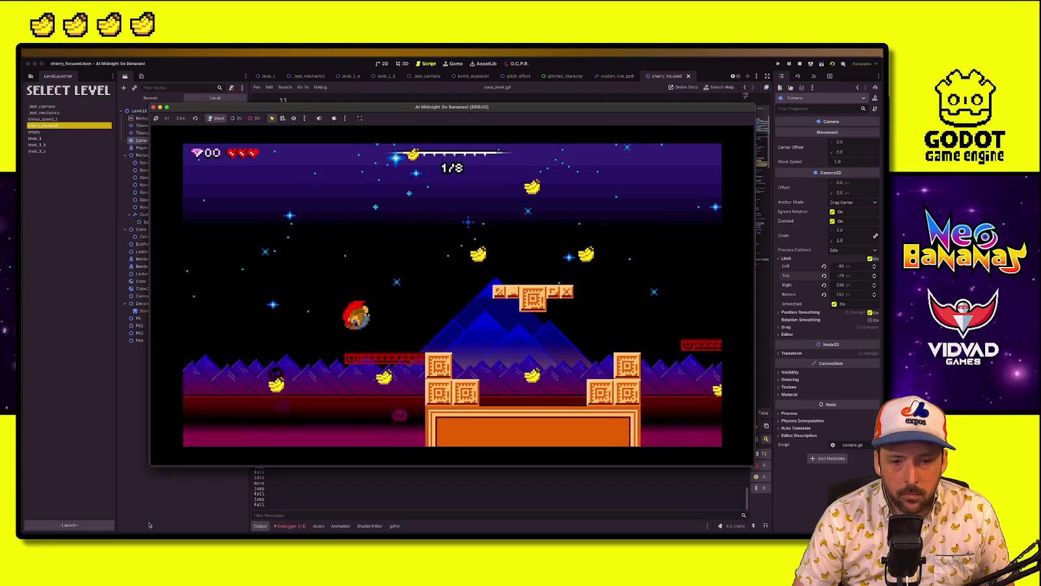
Play right across the blocks onto the red platform, then stop the game and return to 2D
{"action": "key", "text": "Right"}
{"action": "key", "text": "space"}
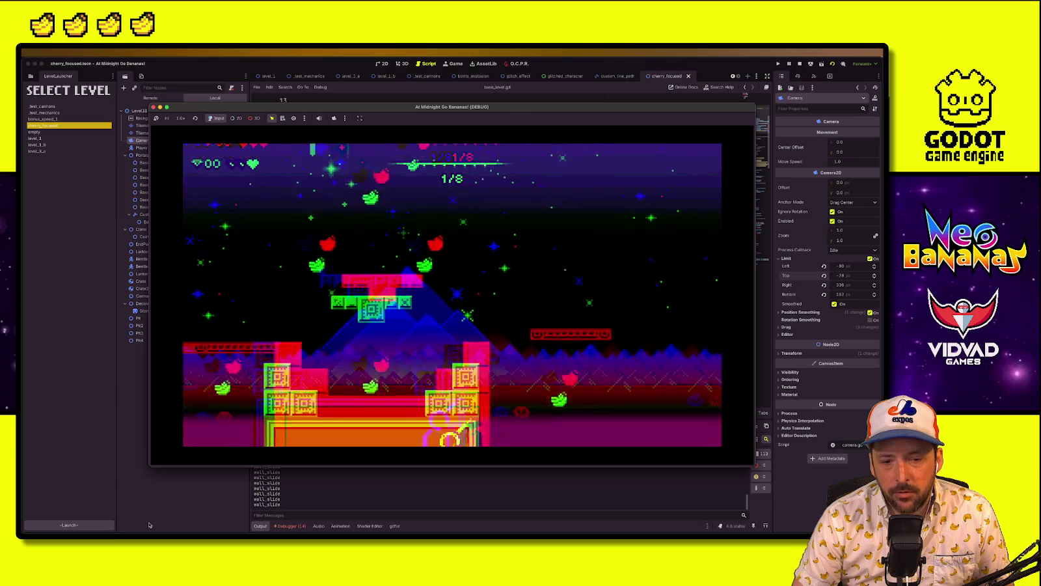
{"action": "key", "text": "Right"}
{"action": "key", "text": "space"}
{"action": "key", "text": "Right"}
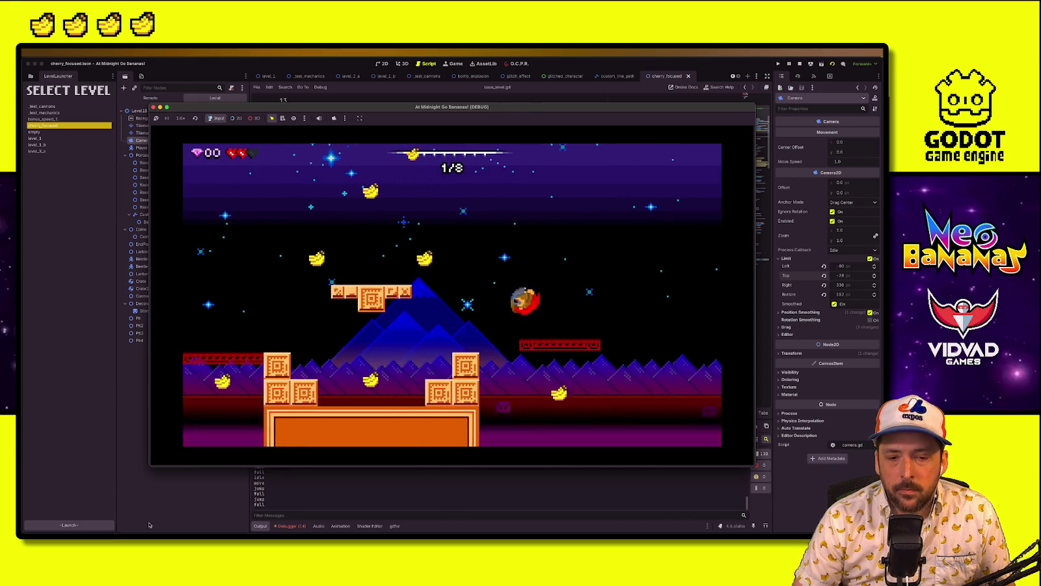
{"action": "key", "text": "Left"}
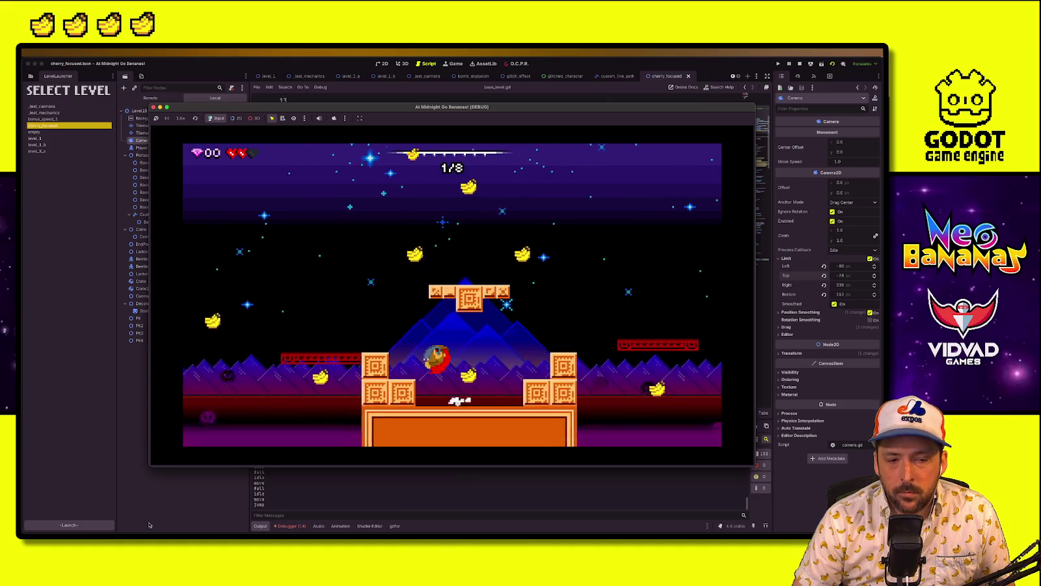
{"action": "key", "text": "space"}
{"action": "key", "text": "Right"}
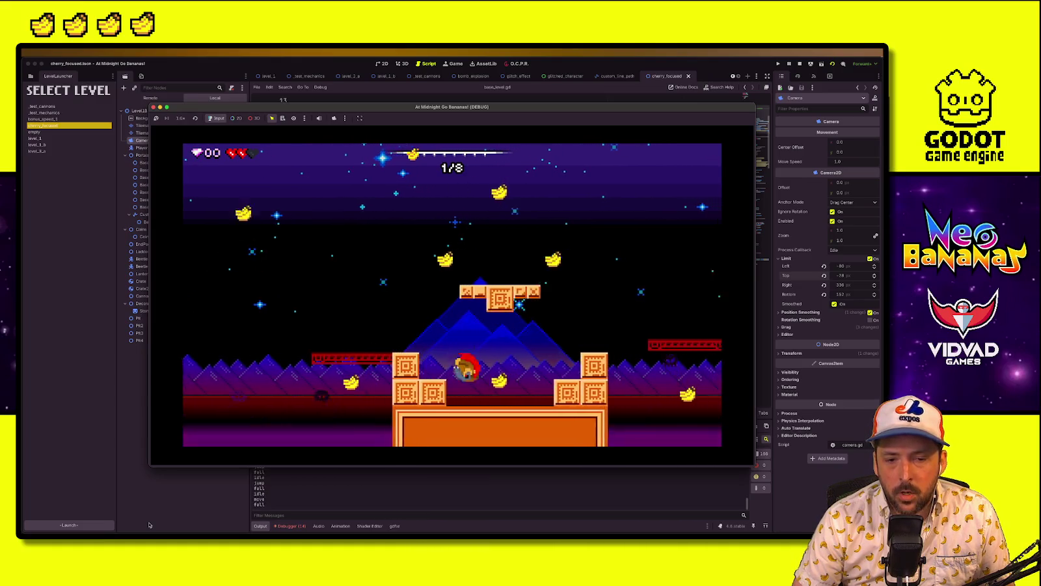
{"action": "key", "text": "space"}
{"action": "key", "text": "Right"}
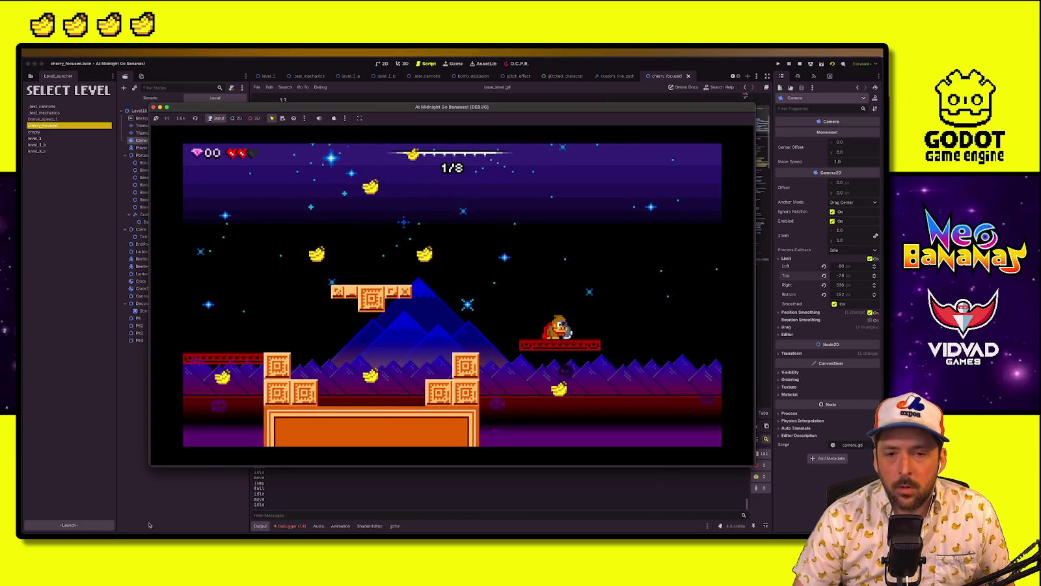
{"action": "key", "text": "super+period"}
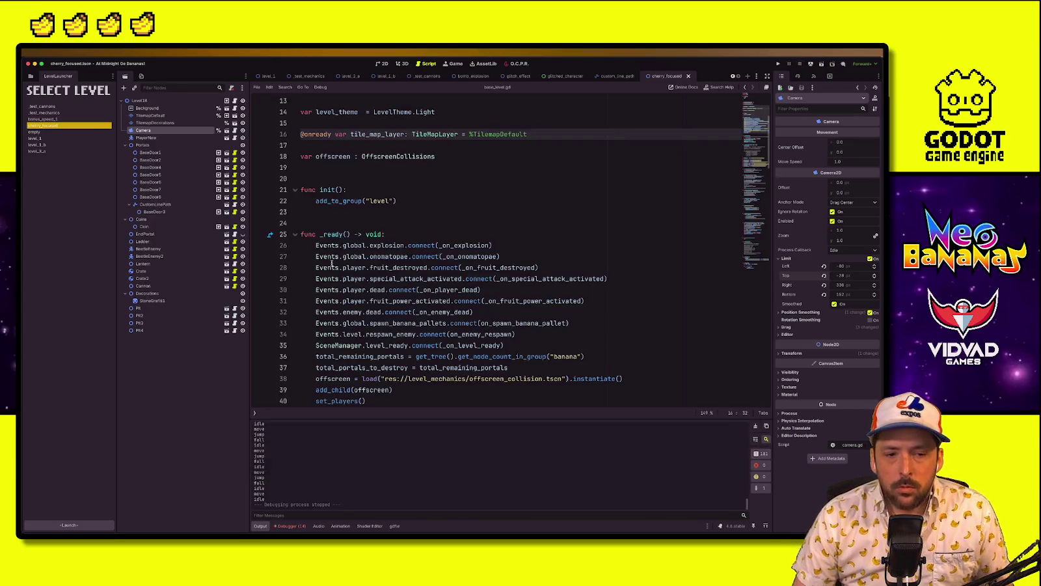
{"action": "left_click", "coordinate": [383, 64]}
Nudge the CustomLinePath slightly to the right
{"action": "scroll", "coordinate": [575, 289], "scroll_direction": "up", "scroll_amount": 1}
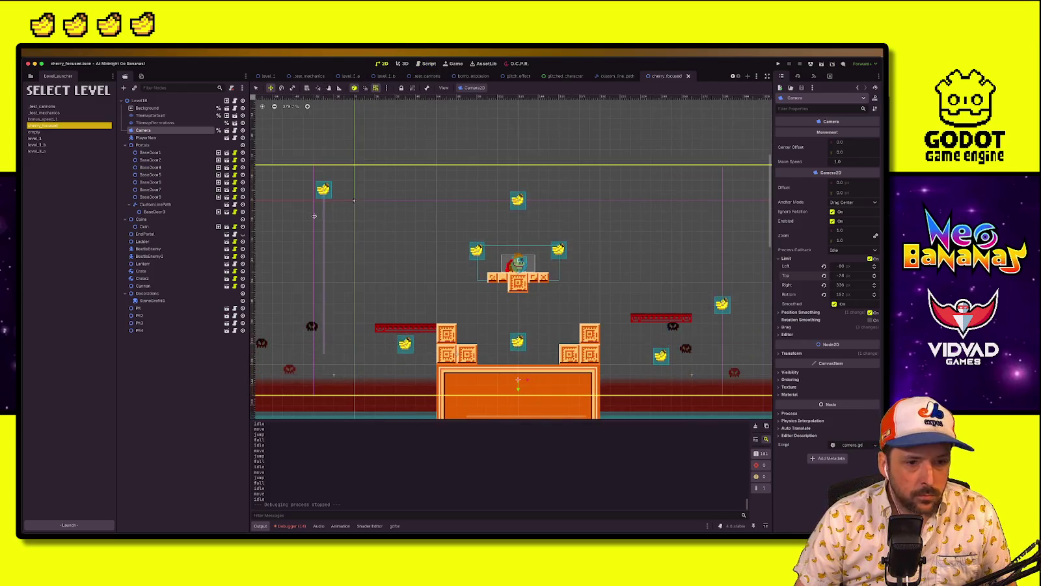
{"action": "left_click", "coordinate": [323, 195]}
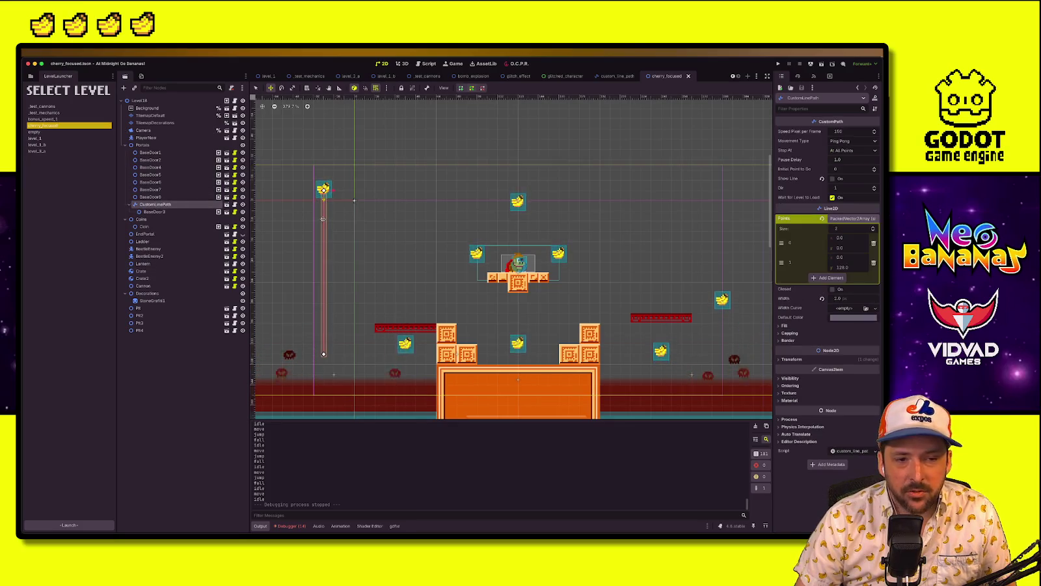
{"action": "left_click_drag", "start_coordinate": [323, 219], "coordinate": [333, 219]}
{"action": "left_click", "coordinate": [208, 213]}
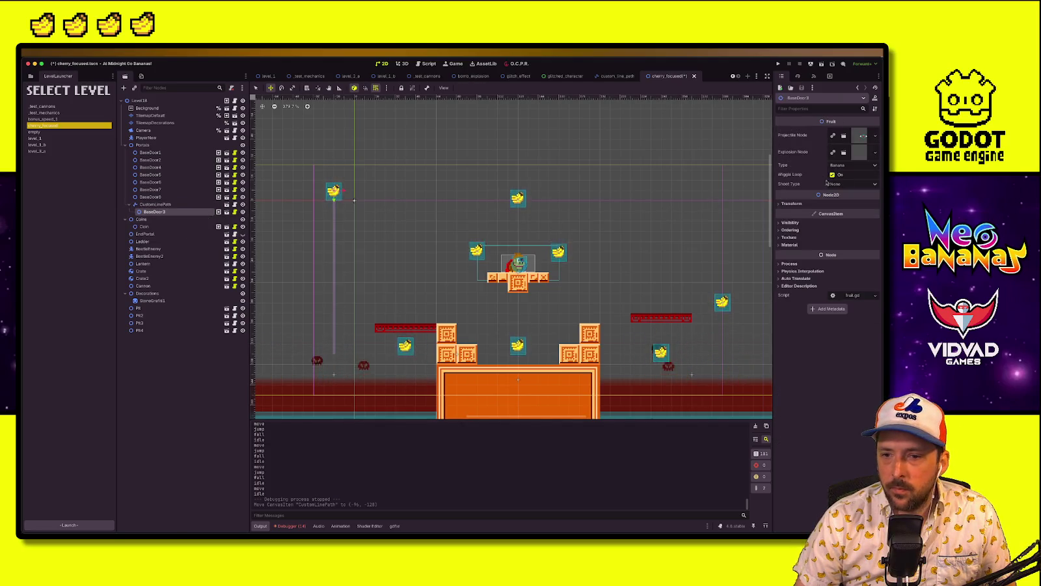
Set the CustomLinePath's Dir to 0 and Initial Point to Go to 1, then run the game
{"action": "left_click", "coordinate": [155, 204]}
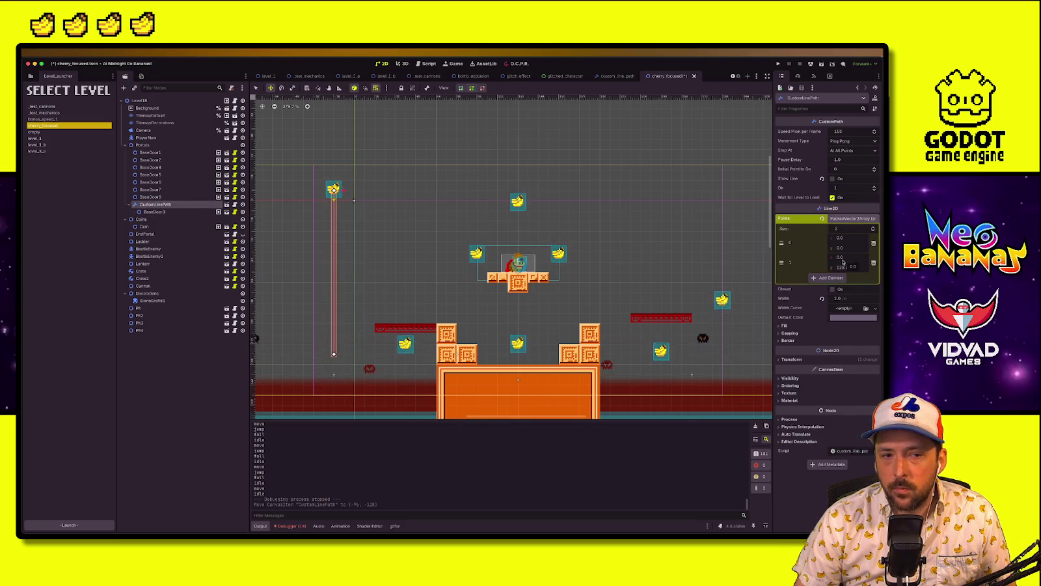
{"action": "left_click", "coordinate": [874, 191]}
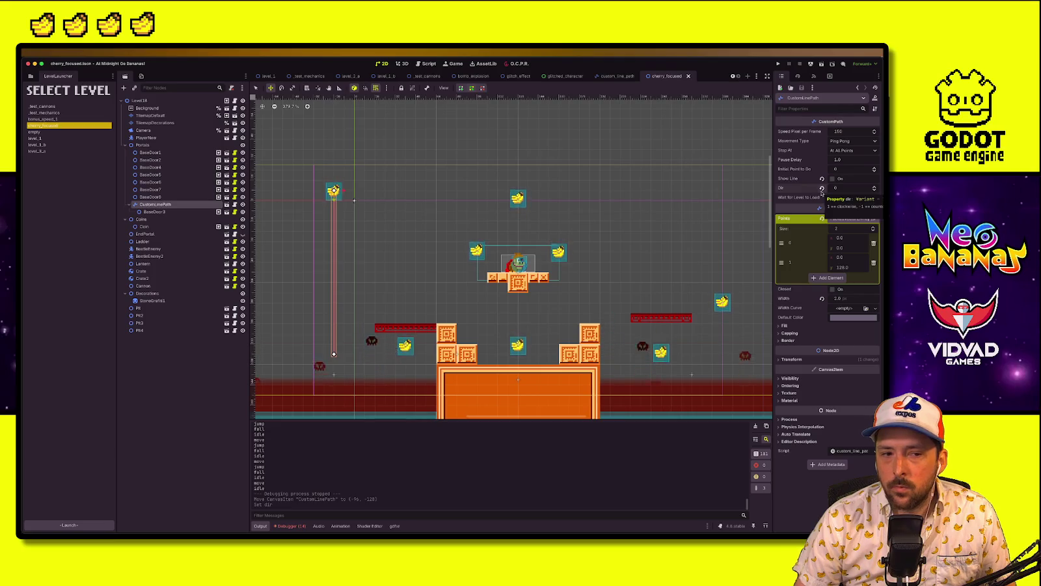
{"action": "left_click", "coordinate": [874, 167]}
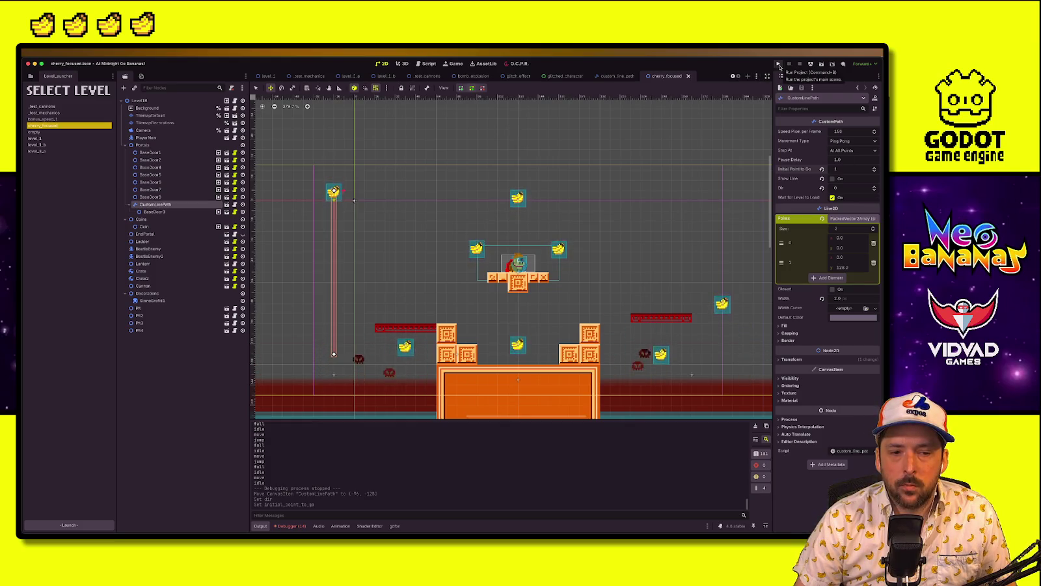
{"action": "left_click", "coordinate": [778, 64]}
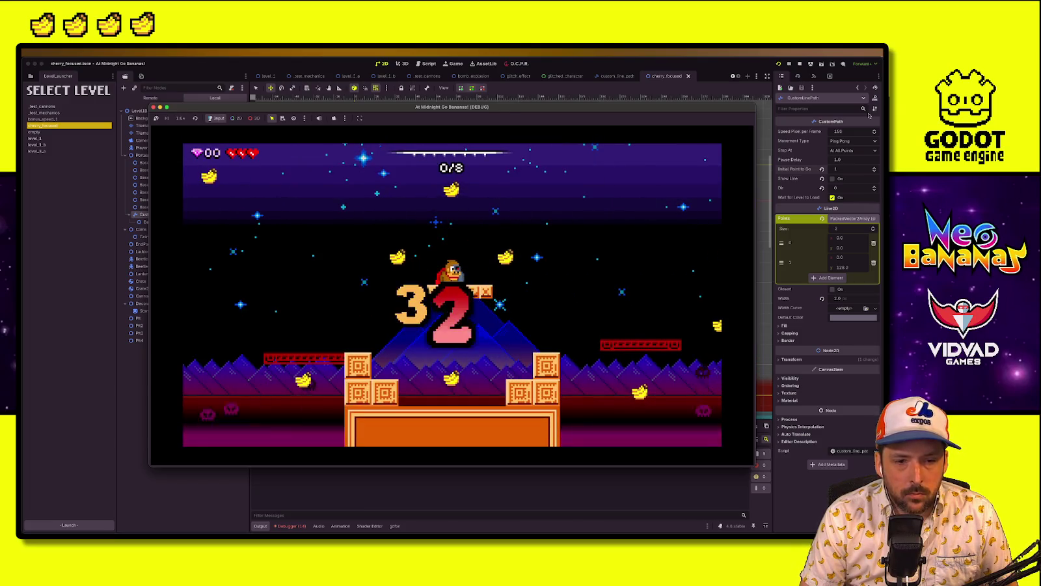
Move the character briefly after the countdown, then stop the game
{"action": "key", "text": "Left"}
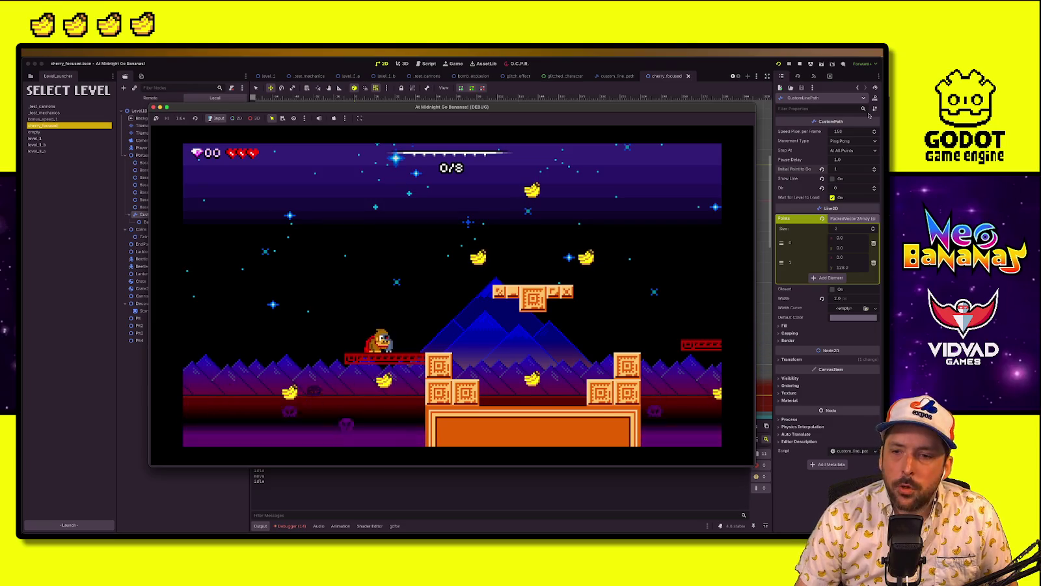
{"action": "left_click", "coordinate": [800, 64]}
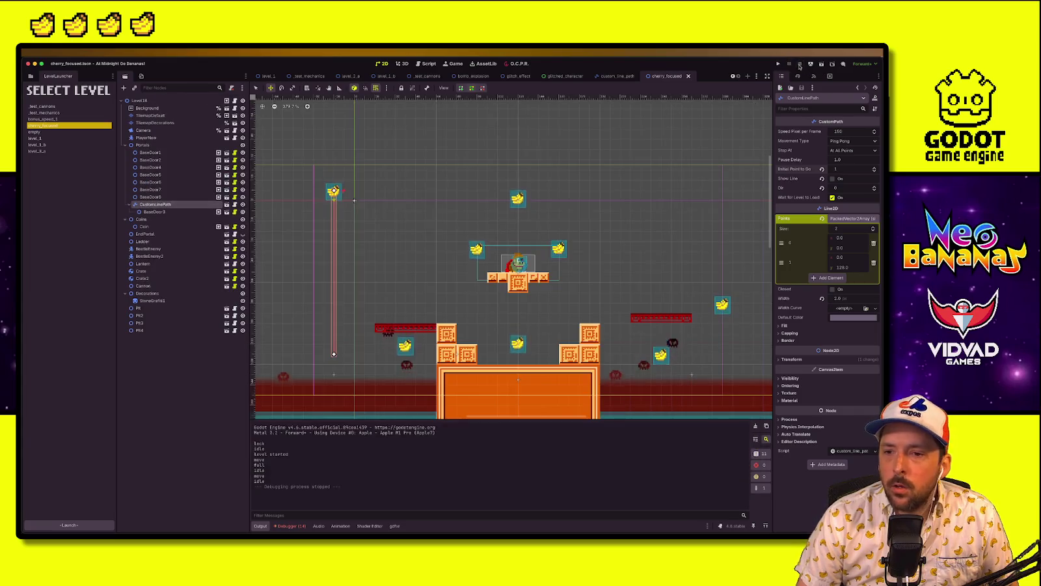
Revert Dir to 1 and Initial Point to Go to 0, then relaunch the game
{"action": "left_click", "coordinate": [821, 188]}
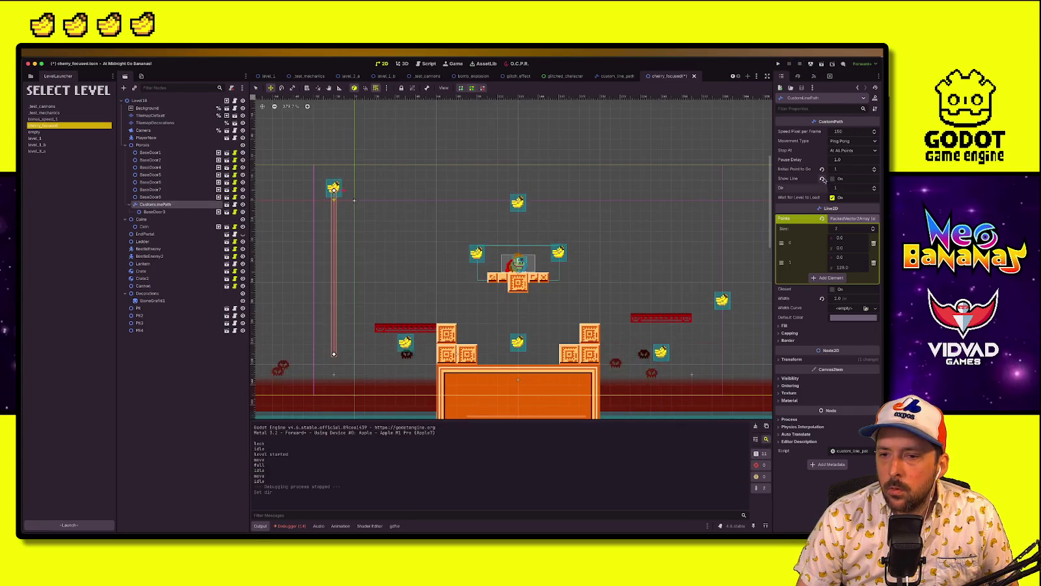
{"action": "left_click", "coordinate": [822, 168]}
{"action": "left_click", "coordinate": [778, 64]}
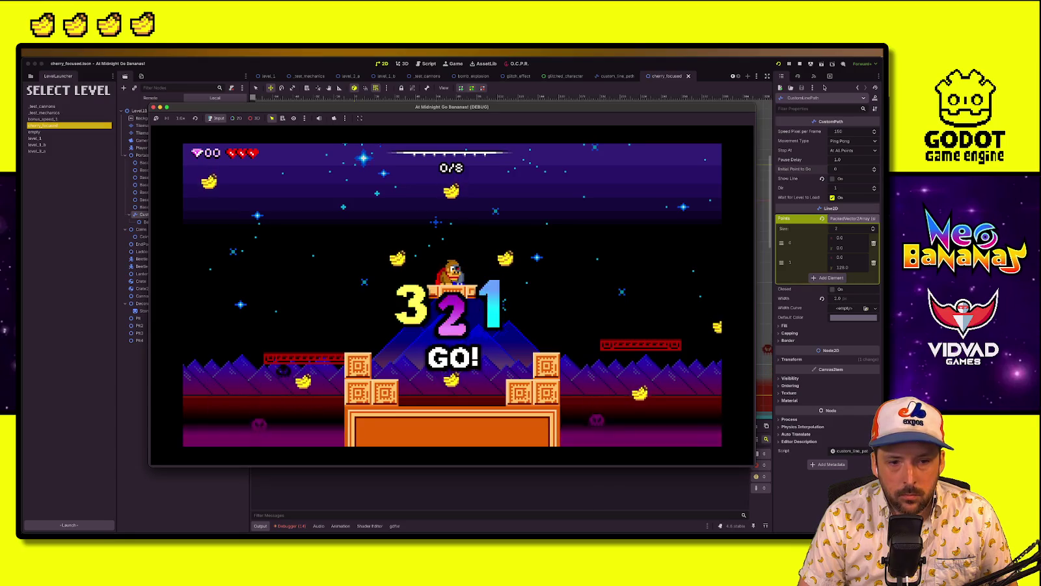
Play toward the red platform and hit an enemy, then restart the level from the pause menu
{"action": "key", "text": "space"}
{"action": "key", "text": "Left"}
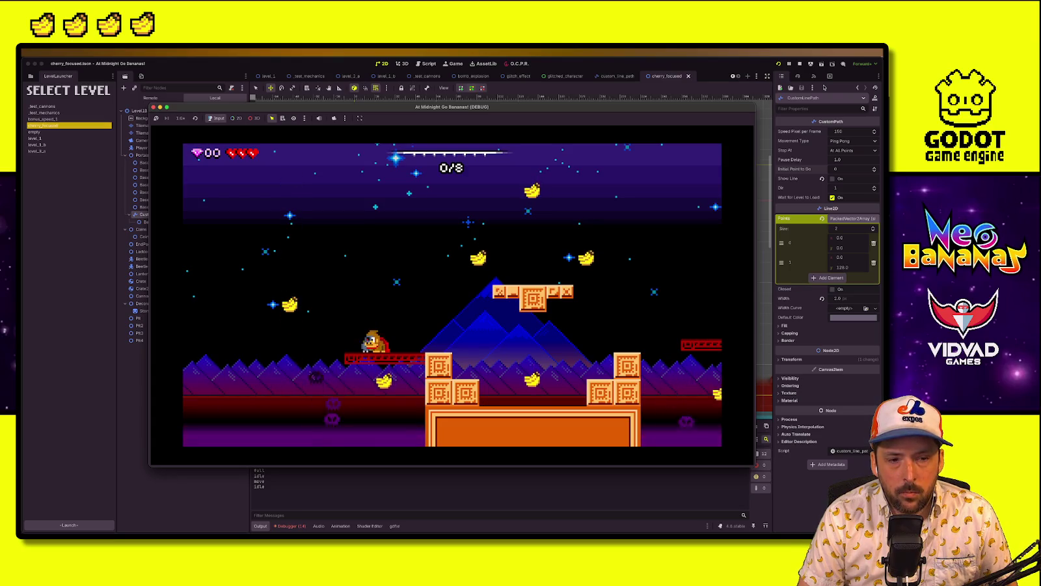
{"action": "key", "text": "Left"}
{"action": "key", "text": "space"}
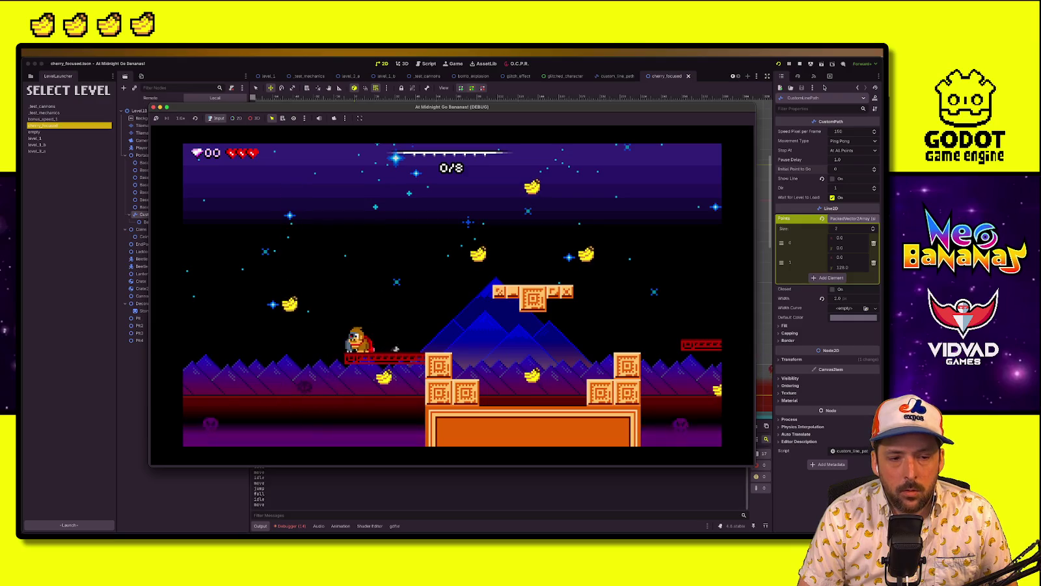
{"action": "key", "text": "space"}
{"action": "key", "text": "space"}
{"action": "key", "text": "space"}
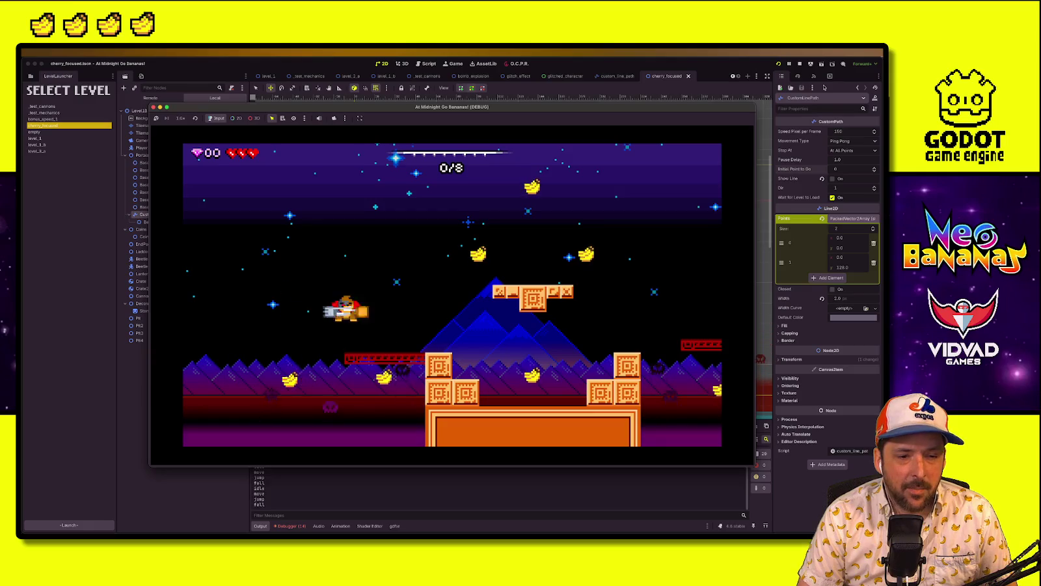
{"action": "key", "text": "space"}
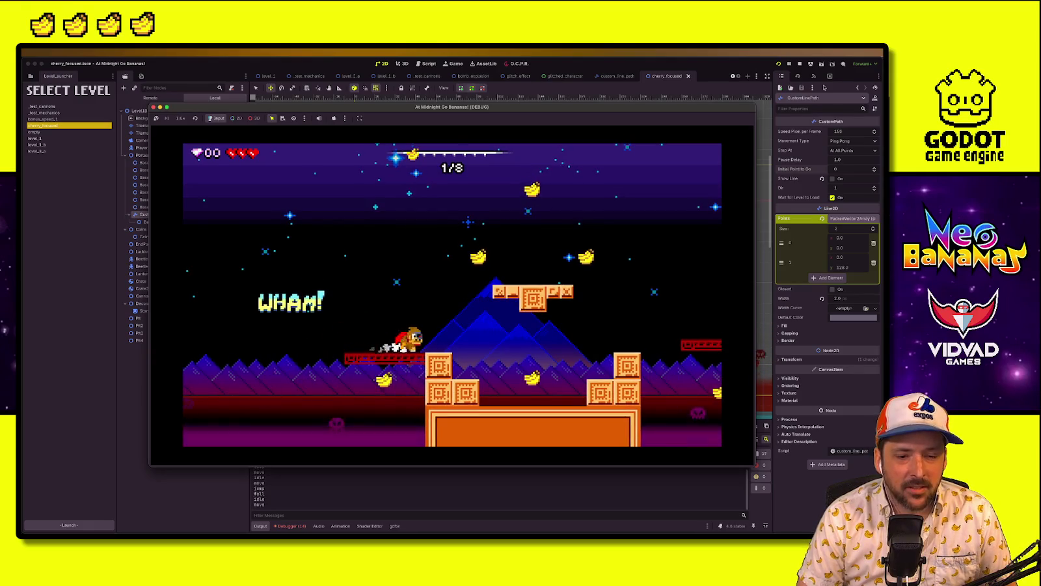
{"action": "key", "text": "space"}
{"action": "key", "text": "Right"}
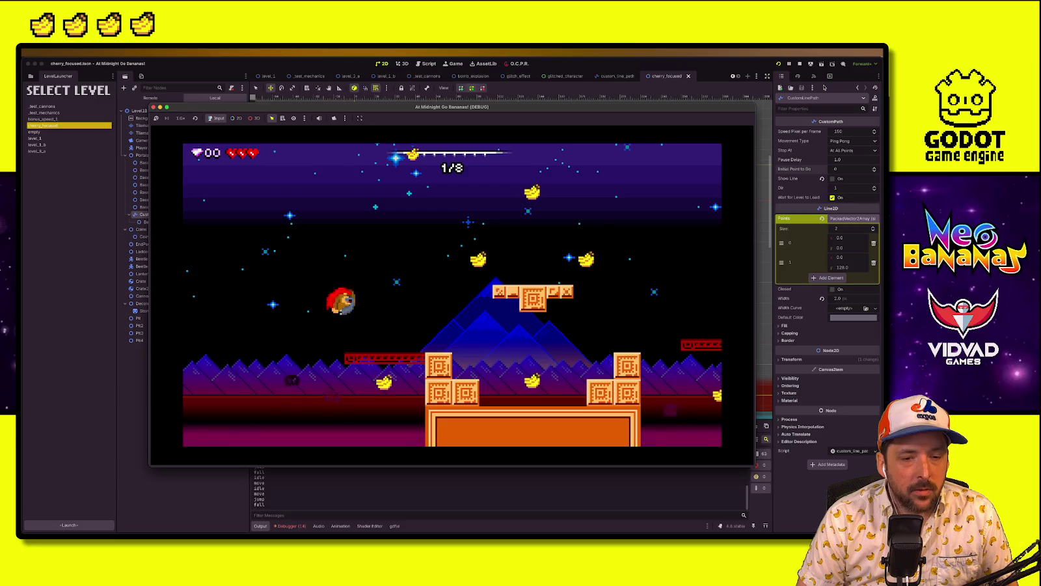
{"action": "key", "text": "Escape"}
{"action": "key", "text": "Down"}
{"action": "key", "text": "Return"}
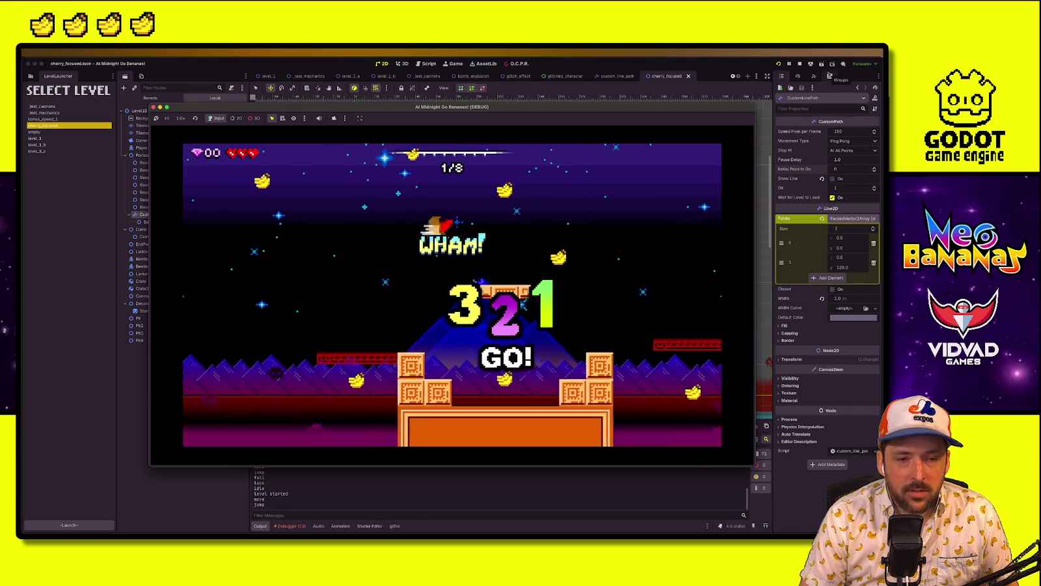
Play the restarted level through the cherry bubbles, collecting a banana, then stop the game
{"action": "key", "text": "Left"}
{"action": "key", "text": "space"}
{"action": "key", "text": "Right"}
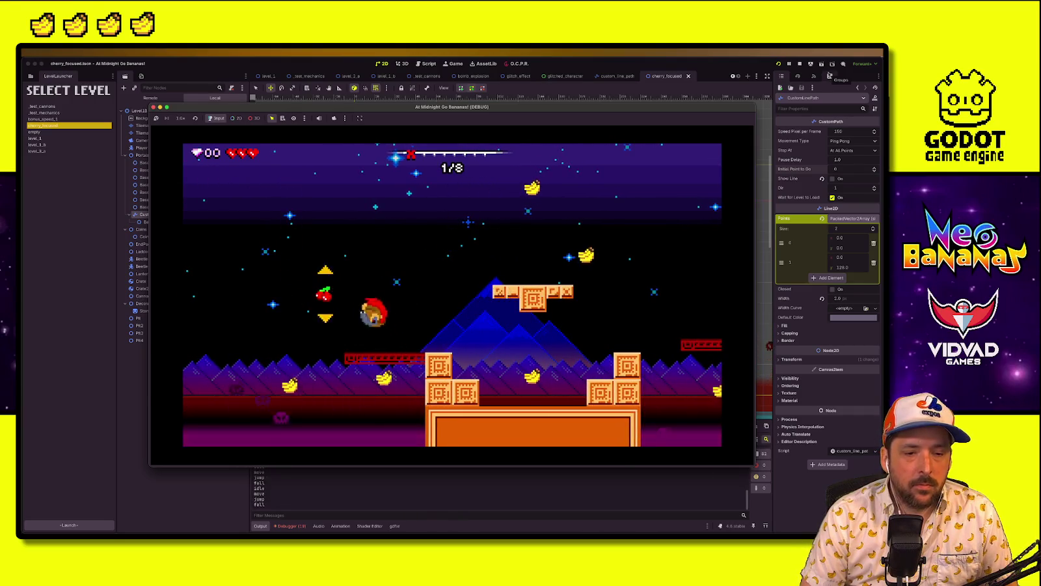
{"action": "key", "text": "Left"}
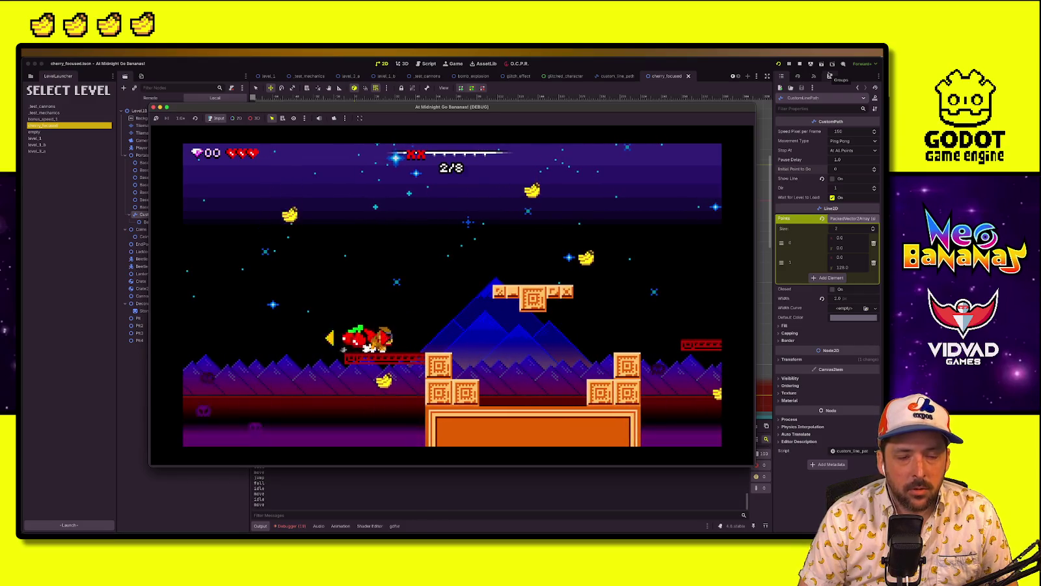
{"action": "key", "text": "Left"}
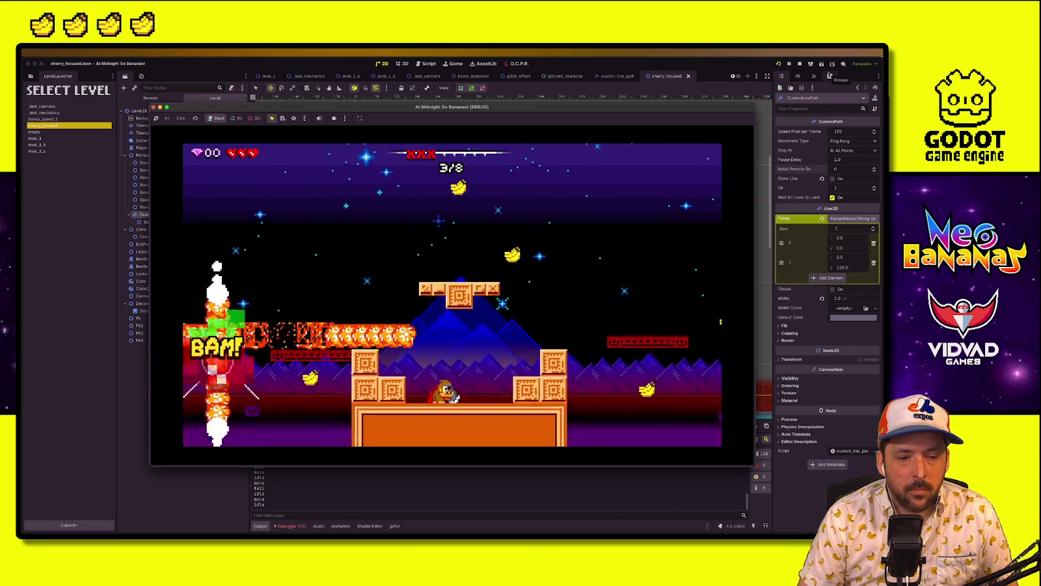
{"action": "key", "text": "space"}
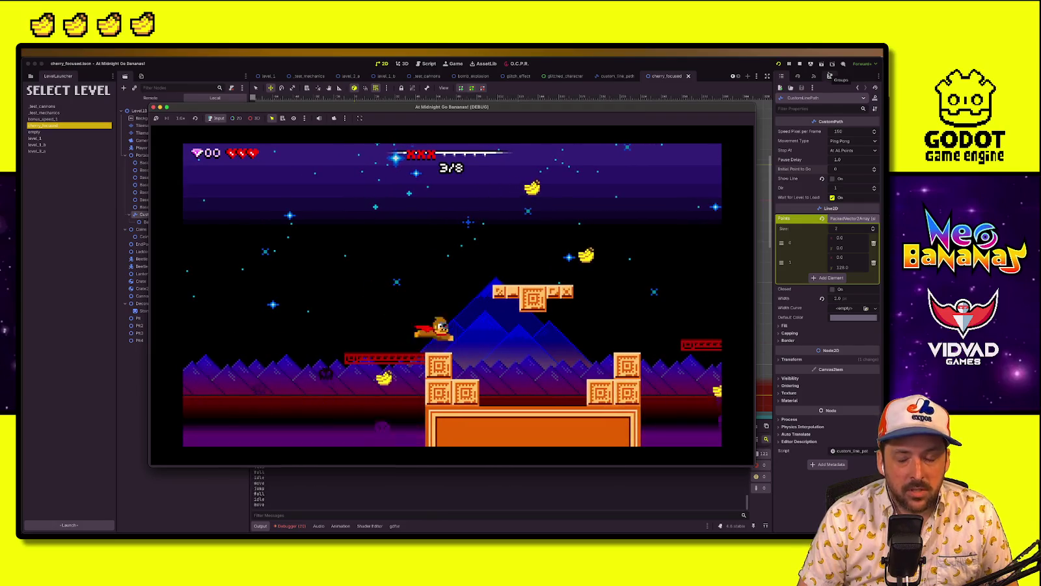
{"action": "key", "text": "Right"}
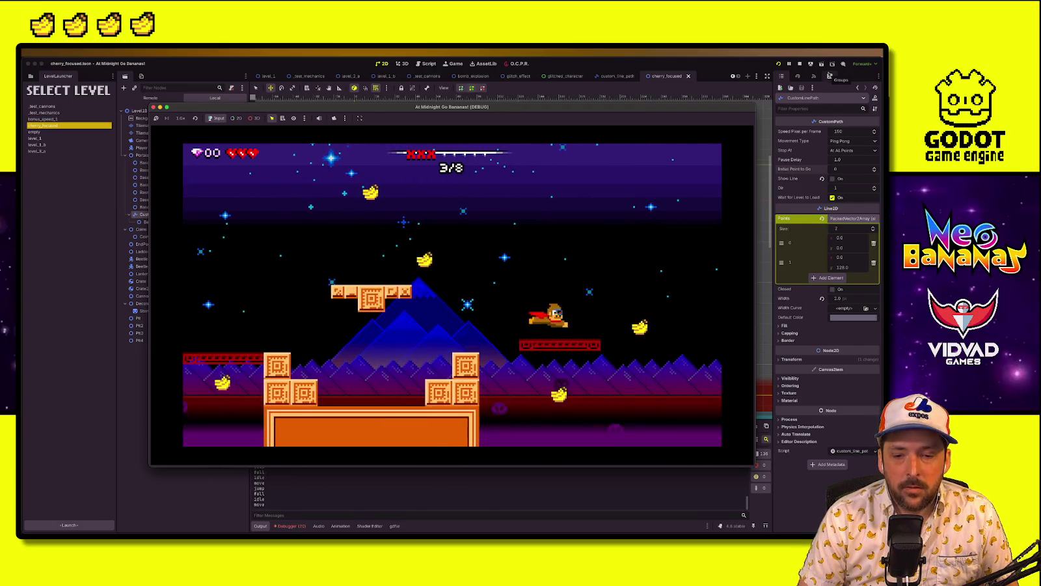
{"action": "key", "text": "Left"}
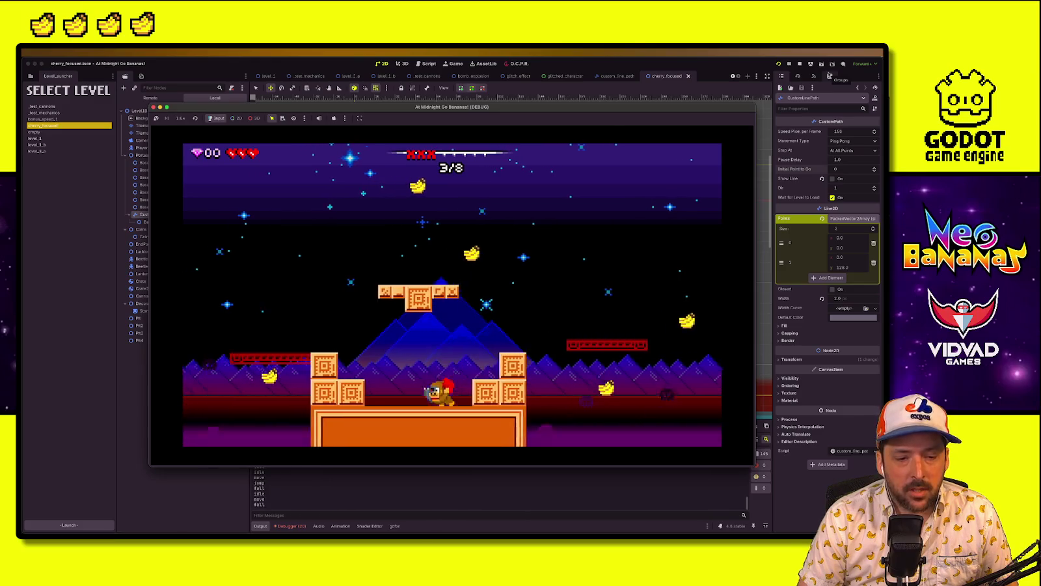
{"action": "key", "text": "super+period"}
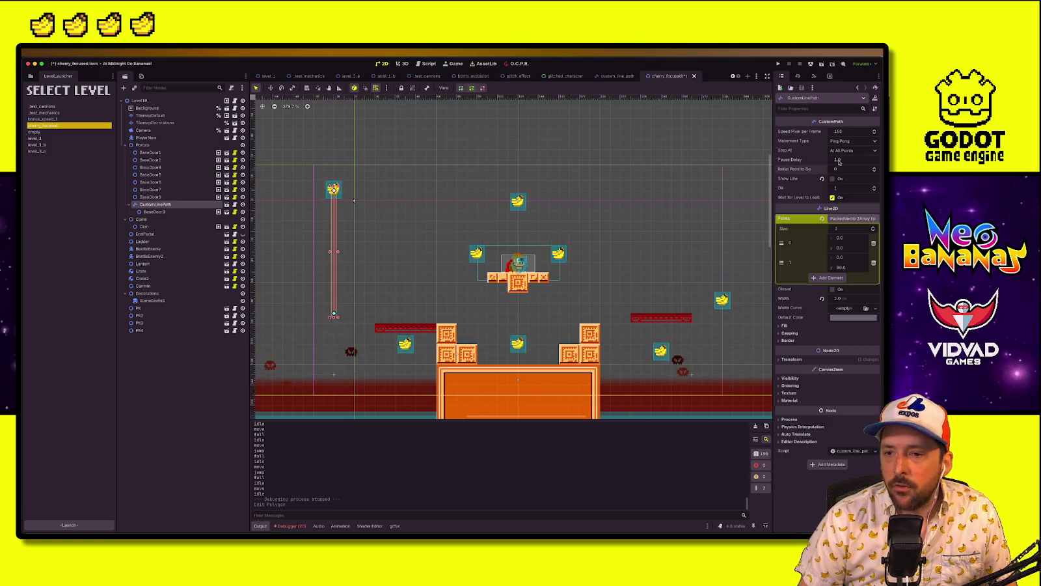
Give the path speed 120, pause delay 2.0 and initial point 1, save, and run the game
{"action": "key", "text": "Return"}
{"action": "key", "text": "ctrl+s"}
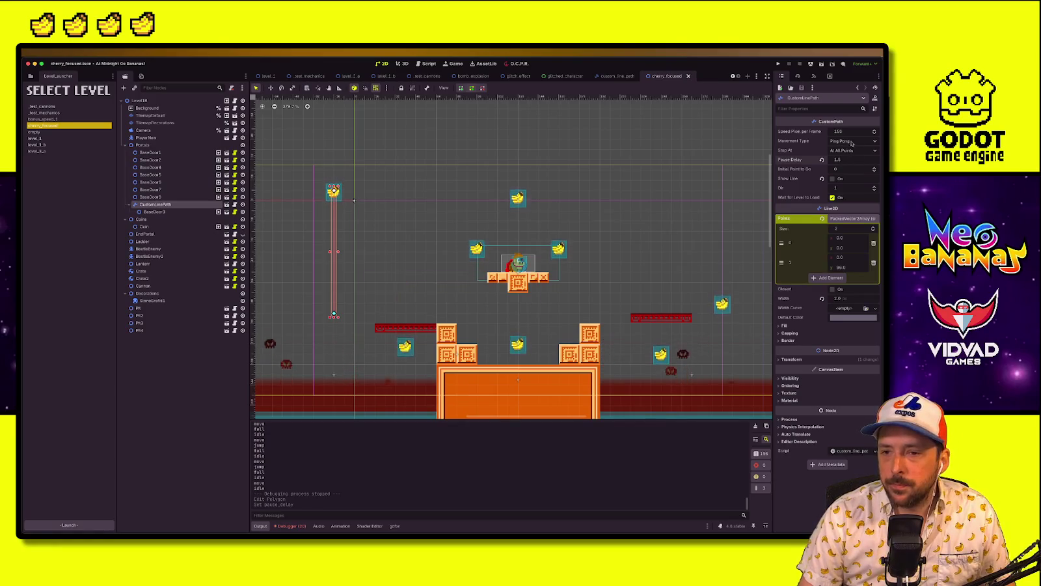
{"action": "type", "text": "120"}
{"action": "key", "text": "Return"}
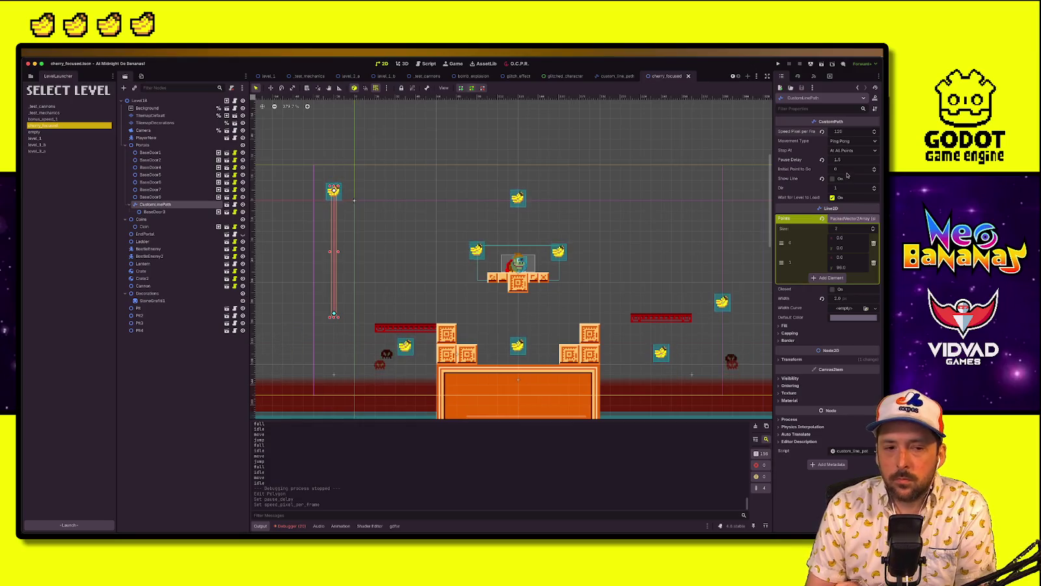
{"action": "left_click", "coordinate": [852, 164]}
{"action": "type", "text": "2"}
{"action": "key", "text": "Return"}
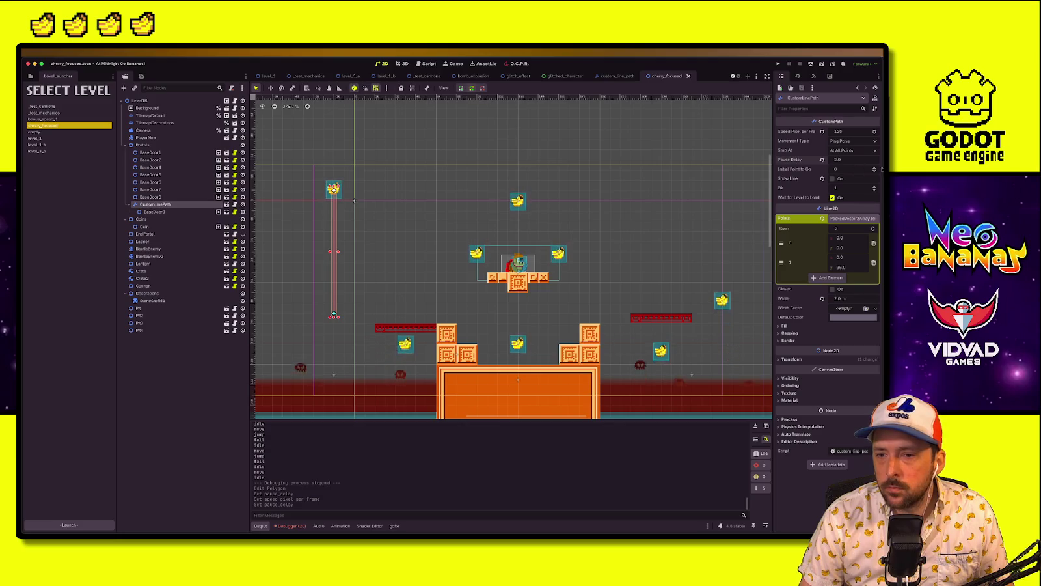
{"action": "left_click", "coordinate": [876, 168]}
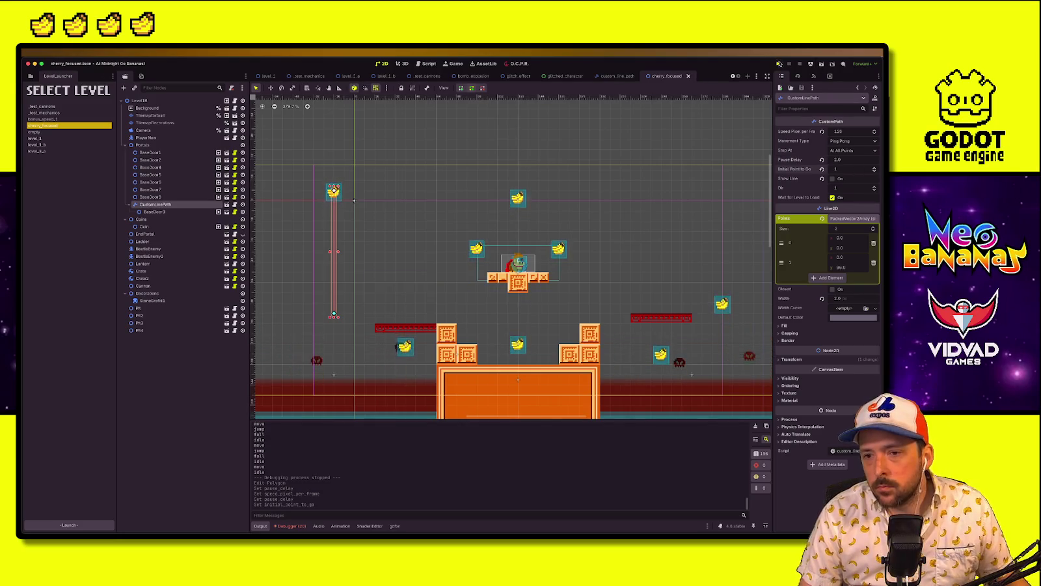
{"action": "left_click", "coordinate": [779, 64]}
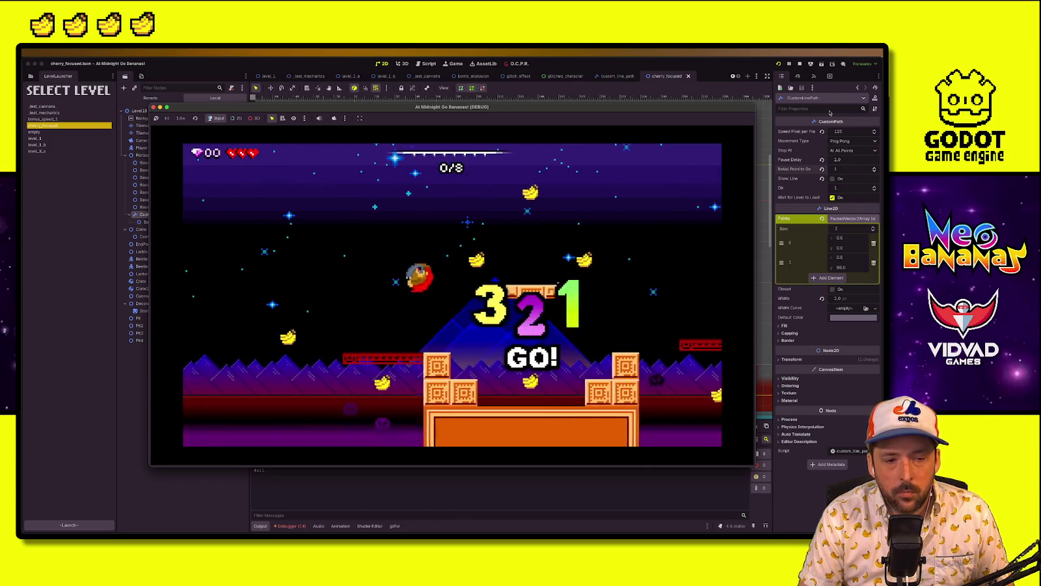
Hop left across the platforms and right onto the orange box, then stop the game
{"action": "key", "text": "Left"}
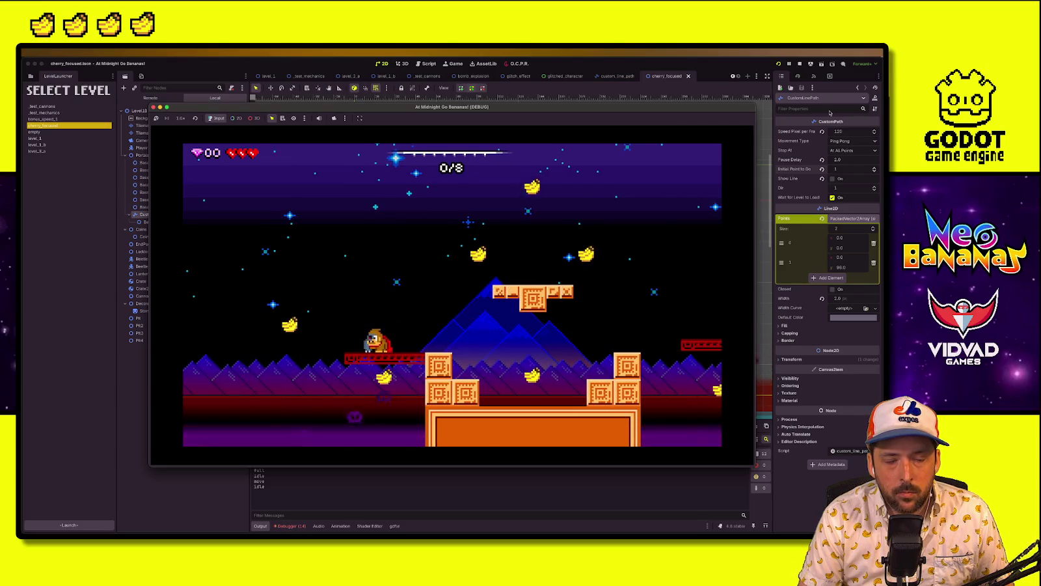
{"action": "key", "text": "space"}
{"action": "key", "text": "space"}
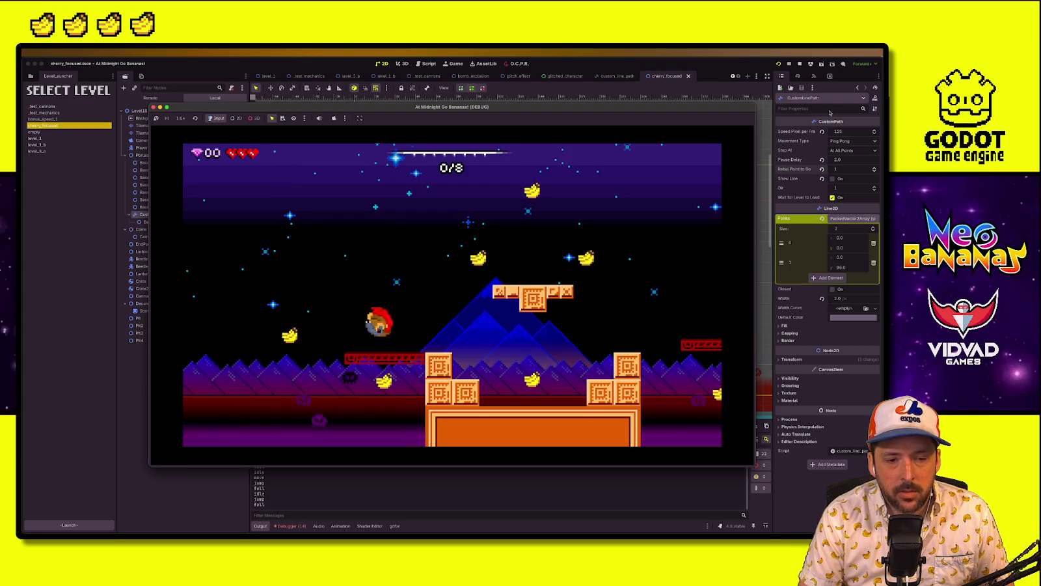
{"action": "key", "text": "Left"}
{"action": "key", "text": "space"}
{"action": "key", "text": "Right"}
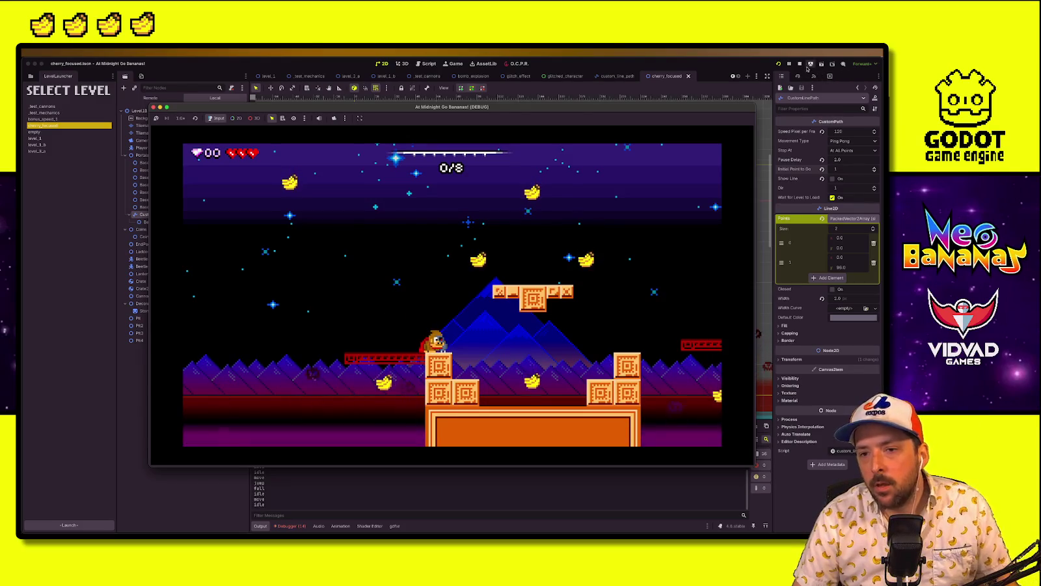
{"action": "left_click", "coordinate": [799, 64]}
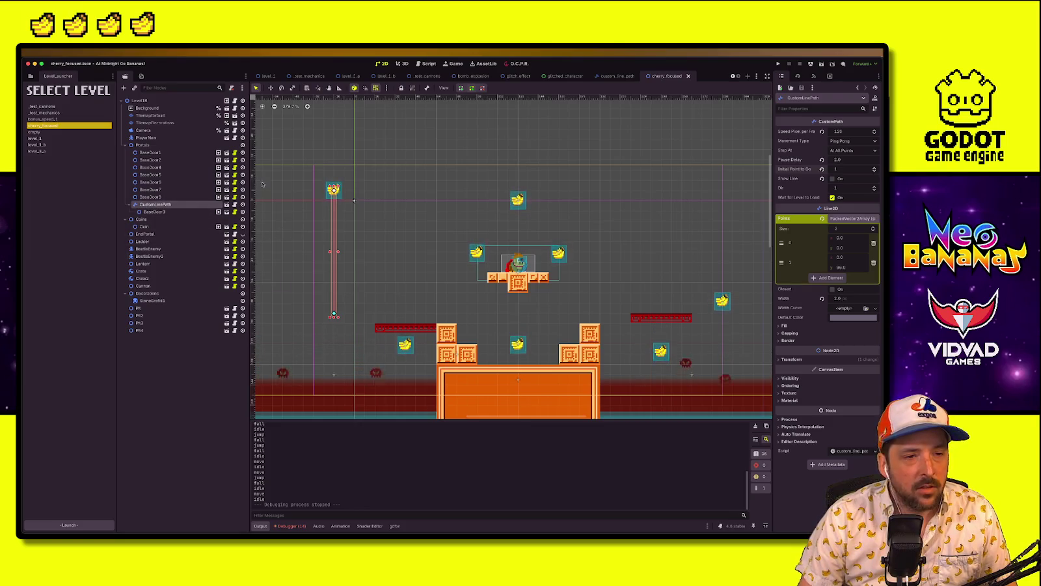
Move the second banana to a new spot in the level
{"action": "left_click", "coordinate": [151, 115]}
{"action": "left_click", "coordinate": [542, 418]}
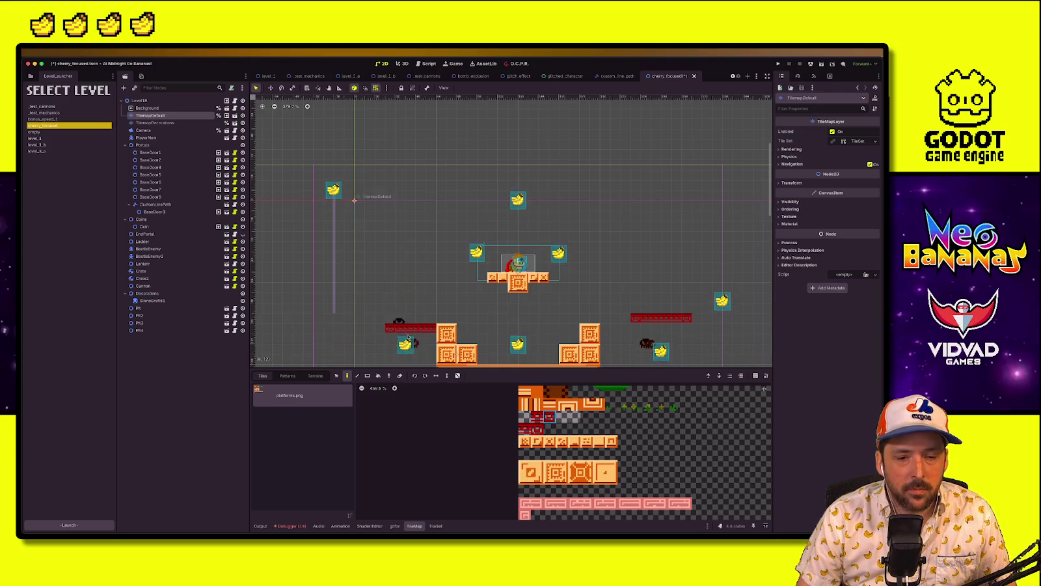
{"action": "left_click", "coordinate": [169, 101]}
{"action": "left_click", "coordinate": [407, 345]}
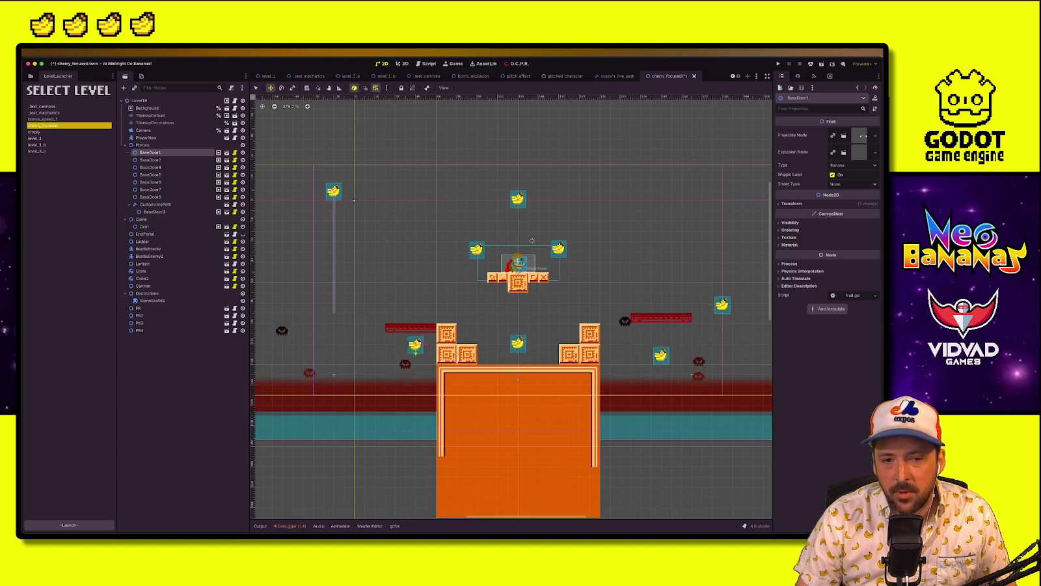
{"action": "mouse_move", "coordinate": [724, 303]}
{"action": "left_mouse_down"}
{"action": "mouse_move", "coordinate": [655, 274]}
{"action": "mouse_move", "coordinate": [663, 293]}
{"action": "left_mouse_up"}
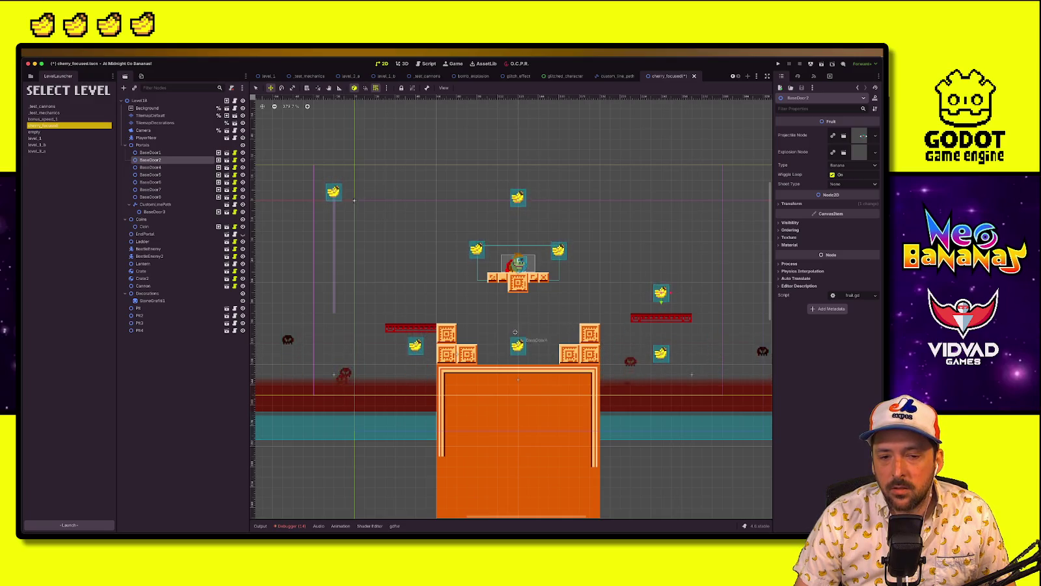
Hide the EndPortal in the canvas and save the scene
{"action": "left_click", "coordinate": [151, 115]}
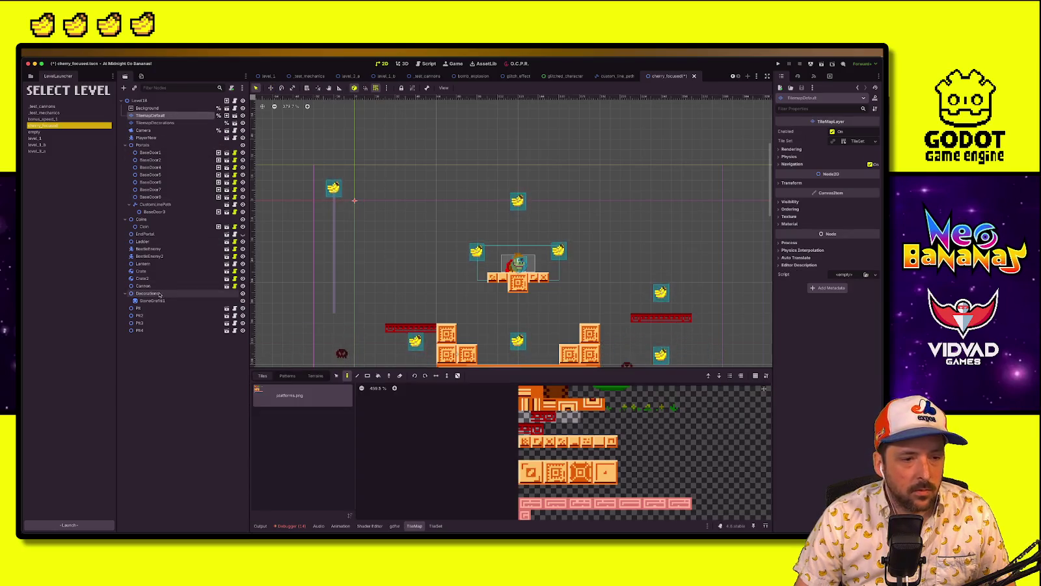
{"action": "left_click", "coordinate": [201, 236]}
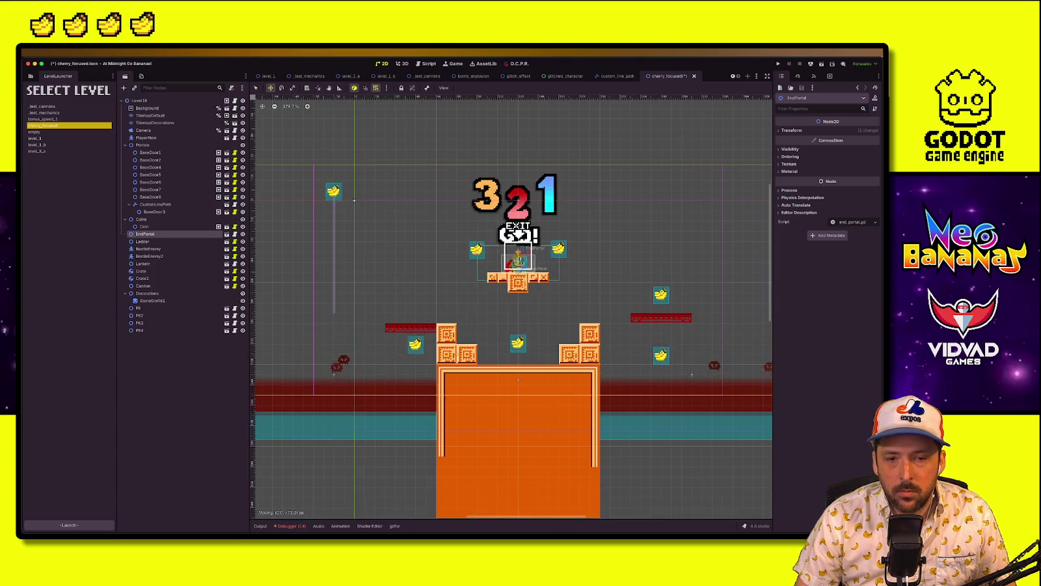
{"action": "left_click", "coordinate": [242, 234]}
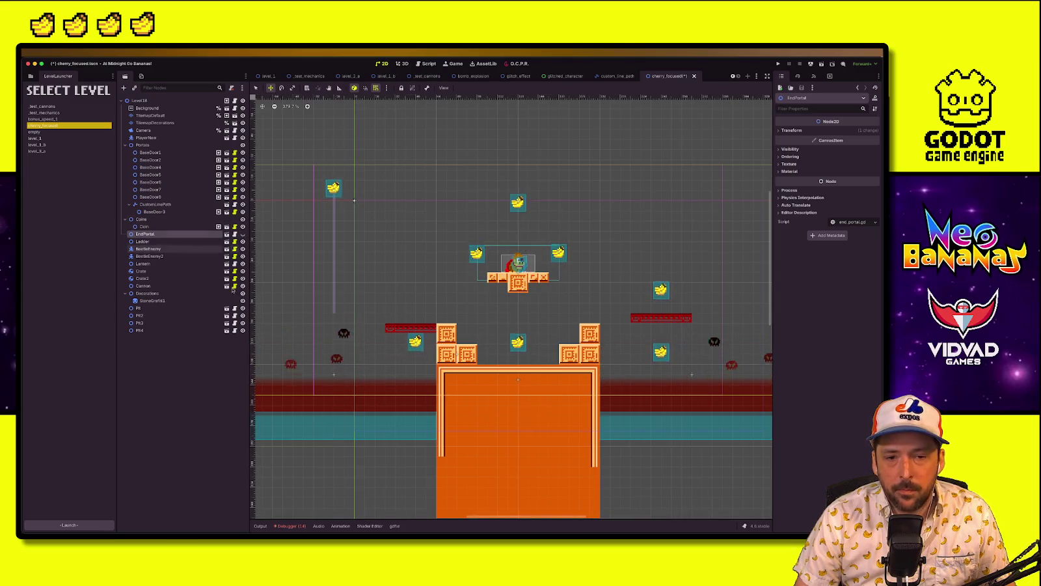
{"action": "key", "text": "super+s"}
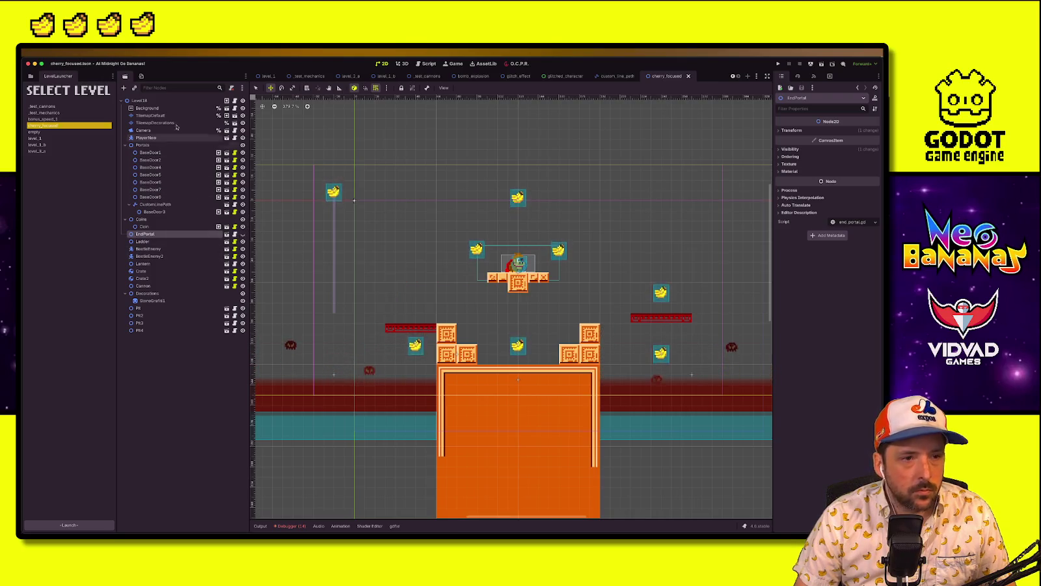
Paint red platform tiles on both sides of the central floating blocks
{"action": "left_click", "coordinate": [171, 115]}
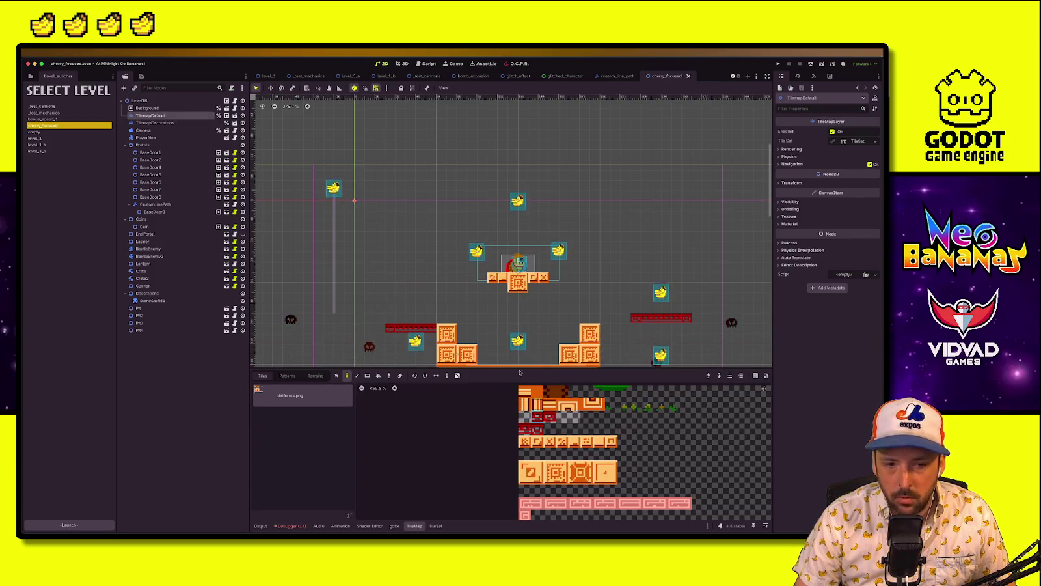
{"action": "left_click_drag", "start_coordinate": [438, 276], "coordinate": [487, 277]}
{"action": "left_click_drag", "start_coordinate": [554, 278], "coordinate": [589, 277]}
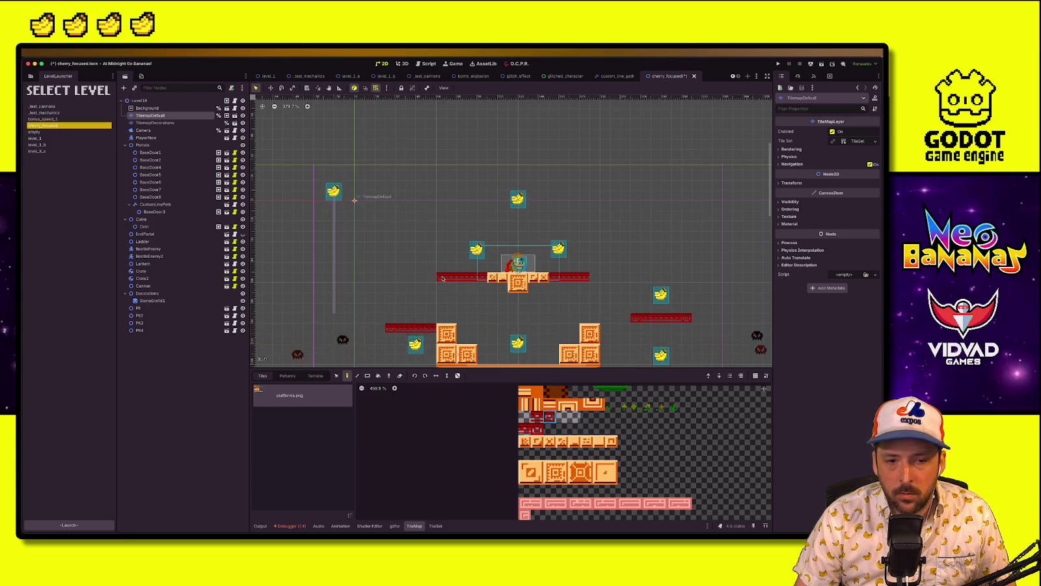
{"action": "left_click", "coordinate": [139, 101]}
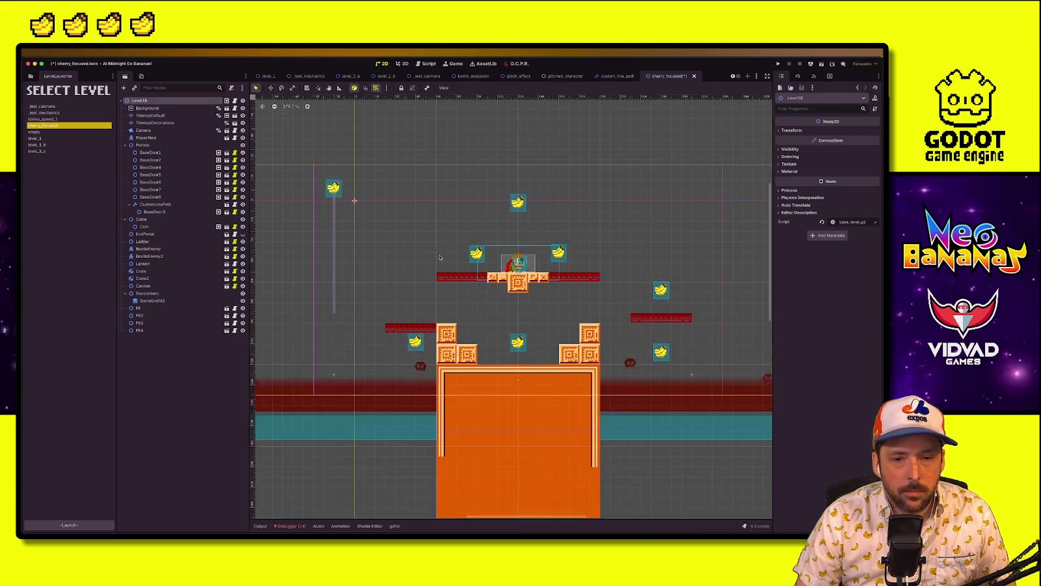
{"action": "scroll", "coordinate": [410, 346], "scroll_direction": "down", "scroll_amount": 5}
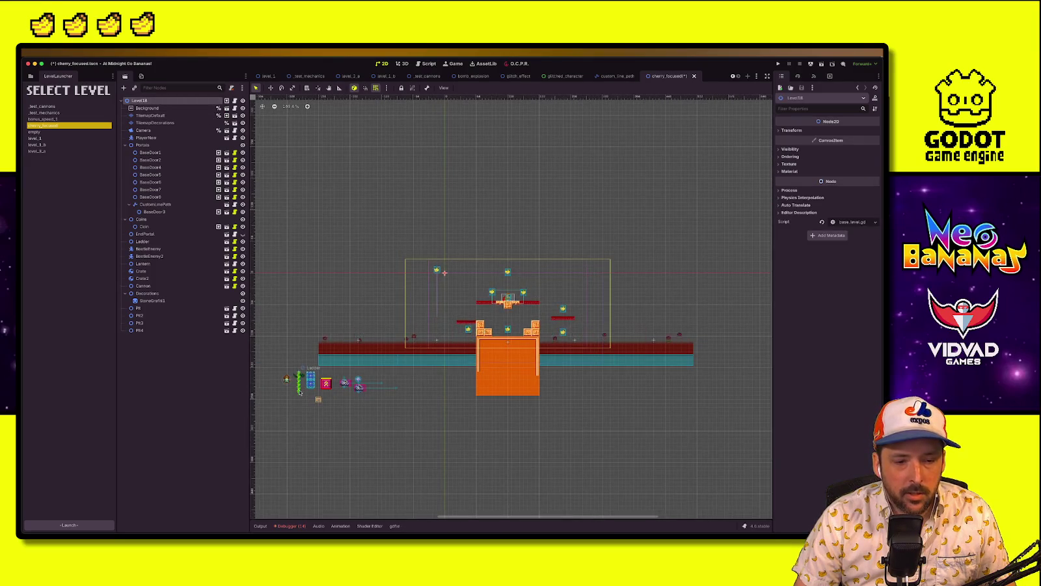
Move the vine ladder up onto the platform area and duplicate it as Ladder2
{"action": "left_click", "coordinate": [299, 391]}
{"action": "scroll", "coordinate": [314, 385], "scroll_direction": "up", "scroll_amount": 3}
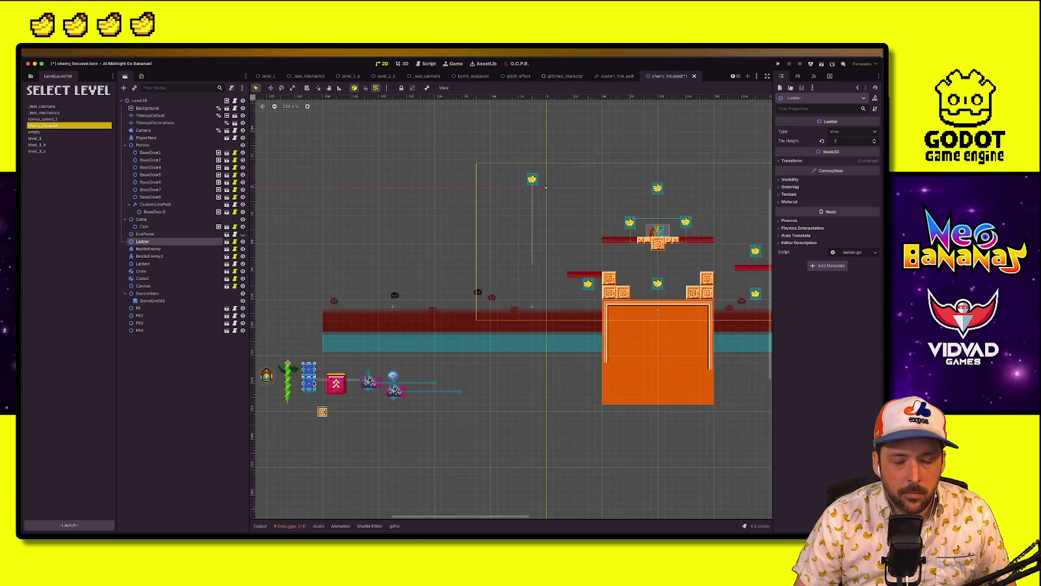
{"action": "key", "text": "w"}
{"action": "mouse_move", "coordinate": [290, 384]}
{"action": "left_mouse_down"}
{"action": "mouse_move", "coordinate": [645, 269]}
{"action": "mouse_move", "coordinate": [629, 255]}
{"action": "left_mouse_up"}
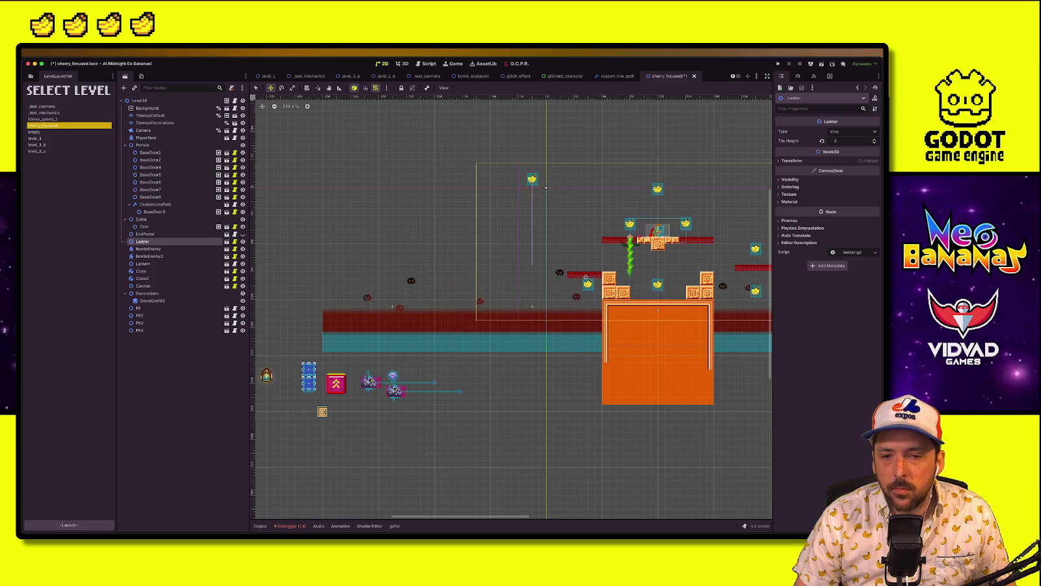
{"action": "scroll", "coordinate": [628, 276], "scroll_direction": "right", "scroll_amount": 2}
{"action": "key", "text": "ctrl+d"}
{"action": "left_click_drag", "start_coordinate": [674, 255], "coordinate": [668, 256]}
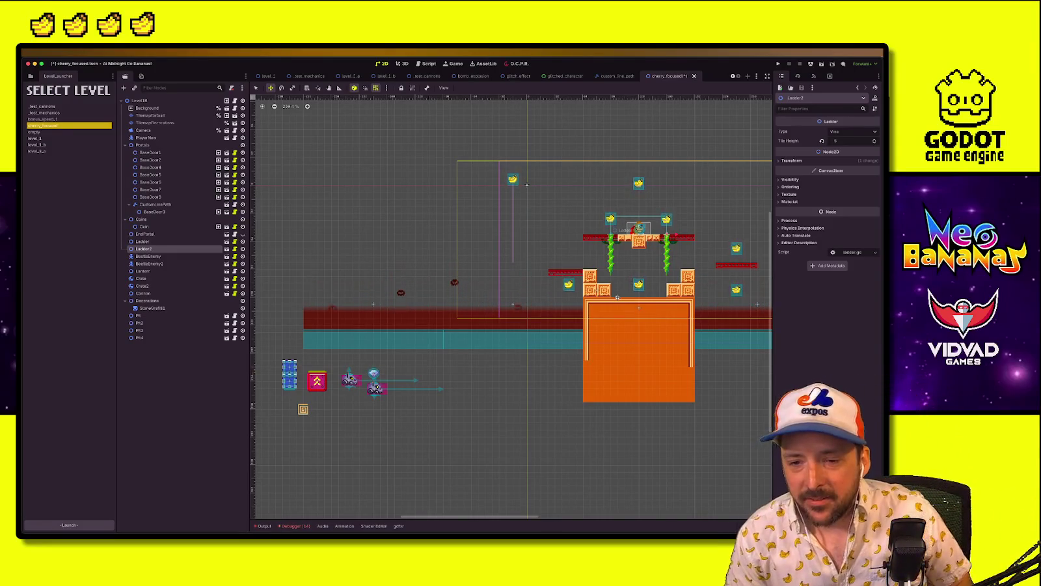
Shift Ladder2 up and to the right beside the central spawn platform
{"action": "scroll", "coordinate": [687, 213], "scroll_direction": "up", "scroll_amount": 5}
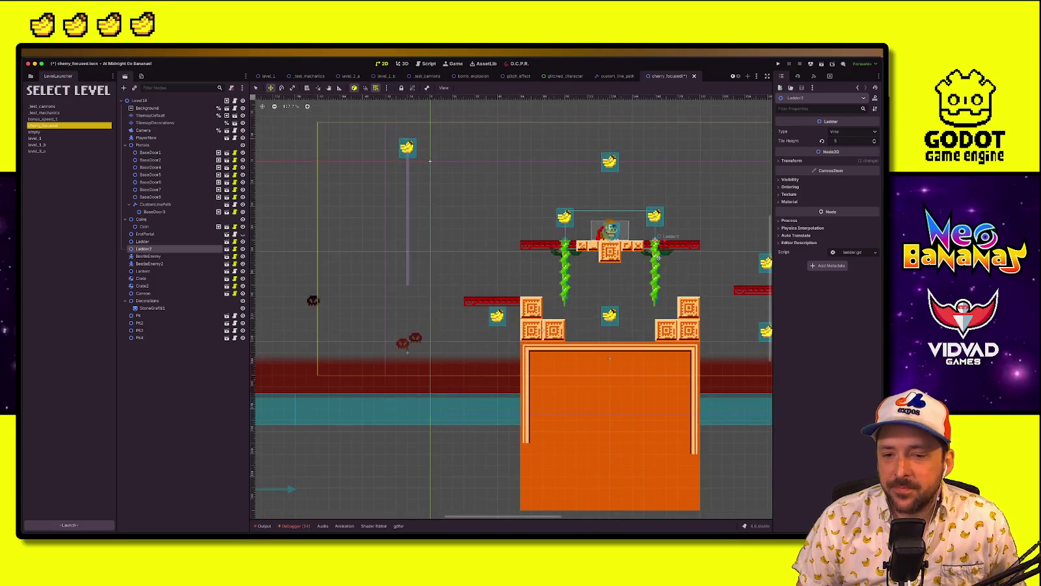
{"action": "key", "text": "q"}
{"action": "mouse_move", "coordinate": [673, 262]}
{"action": "left_mouse_down"}
{"action": "mouse_move", "coordinate": [688, 236]}
{"action": "mouse_move", "coordinate": [733, 236]}
{"action": "left_mouse_up"}
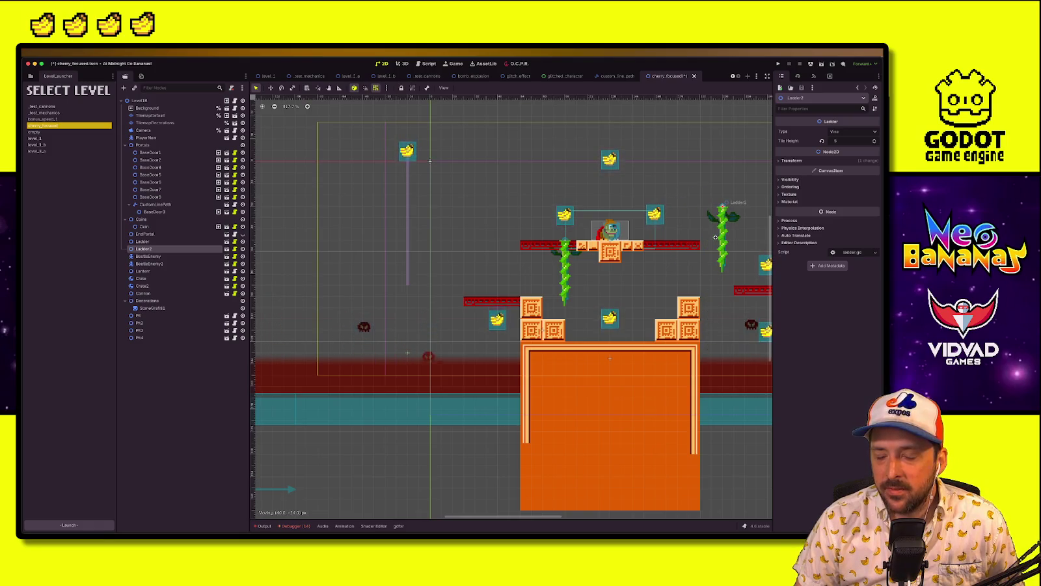
{"action": "scroll", "coordinate": [509, 243], "scroll_direction": "right", "scroll_amount": 5}
{"action": "scroll", "coordinate": [393, 356], "scroll_direction": "down", "scroll_amount": 6}
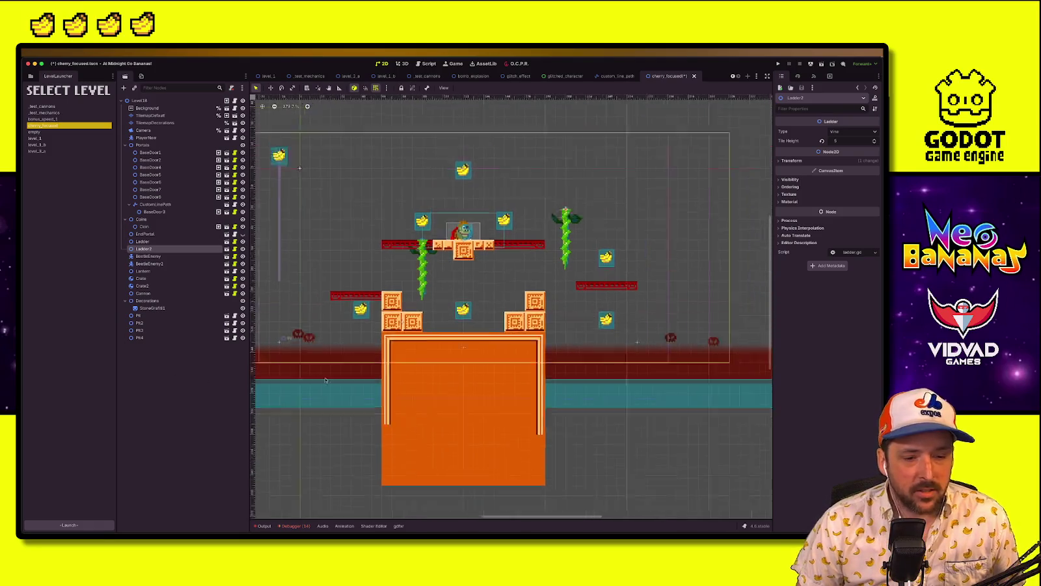
{"action": "left_click", "coordinate": [361, 388]}
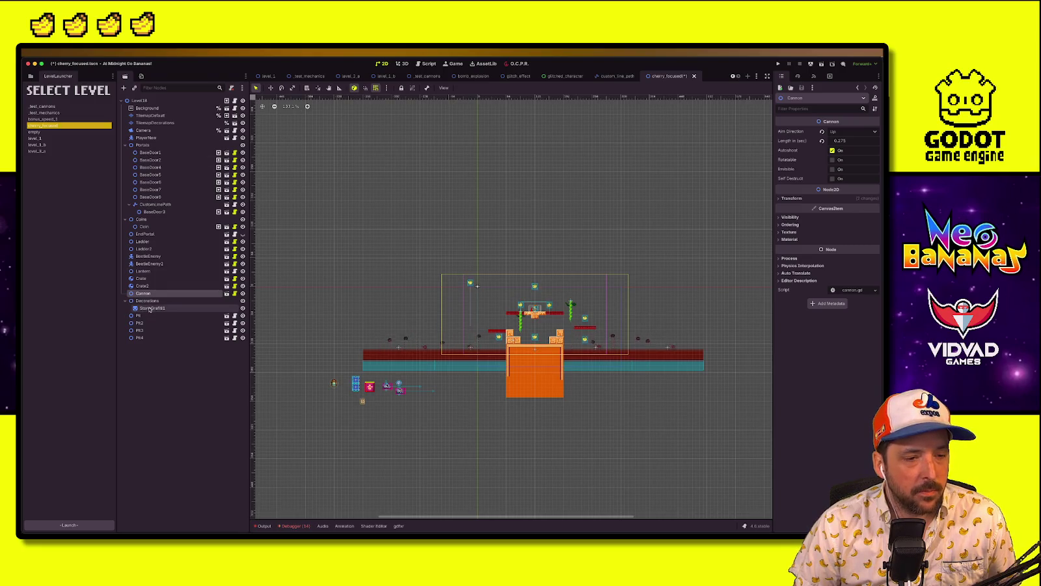
Duplicate the blue Crate into a new Crate3 and locate it in the Scene dock
{"action": "left_click", "coordinate": [141, 278]}
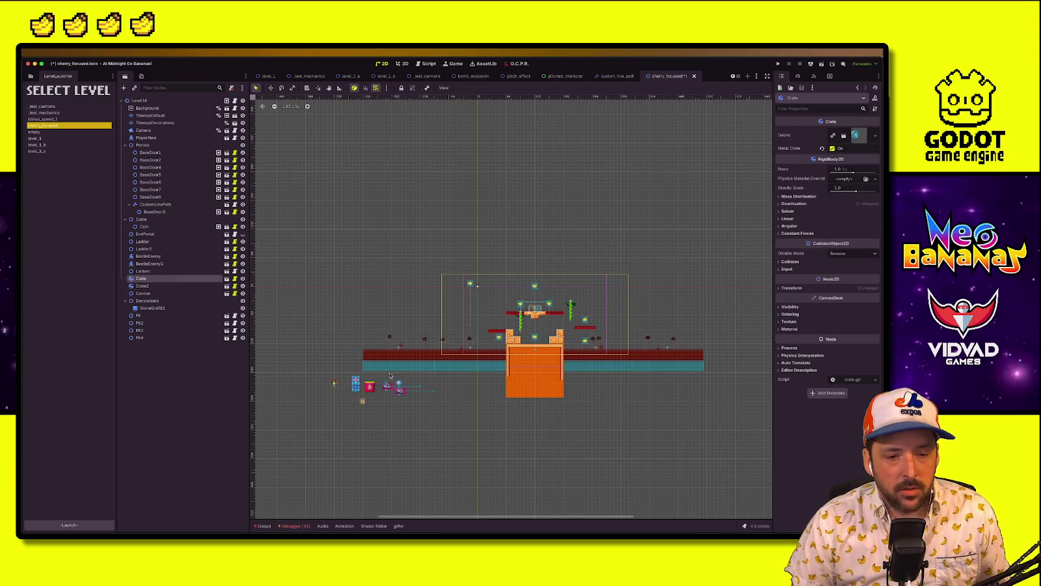
{"action": "key", "text": "ctrl+d"}
{"action": "key", "text": "w"}
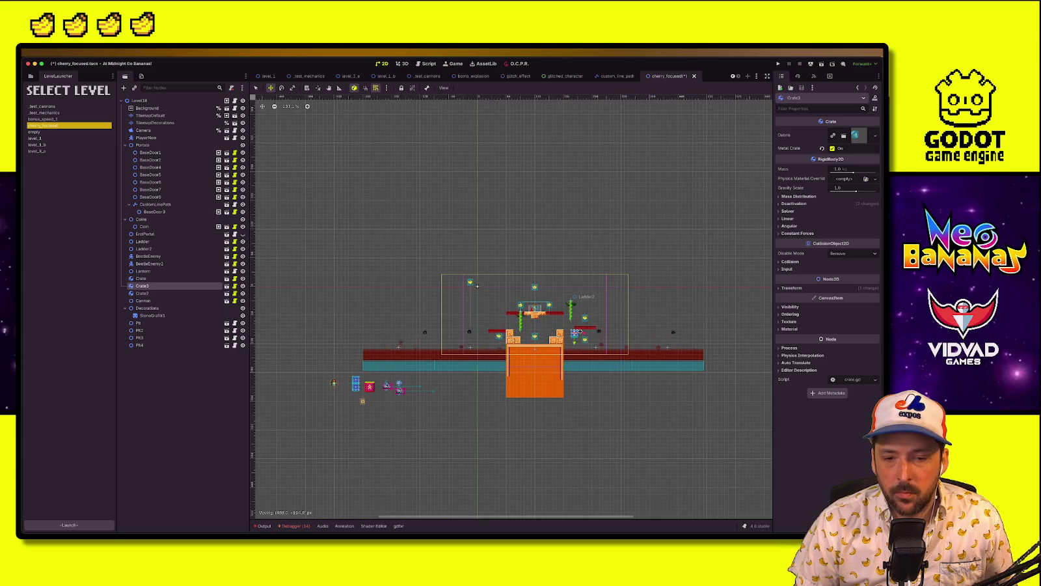
{"action": "scroll", "coordinate": [585, 332], "scroll_direction": "up", "scroll_amount": 6}
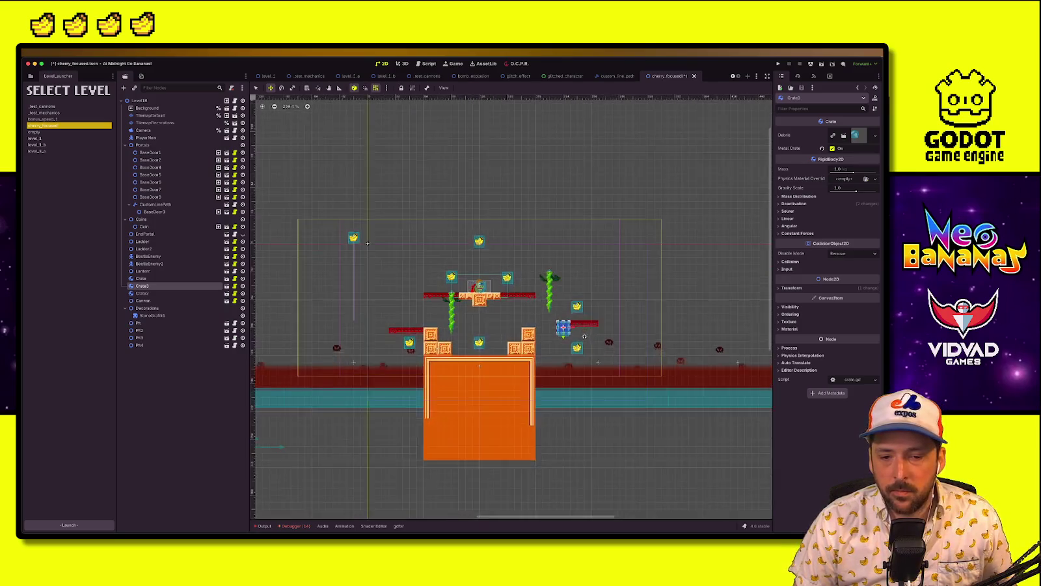
{"action": "left_click", "coordinate": [159, 123]}
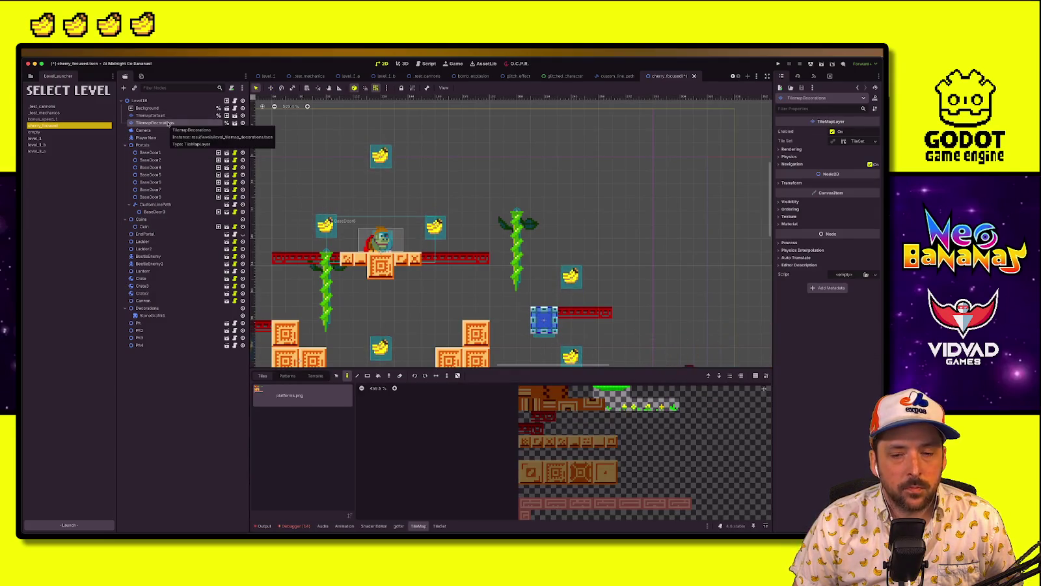
{"action": "left_click", "coordinate": [151, 137]}
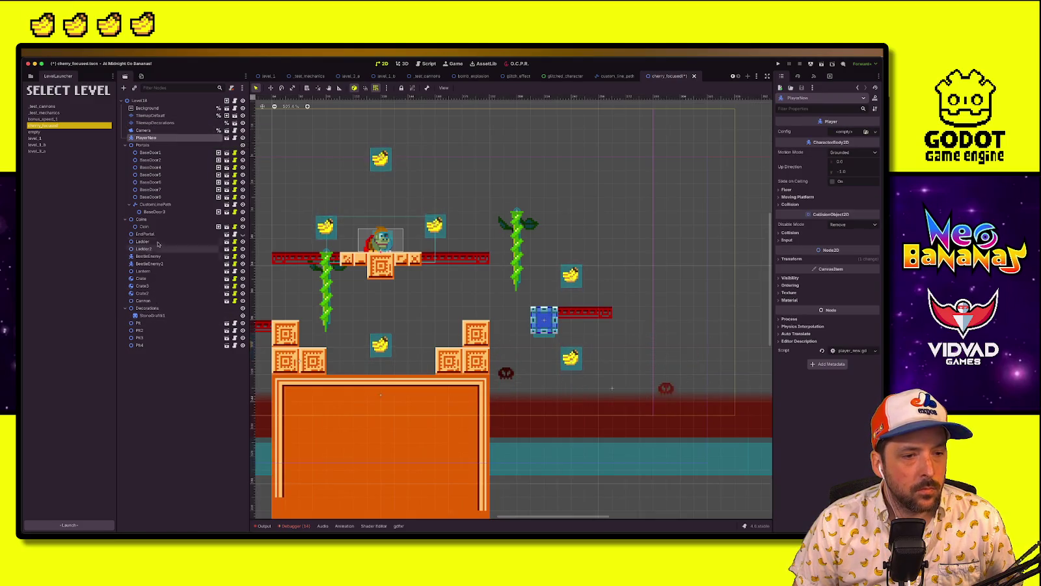
{"action": "left_click", "coordinate": [146, 293]}
{"action": "left_click", "coordinate": [158, 278]}
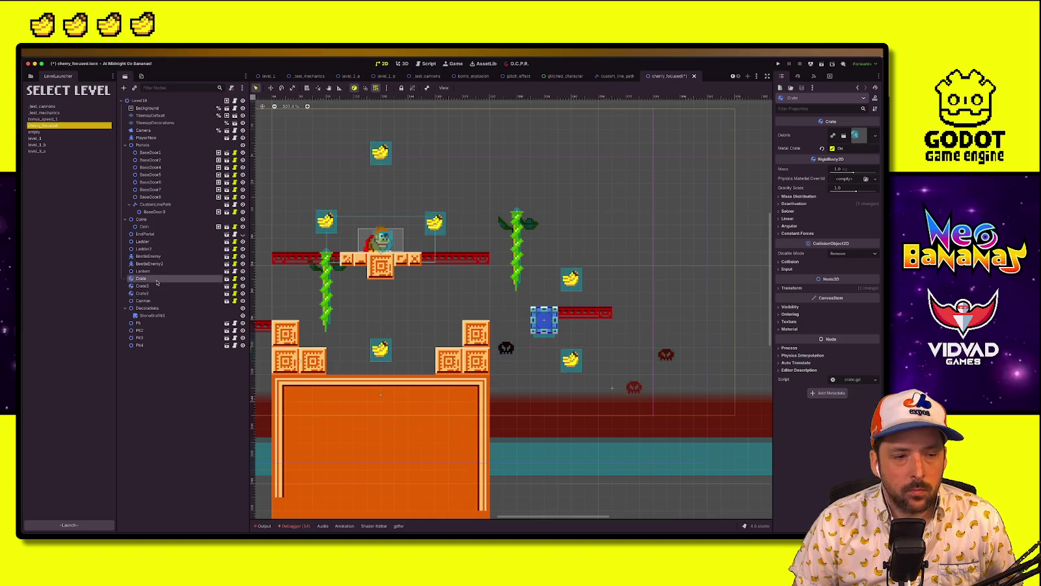
{"action": "left_click", "coordinate": [153, 284]}
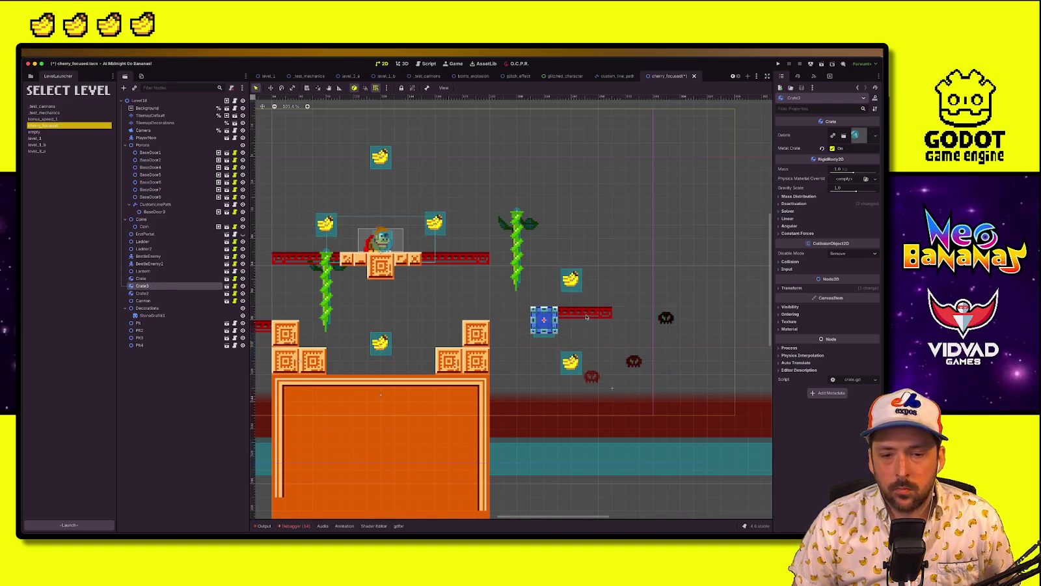
{"action": "left_click", "coordinate": [150, 115]}
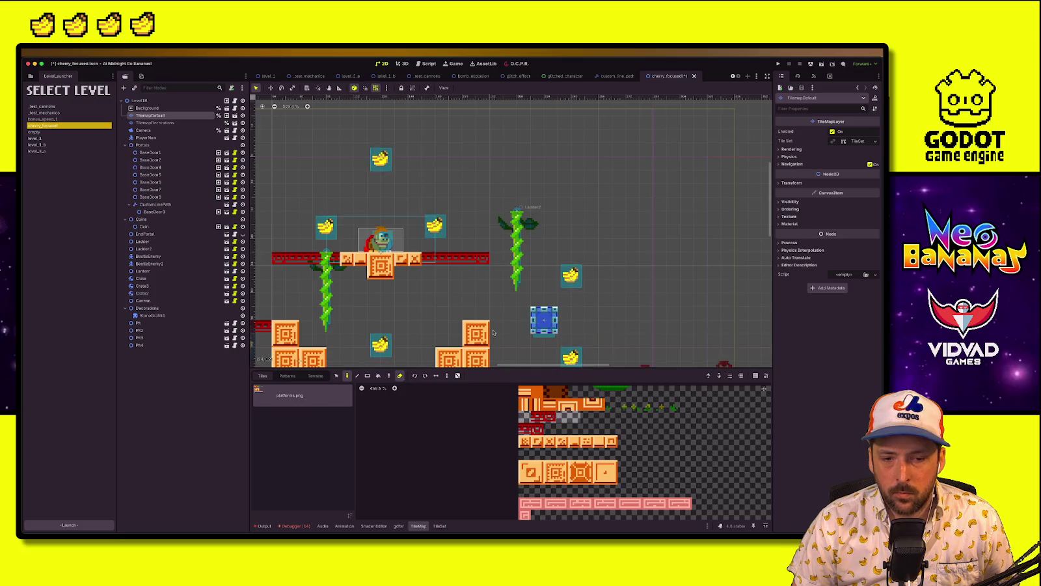
Duplicate Crate3 twice, lining the copies up in a row to its right
{"action": "left_click", "coordinate": [143, 286]}
{"action": "key", "text": "ctrl+d"}
{"action": "left_click_drag", "start_coordinate": [544, 320], "coordinate": [602, 323]}
{"action": "key", "text": "ctrl+d"}
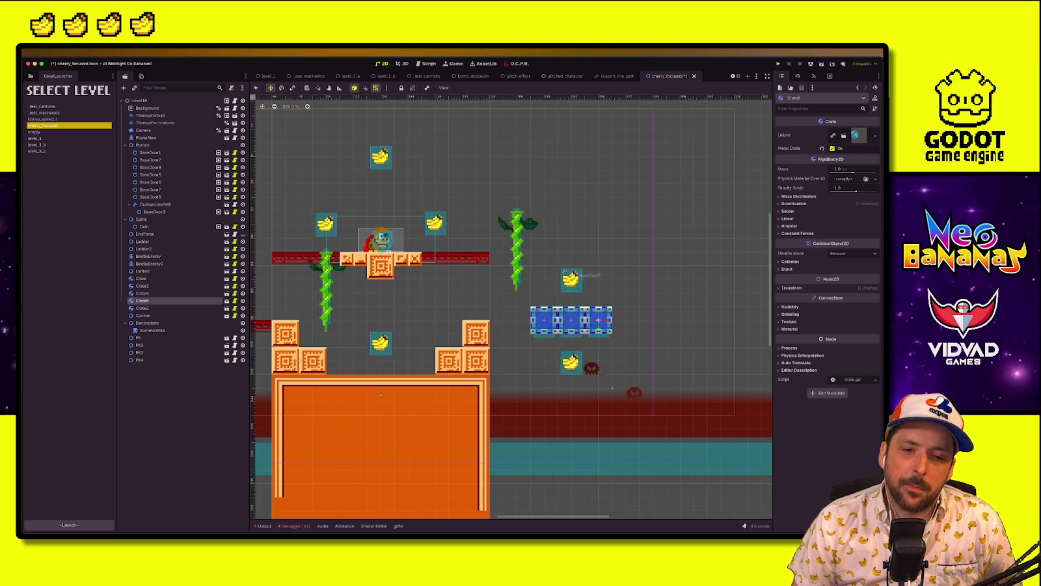
{"action": "key", "text": "q"}
{"action": "left_click", "coordinate": [477, 300]}
{"action": "scroll", "coordinate": [539, 319], "scroll_direction": "down", "scroll_amount": 3}
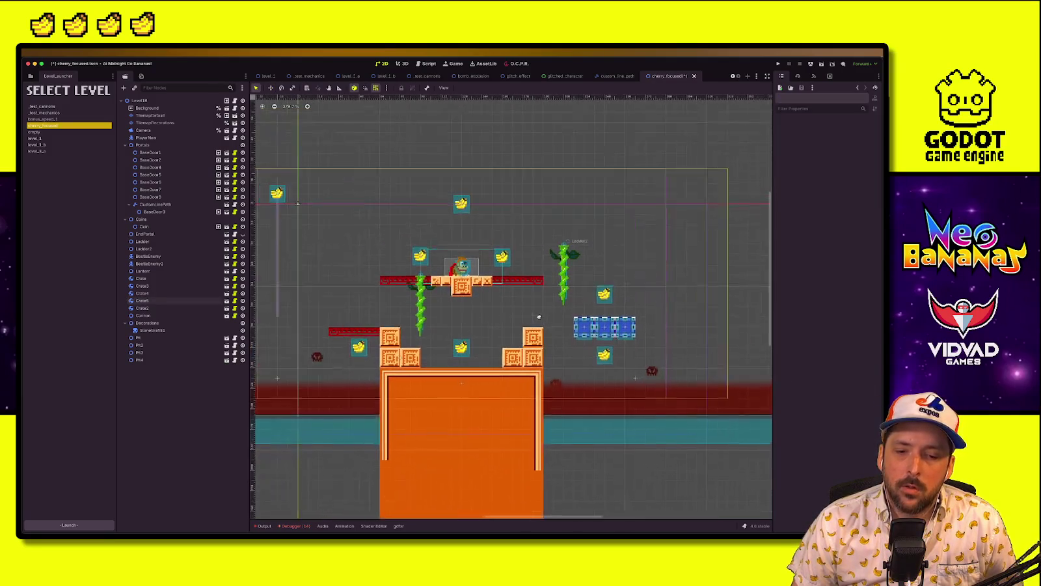
Paint a red platform strip above the right vine on TilemapDefault, undoing an accidental layer shift
{"action": "left_click", "coordinate": [595, 332]}
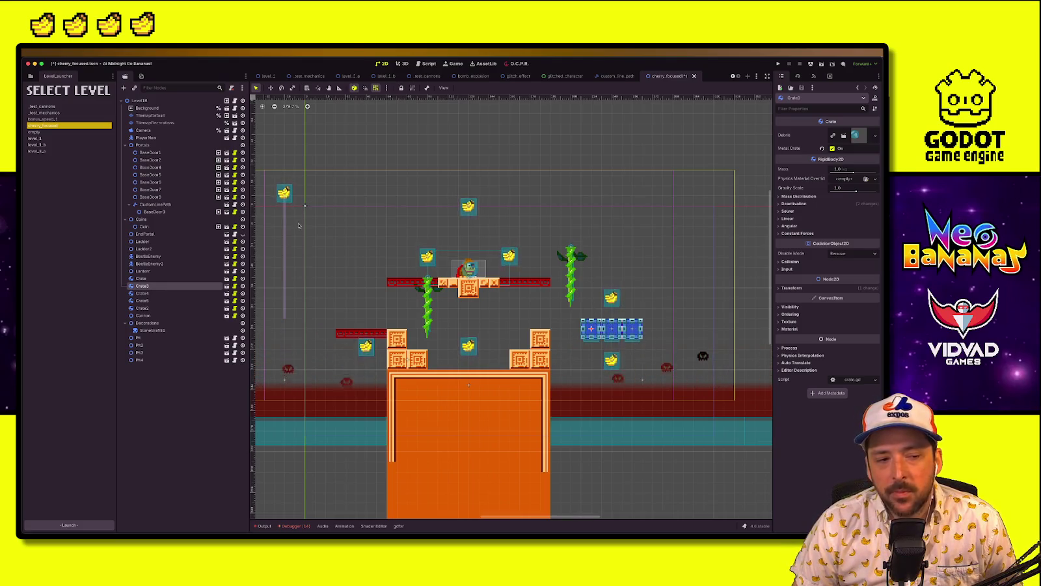
{"action": "left_click", "coordinate": [151, 115]}
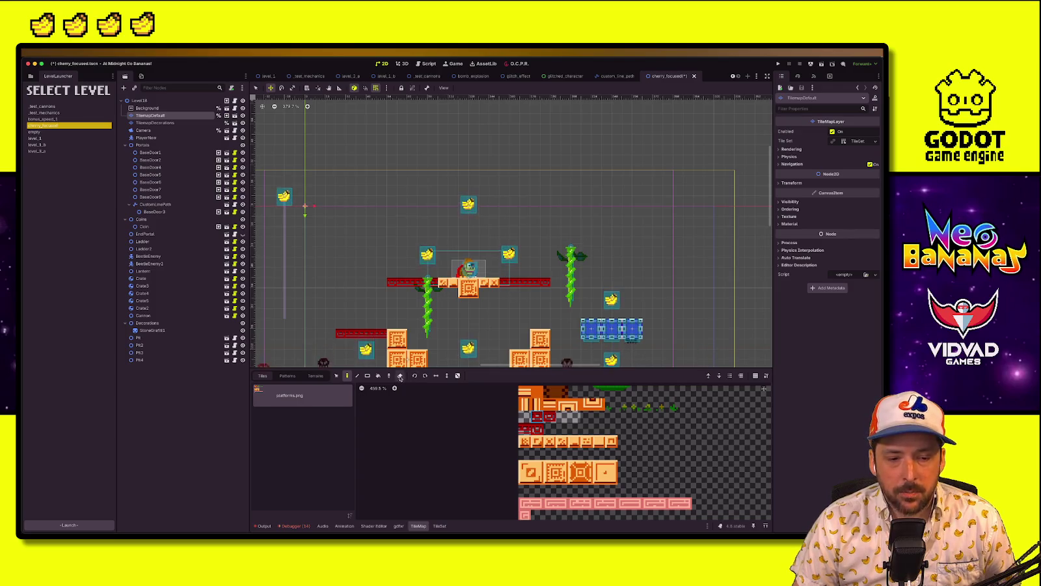
{"action": "left_click_drag", "start_coordinate": [602, 263], "coordinate": [643, 266]}
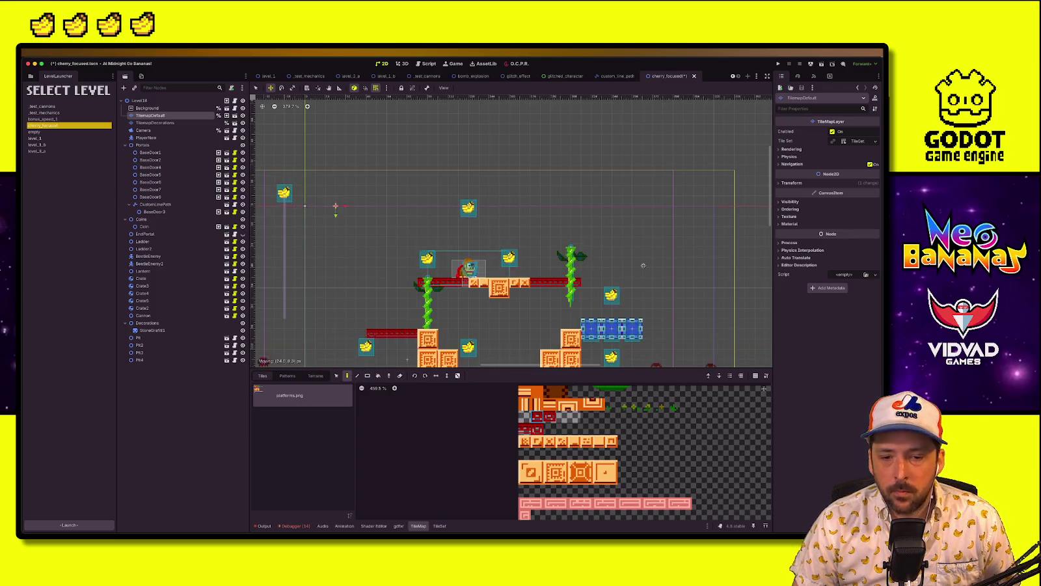
{"action": "key", "text": "ctrl+z"}
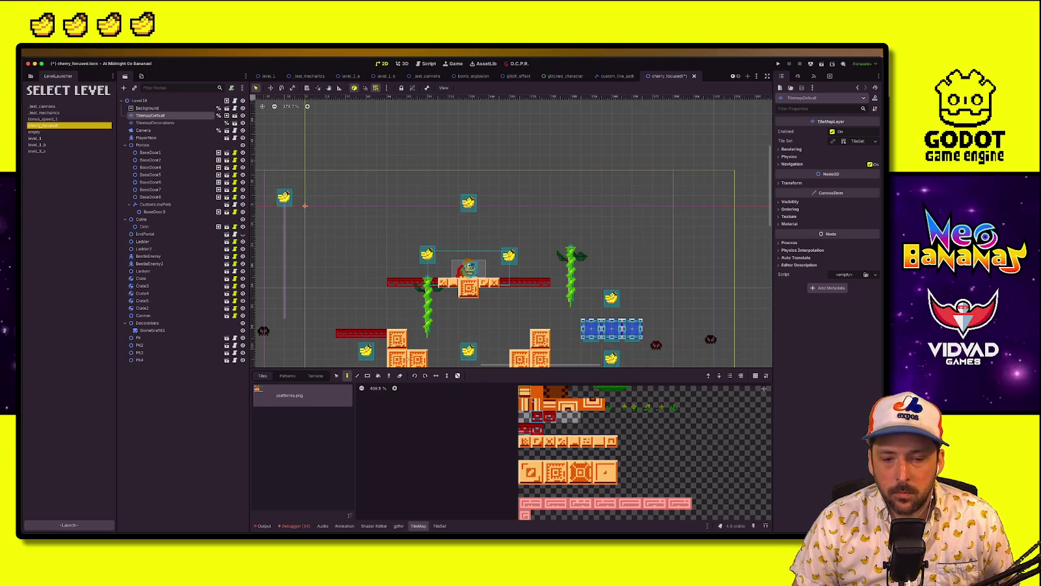
{"action": "left_click_drag", "start_coordinate": [589, 266], "coordinate": [628, 266]}
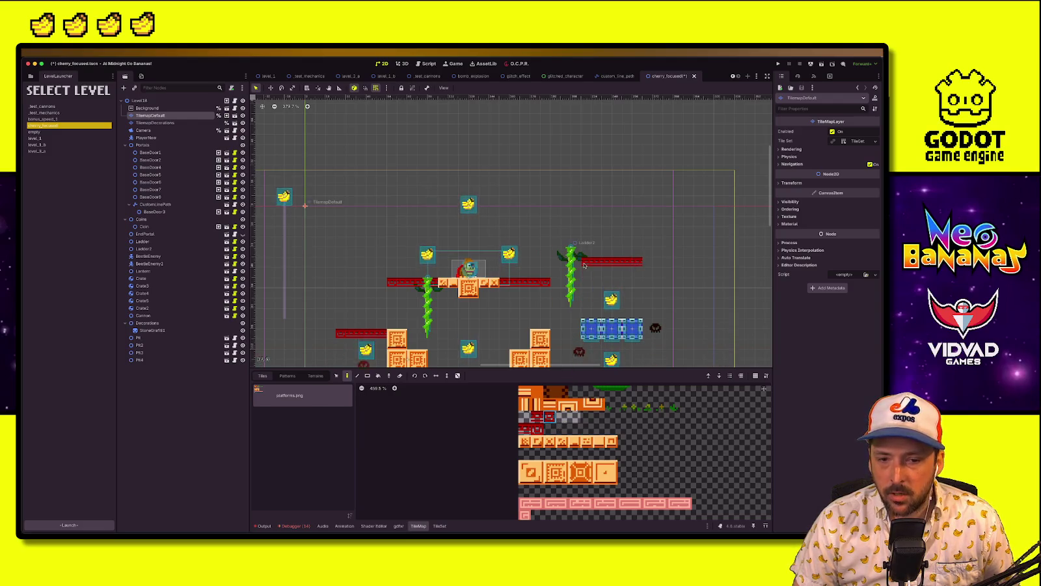
Move Ladder2 right under the new ledge and lift the banana up onto it
{"action": "left_click", "coordinate": [144, 248]}
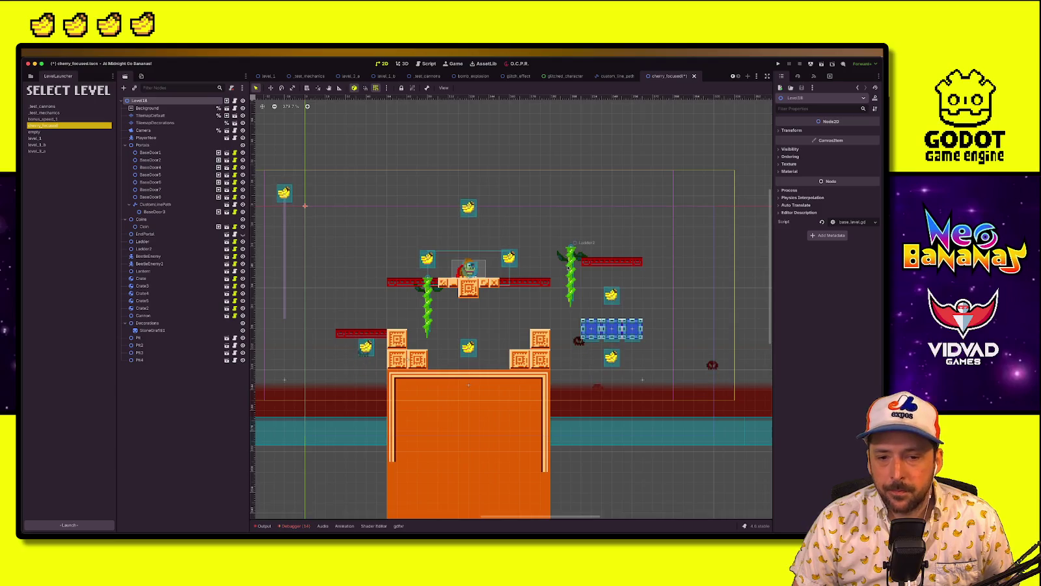
{"action": "key", "text": "w"}
{"action": "mouse_move", "coordinate": [569, 280]}
{"action": "left_mouse_down"}
{"action": "mouse_move", "coordinate": [620, 283]}
{"action": "mouse_move", "coordinate": [607, 284]}
{"action": "left_mouse_up"}
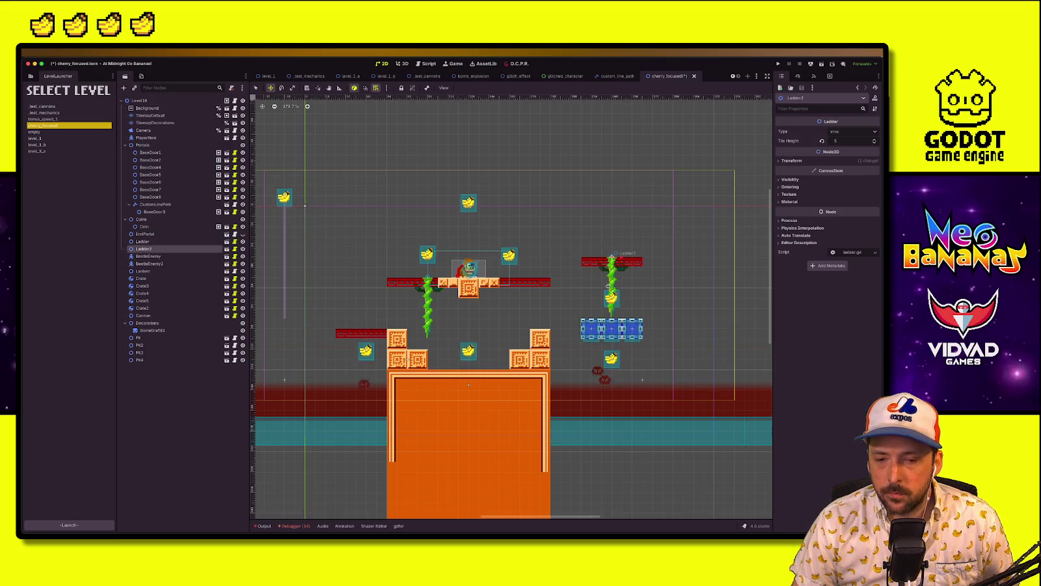
{"action": "left_click", "coordinate": [139, 100]}
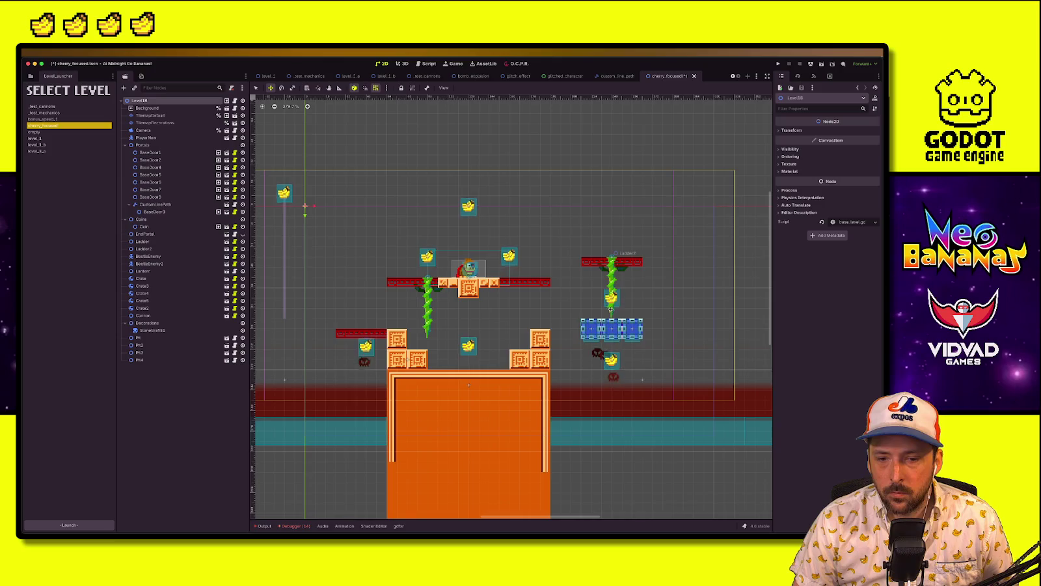
{"action": "left_click", "coordinate": [612, 296]}
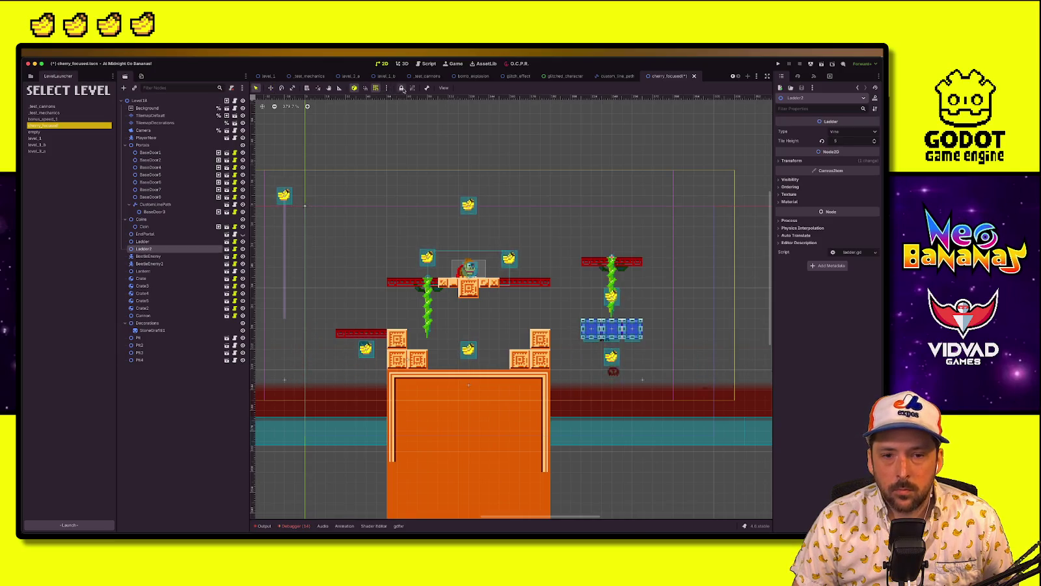
{"action": "mouse_move", "coordinate": [611, 298]}
{"action": "left_mouse_down"}
{"action": "mouse_move", "coordinate": [563, 300]}
{"action": "mouse_move", "coordinate": [576, 302]}
{"action": "mouse_move", "coordinate": [564, 296]}
{"action": "mouse_move", "coordinate": [613, 240]}
{"action": "left_mouse_up"}
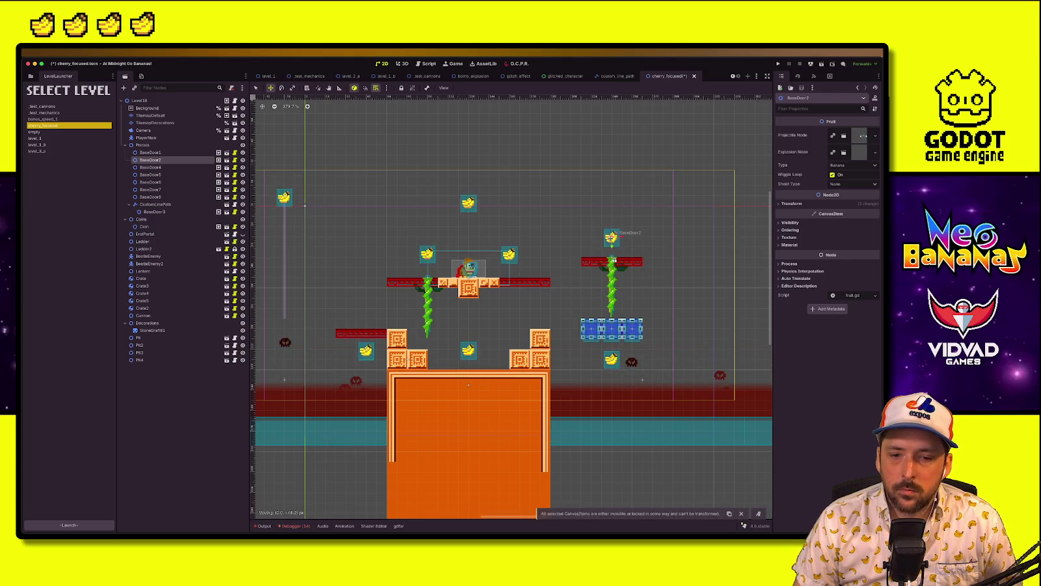
Check Crate5 and the default tile layer, then save and launch a test run of cherry_focused
{"action": "scroll", "coordinate": [475, 343], "scroll_direction": "down", "scroll_amount": 2}
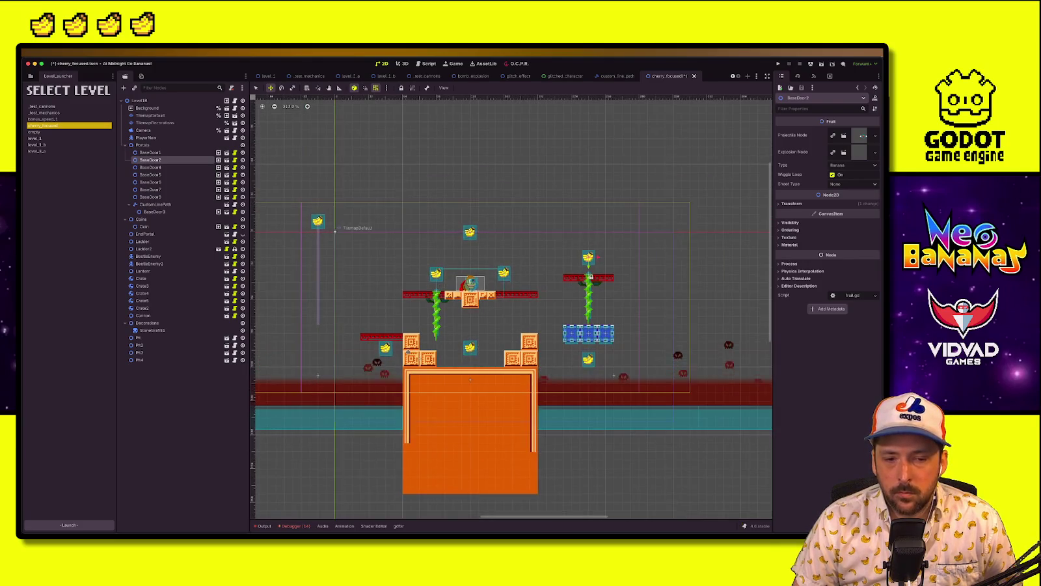
{"action": "left_click_drag", "start_coordinate": [334, 231], "coordinate": [379, 230]}
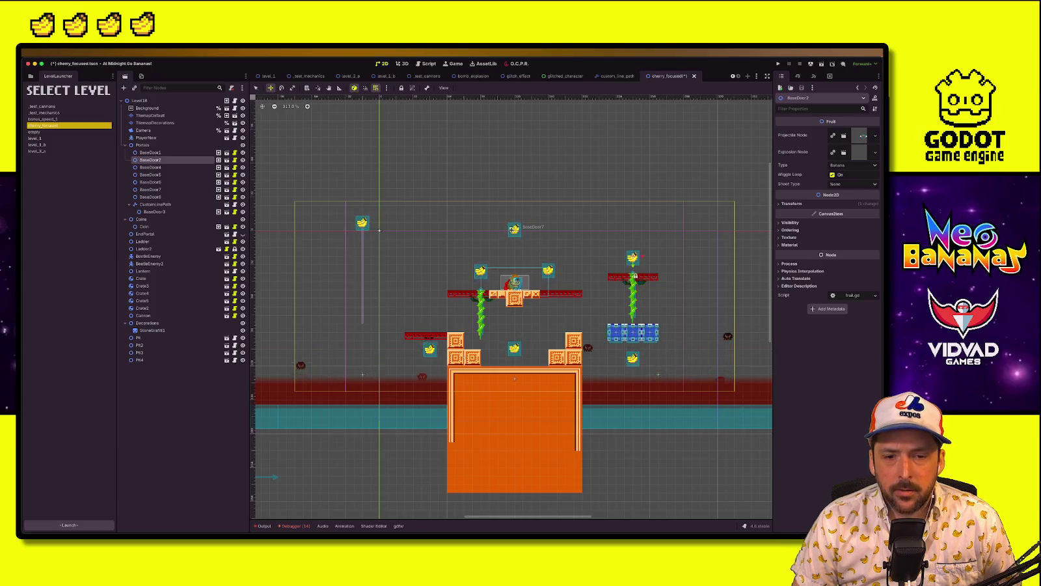
{"action": "key", "text": "q"}
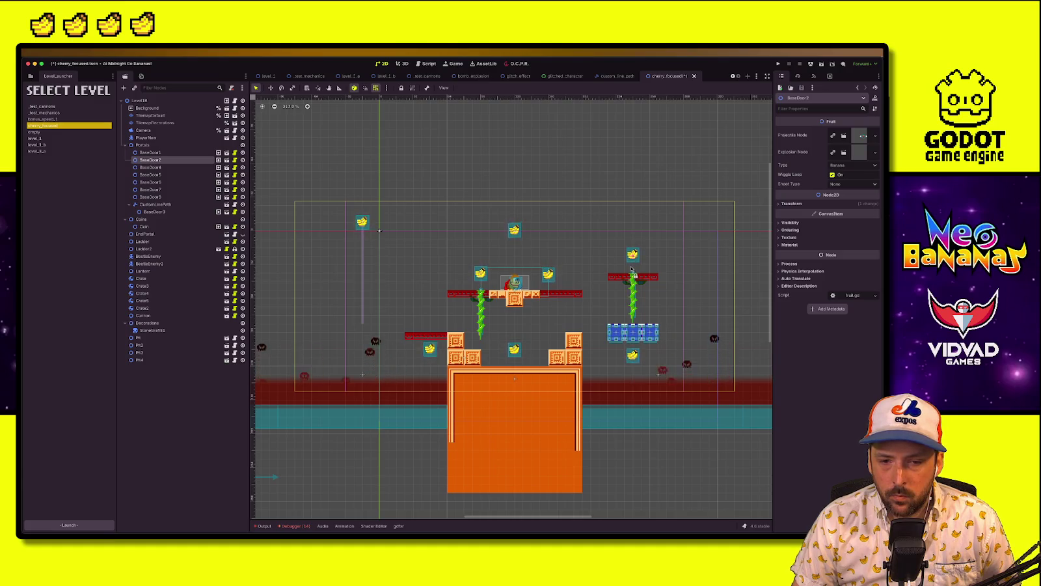
{"action": "left_click", "coordinate": [617, 335]}
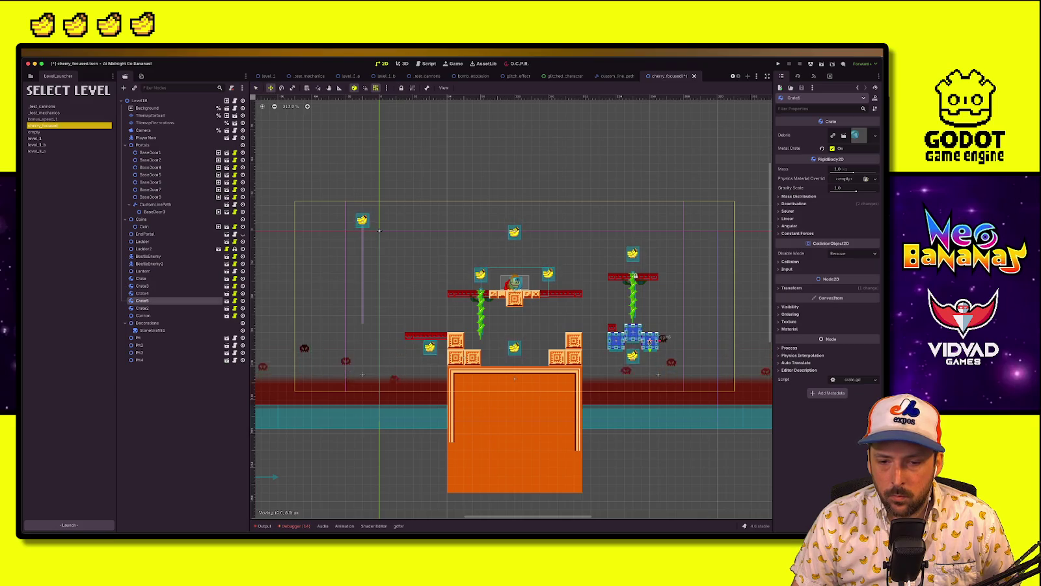
{"action": "key", "text": "w"}
{"action": "left_click", "coordinate": [150, 115]}
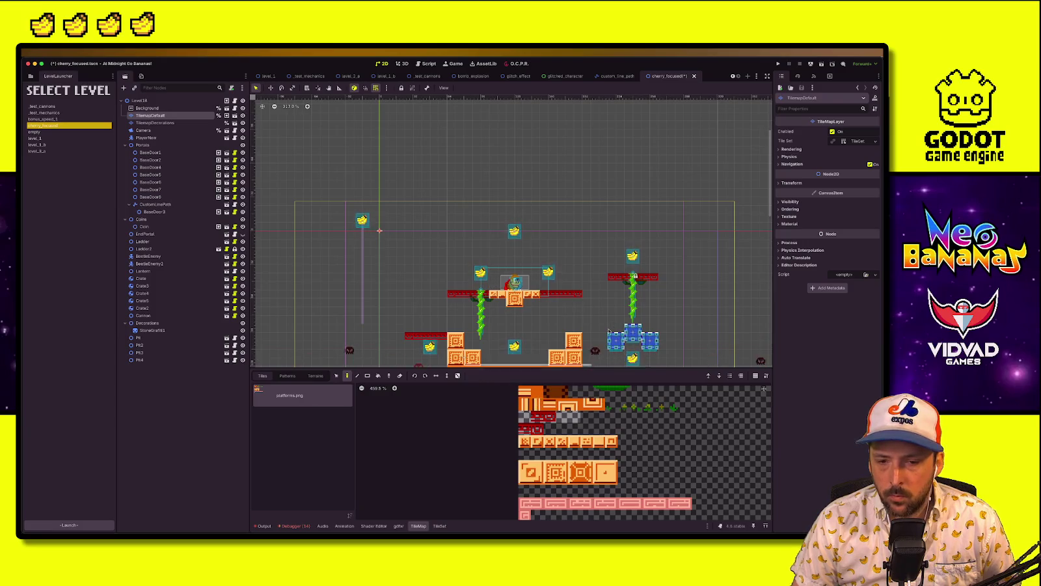
{"action": "scroll", "coordinate": [605, 338], "scroll_direction": "down", "scroll_amount": 3}
{"action": "scroll", "coordinate": [583, 330], "scroll_direction": "down", "scroll_amount": 2}
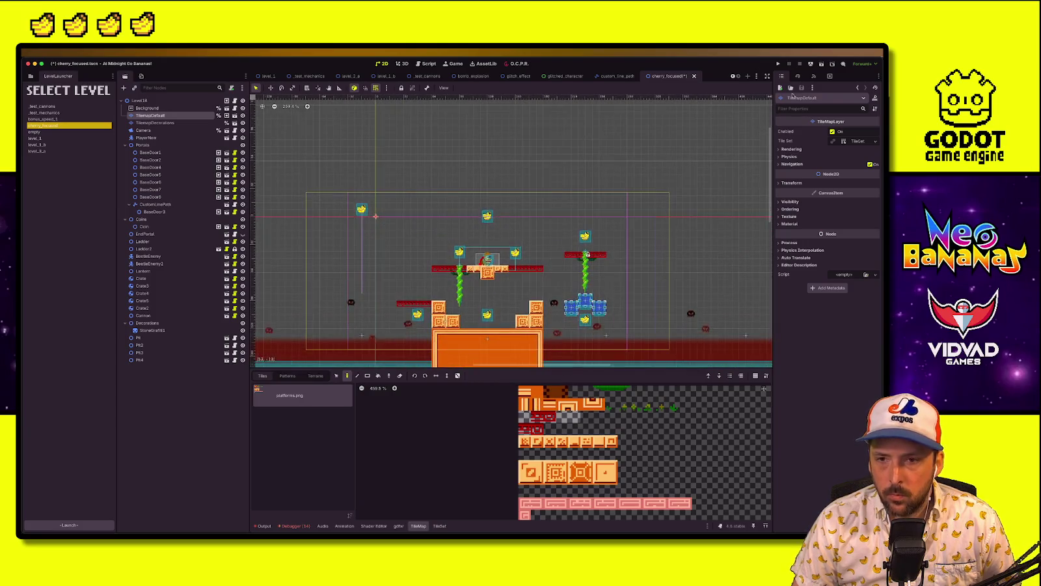
{"action": "key", "text": "super+b"}
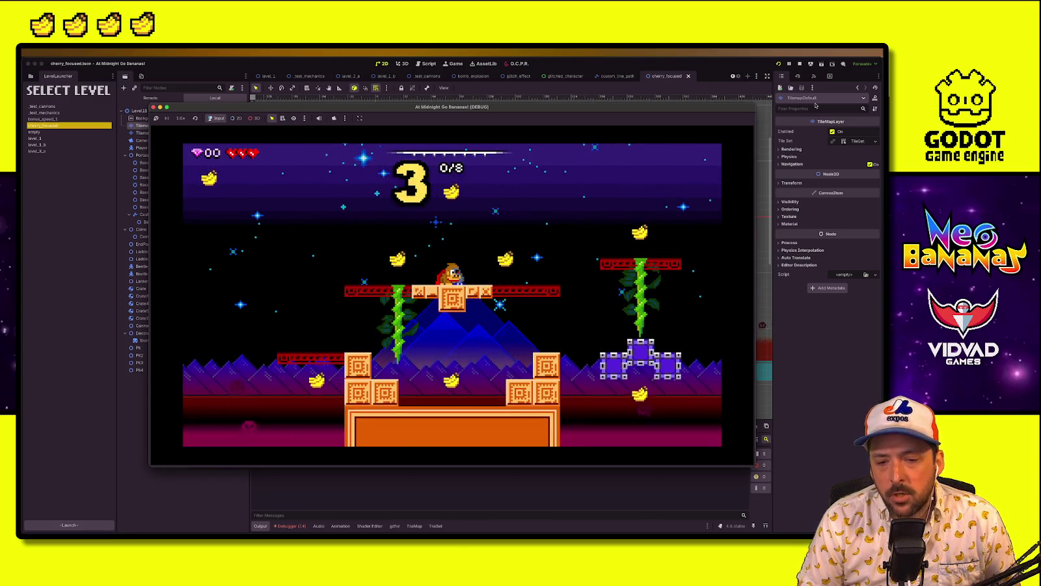
Run and jump across the crates, purple blocks and red platform, grabbing a banana
{"action": "key", "text": "Right"}
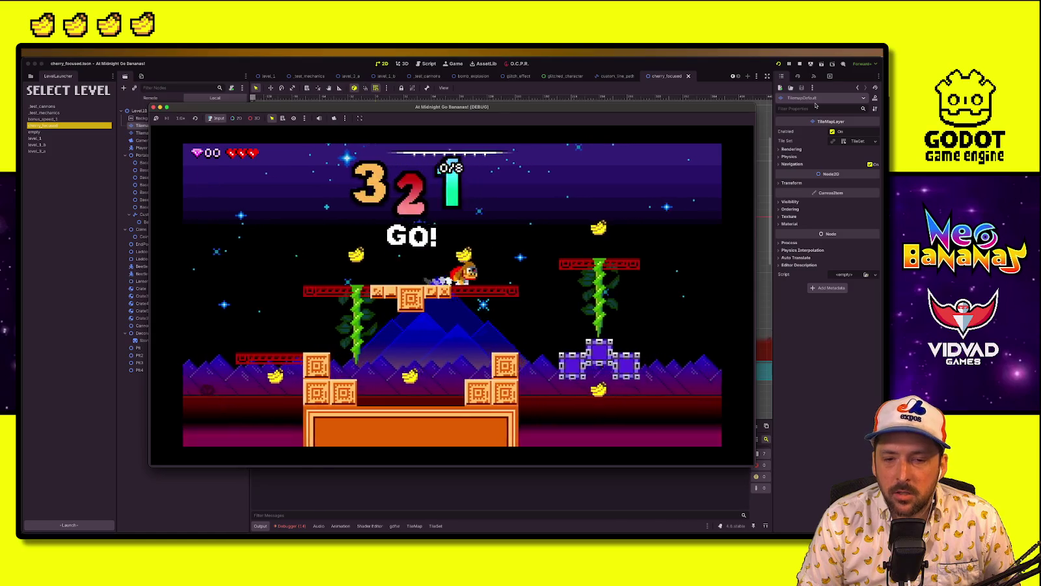
{"action": "key", "text": "space"}
{"action": "key", "text": "Left"}
{"action": "key", "text": "Down"}
{"action": "key", "text": "Right"}
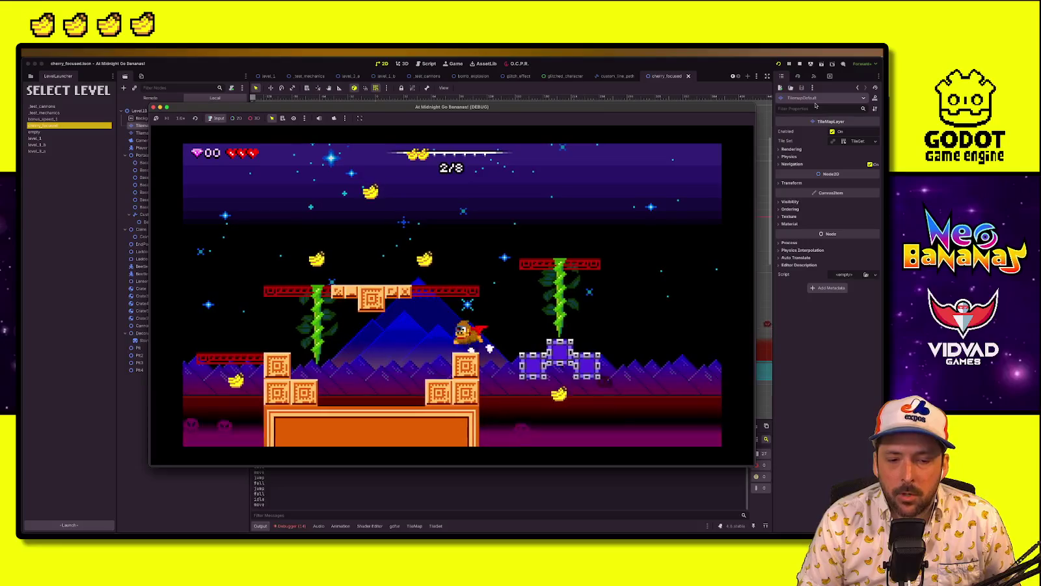
{"action": "key", "text": "space"}
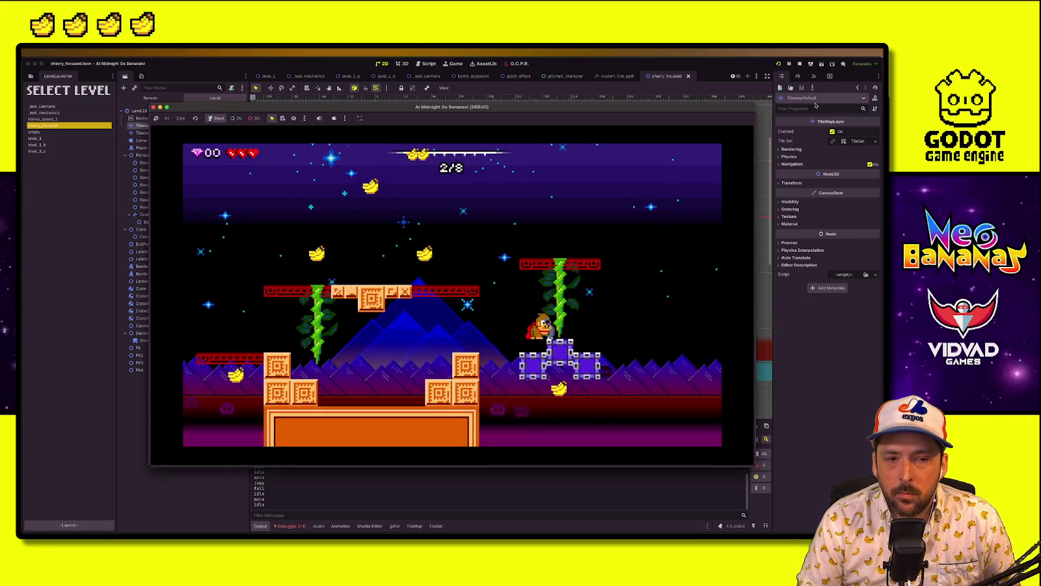
{"action": "key", "text": "Left"}
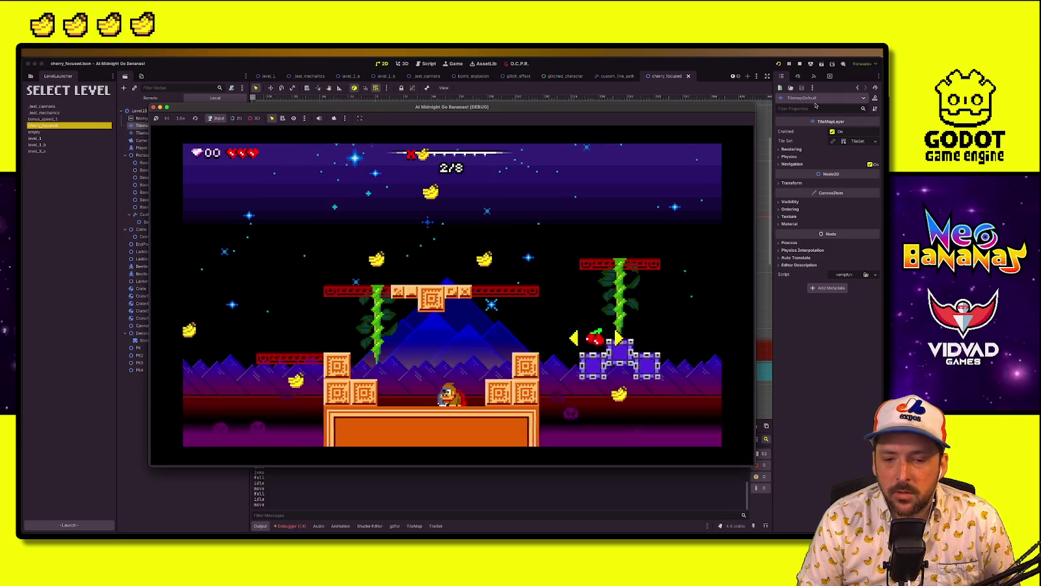
{"action": "key", "text": "Right"}
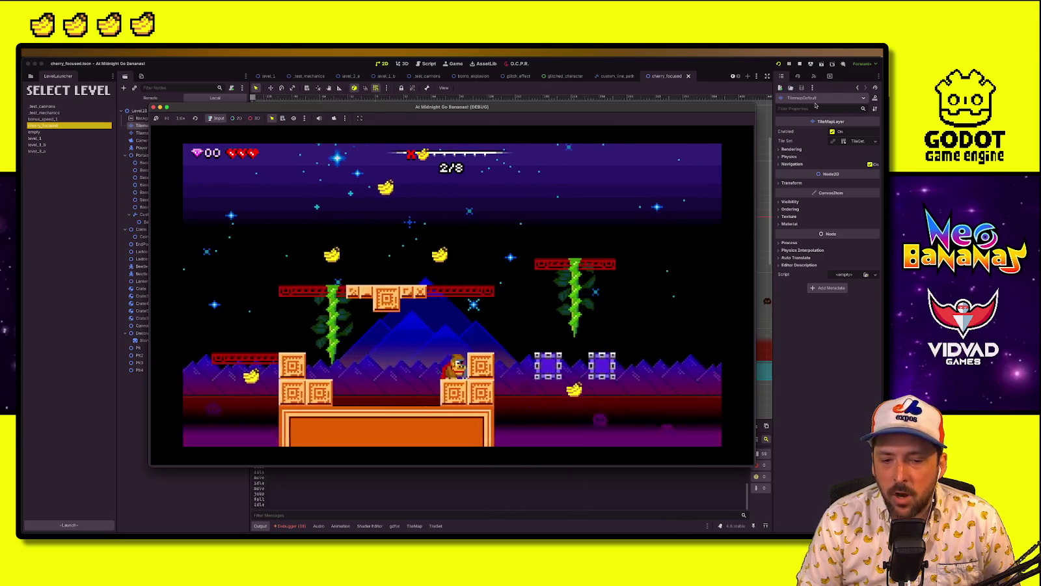
{"action": "key", "text": "space"}
{"action": "key", "text": "Right"}
{"action": "key", "text": "space"}
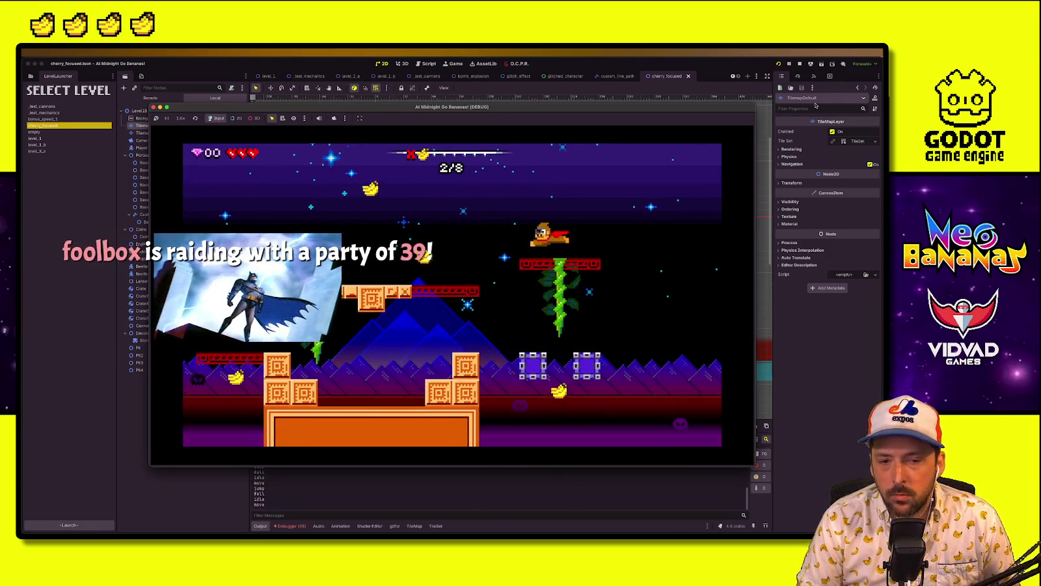
{"action": "key", "text": "Left"}
{"action": "key", "text": "Right"}
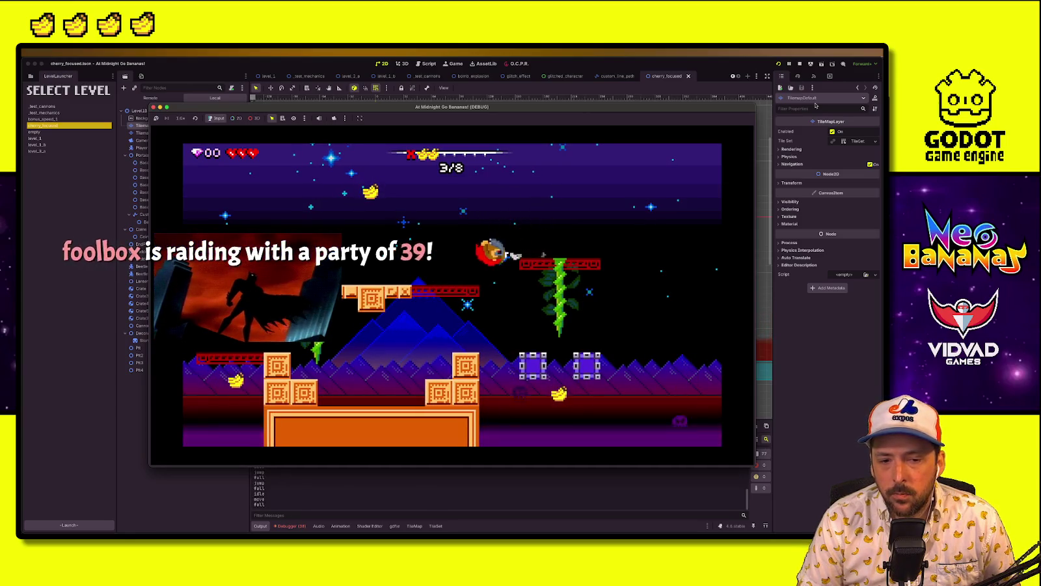
{"action": "key", "text": "Left"}
{"action": "key", "text": "space"}
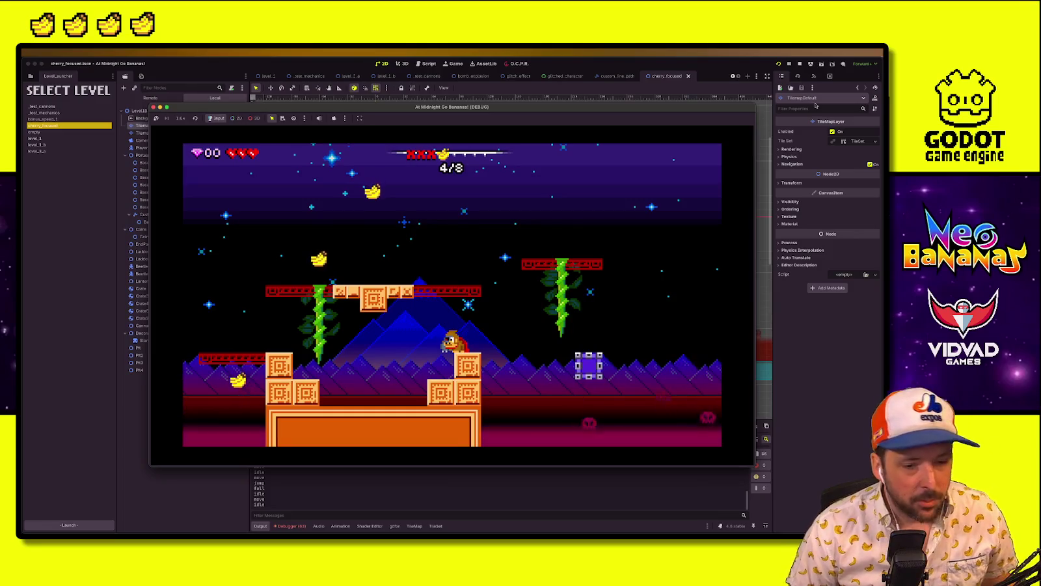
Clear the gap and crate platforms collecting bananas up to 5/8, then stop the game
{"action": "key", "text": "Left"}
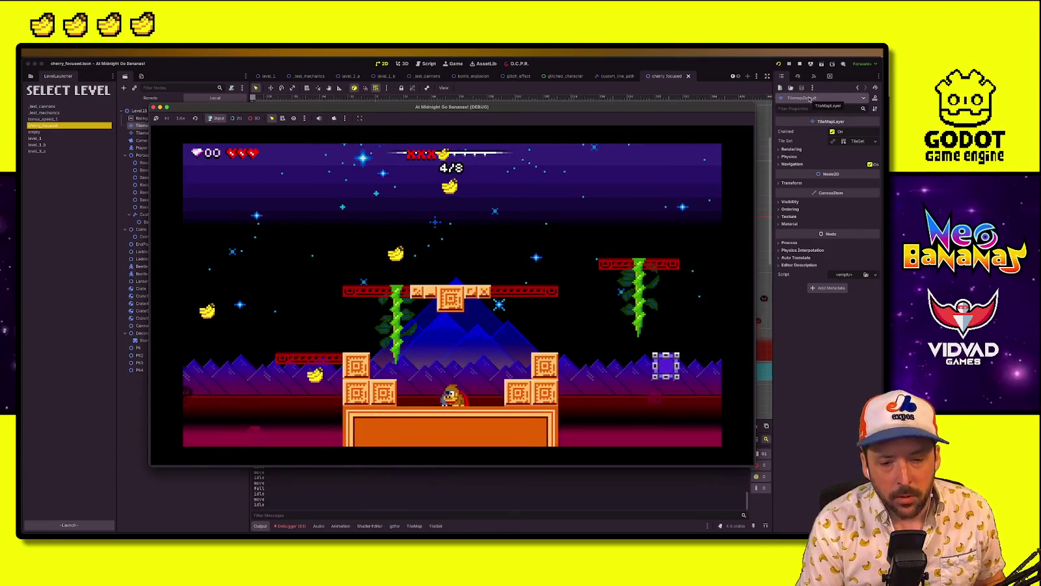
{"action": "key", "text": "Left"}
{"action": "key", "text": "space"}
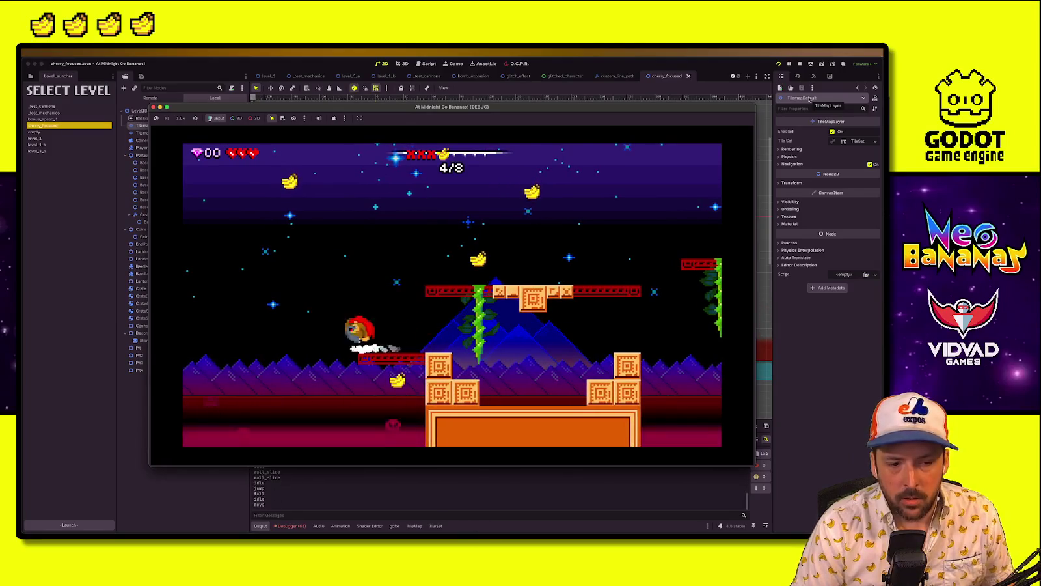
{"action": "key", "text": "Right"}
{"action": "key", "text": "space"}
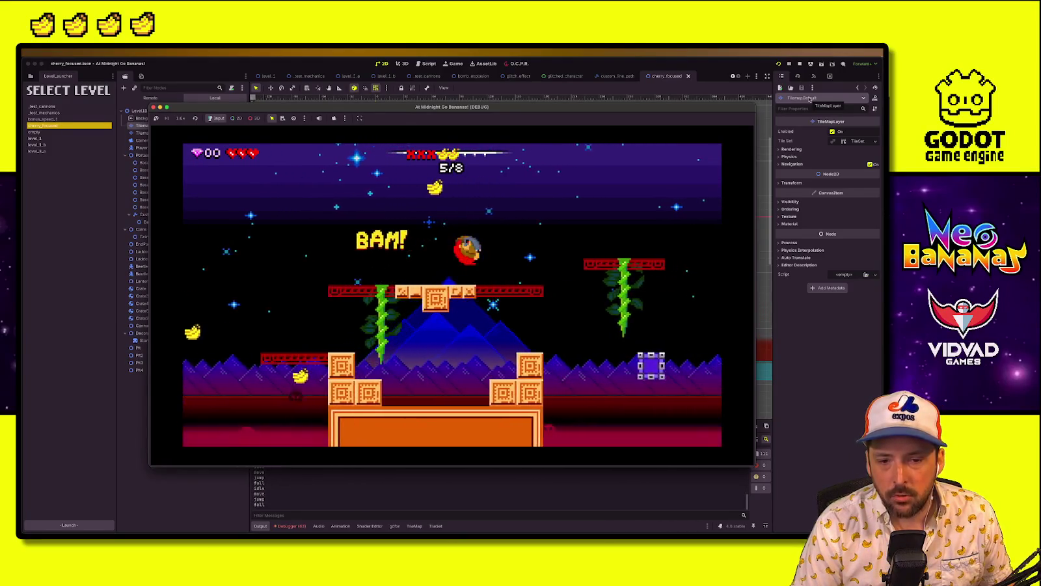
{"action": "key", "text": "space"}
{"action": "key", "text": "Left"}
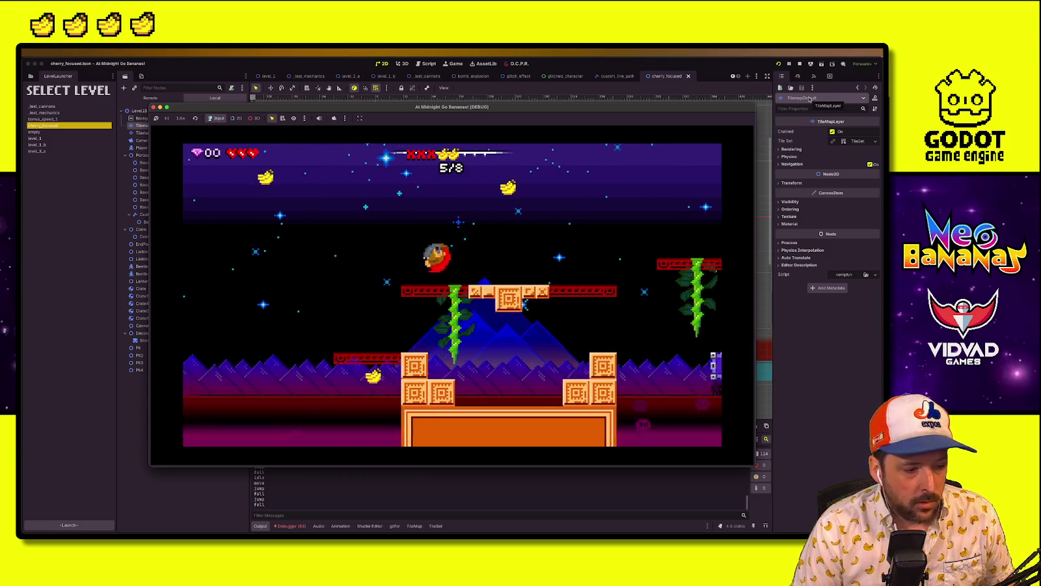
{"action": "key", "text": "Left"}
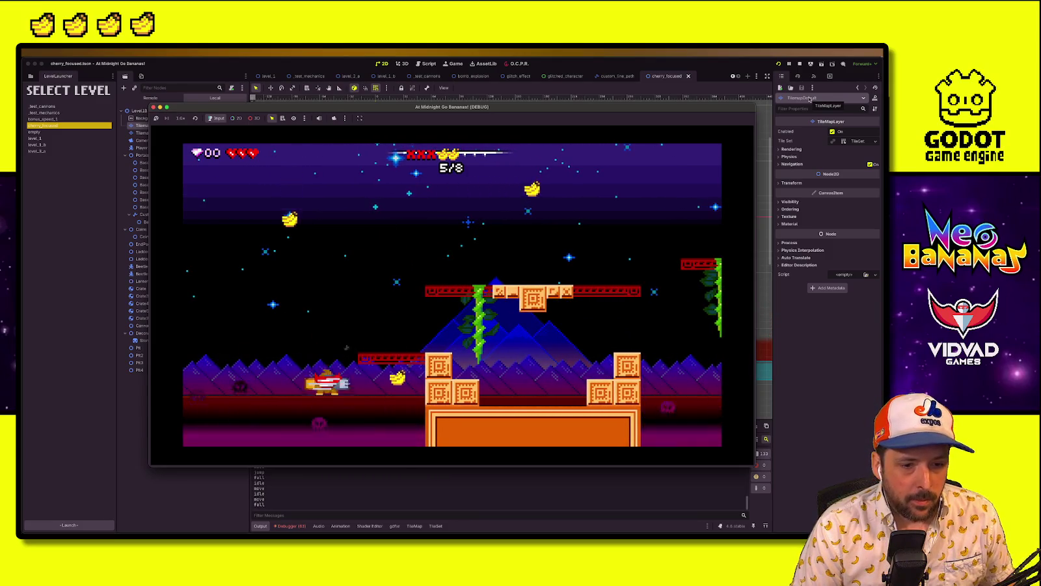
{"action": "key", "text": "Right"}
{"action": "key", "text": "space"}
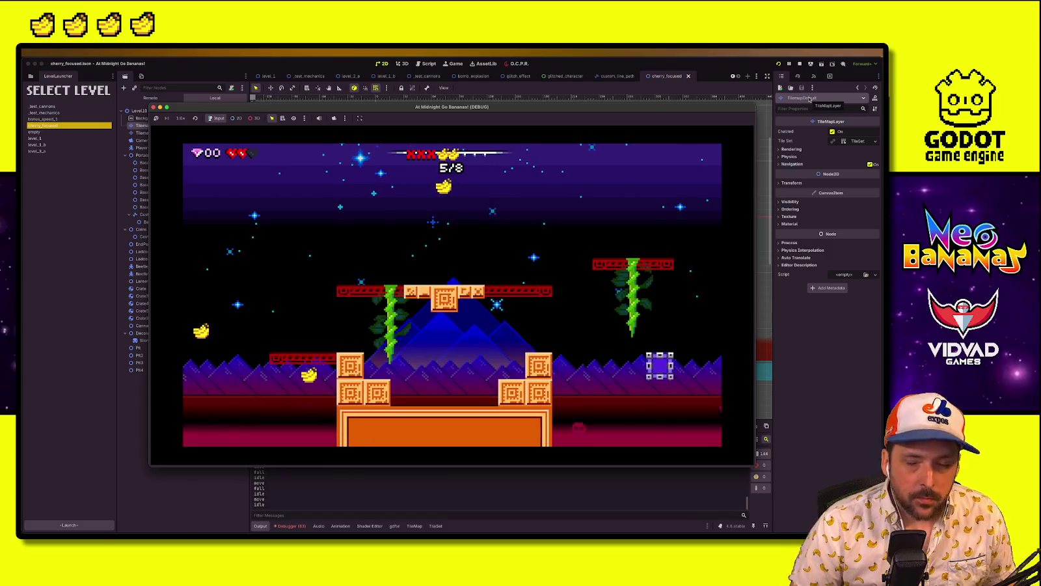
{"action": "key", "text": "Escape"}
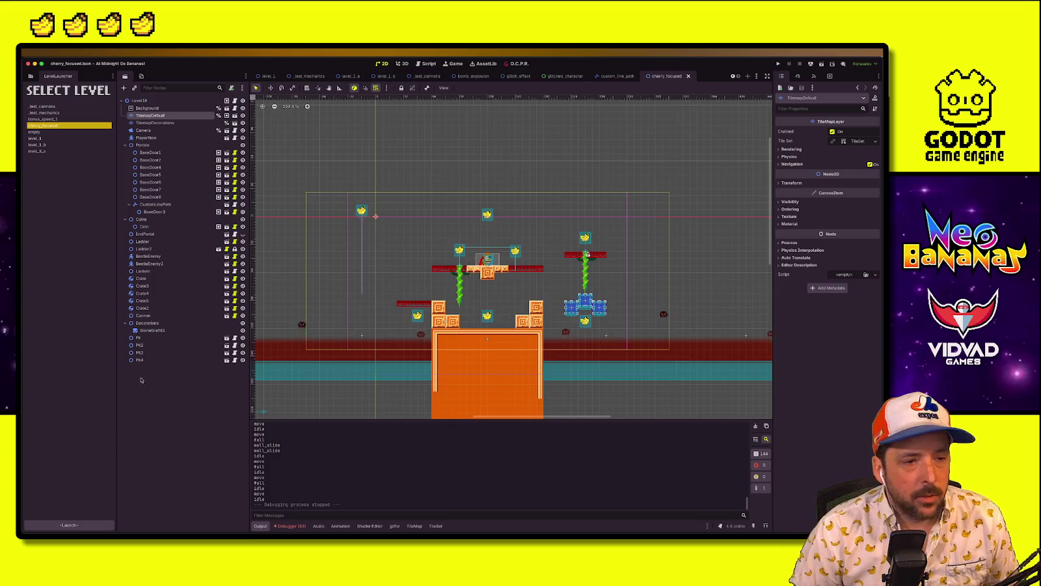
Line Crate4 and Crate5 up in one row at height 96 and save the level
{"action": "left_click", "coordinate": [586, 296]}
{"action": "left_click", "coordinate": [585, 301]}
{"action": "key", "text": "w"}
{"action": "left_click_drag", "start_coordinate": [586, 307], "coordinate": [586, 307]}
{"action": "left_click", "coordinate": [174, 429]}
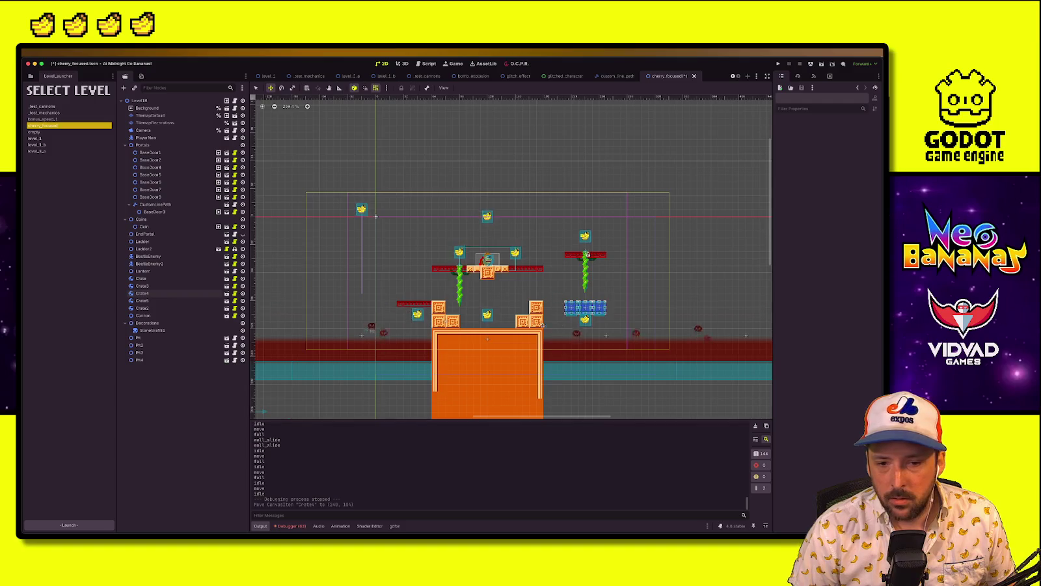
{"action": "key", "text": "q"}
{"action": "left_click", "coordinate": [571, 308]}
{"action": "key", "text": "w"}
{"action": "mouse_move", "coordinate": [571, 307]}
{"action": "left_mouse_down"}
{"action": "mouse_move", "coordinate": [593, 293]}
{"action": "mouse_move", "coordinate": [599, 301]}
{"action": "left_mouse_up"}
{"action": "left_click", "coordinate": [578, 301]}
{"action": "key", "text": "ctrl+s"}
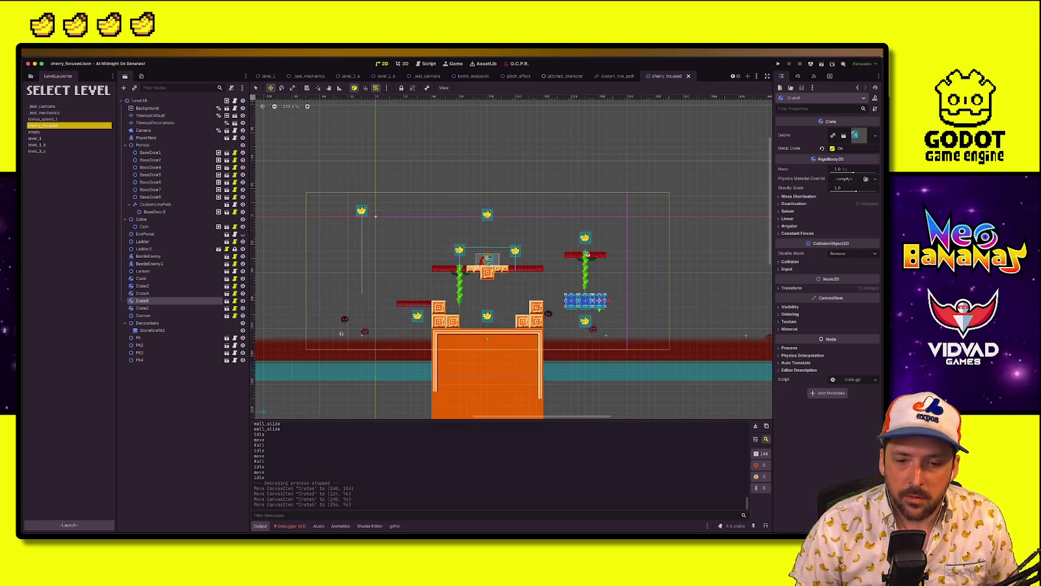
Nudge the BaseDoor8 banana up a few pixels and save the level again
{"action": "left_click", "coordinate": [585, 321]}
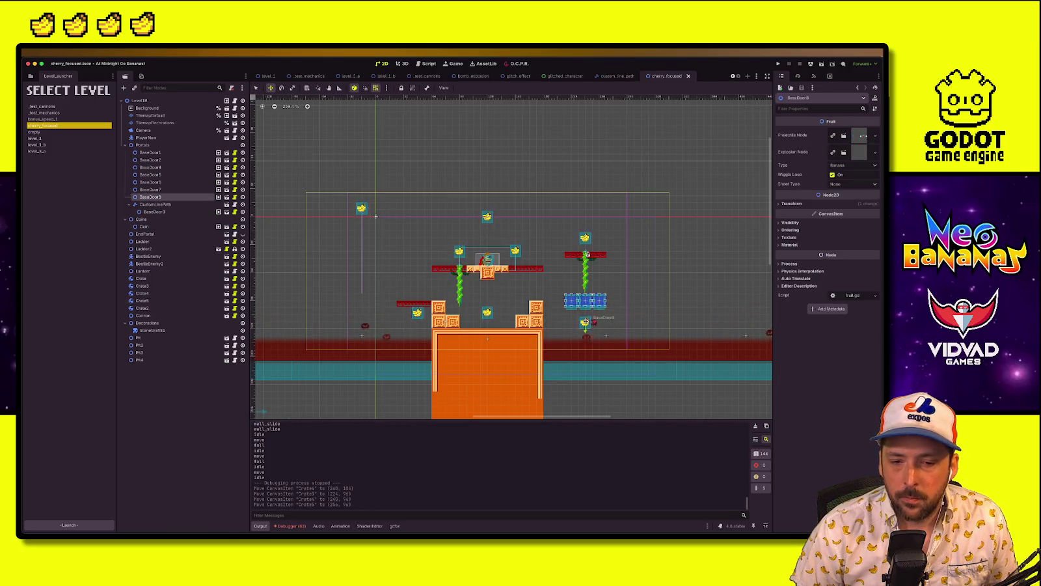
{"action": "key", "text": "Up"}
{"action": "key", "text": "Up"}
{"action": "key", "text": "Up"}
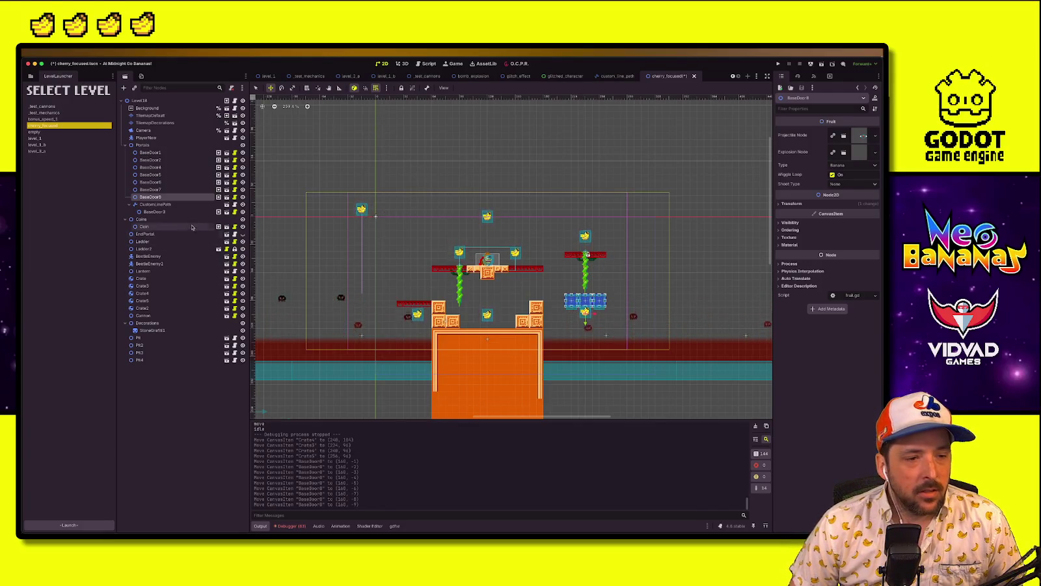
{"action": "left_click", "coordinate": [176, 293]}
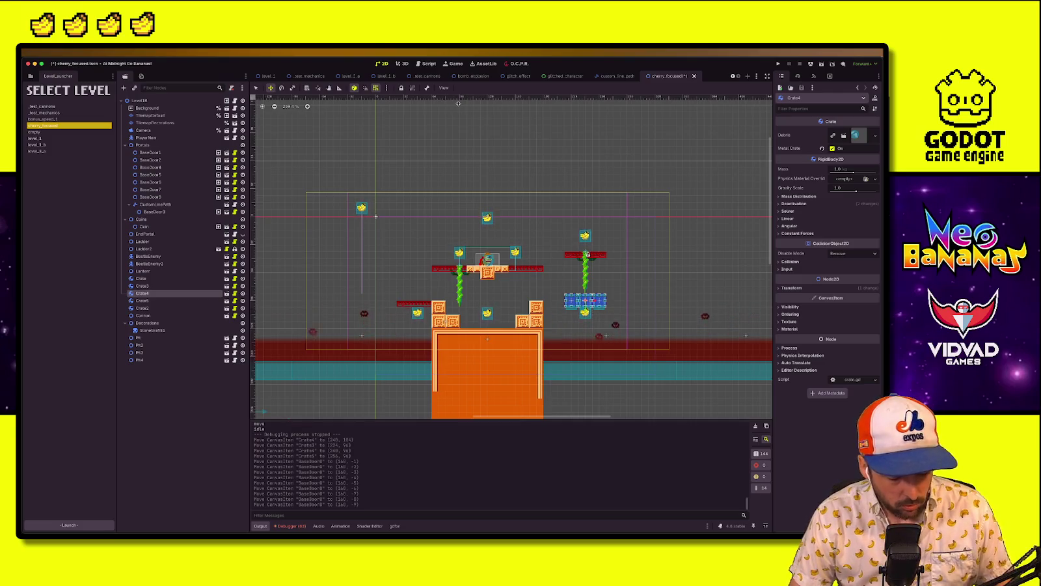
{"action": "key", "text": "ctrl+s"}
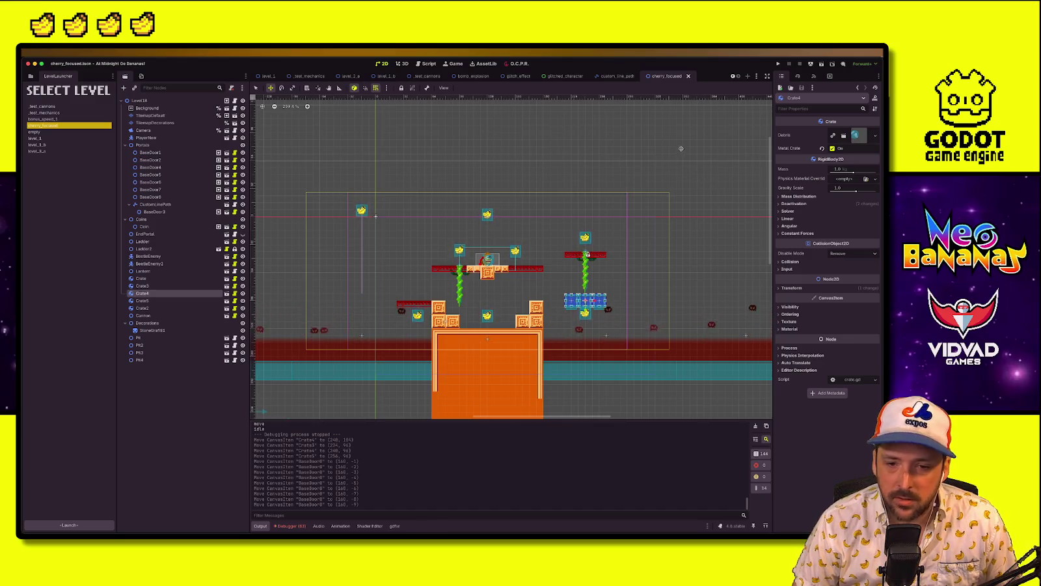
Cycle through Crate3, Crate4 and Crate5, zoom in on the row, then open crate.tscn
{"action": "left_click", "coordinate": [153, 287]}
{"action": "double_click", "coordinate": [161, 292]}
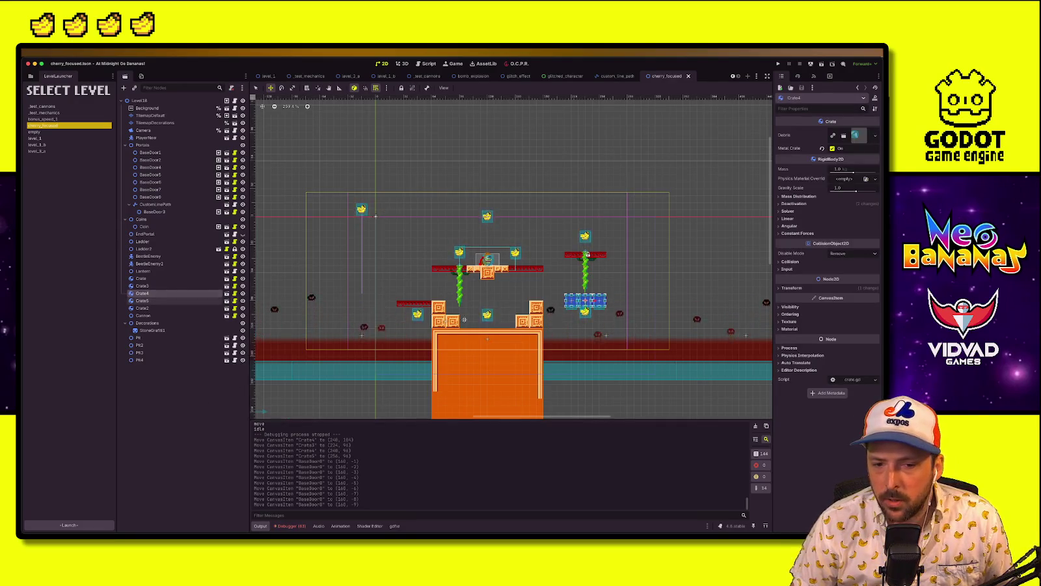
{"action": "left_click", "coordinate": [150, 300]}
{"action": "left_click", "coordinate": [166, 294]}
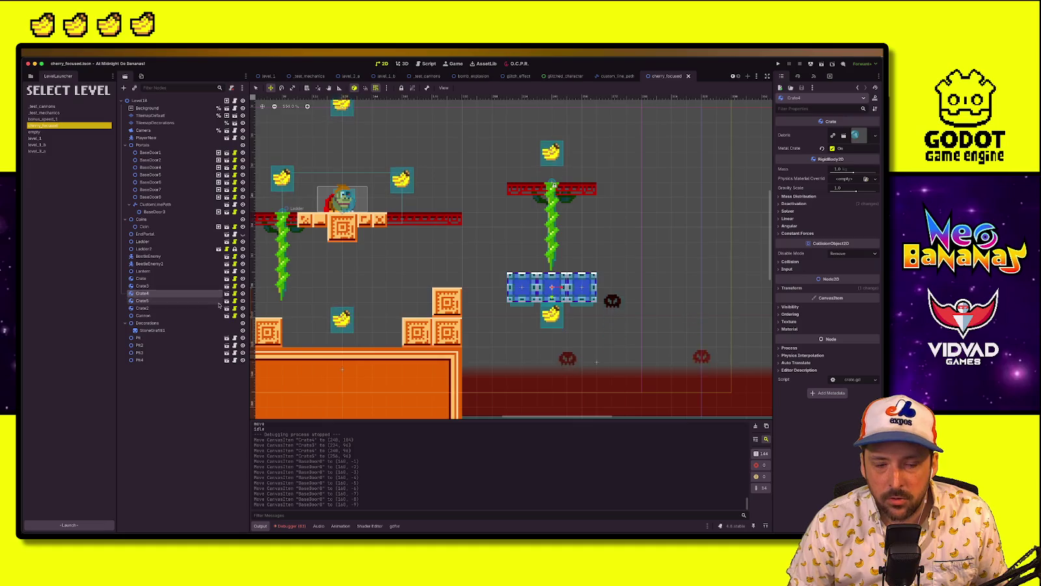
{"action": "double_click", "coordinate": [162, 293]}
{"action": "left_click", "coordinate": [164, 286]}
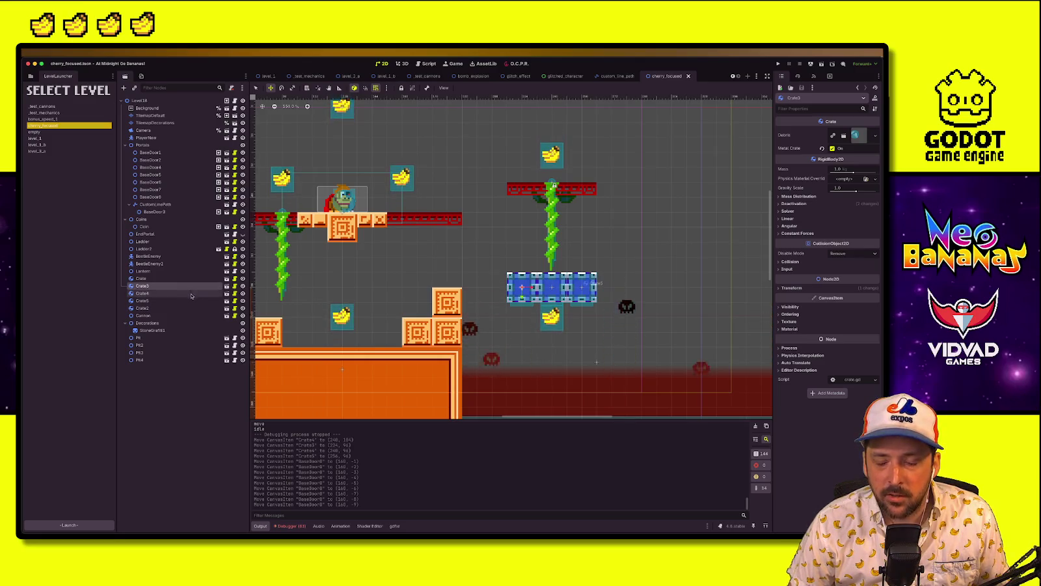
{"action": "scroll", "coordinate": [507, 307], "scroll_direction": "up", "scroll_amount": 2}
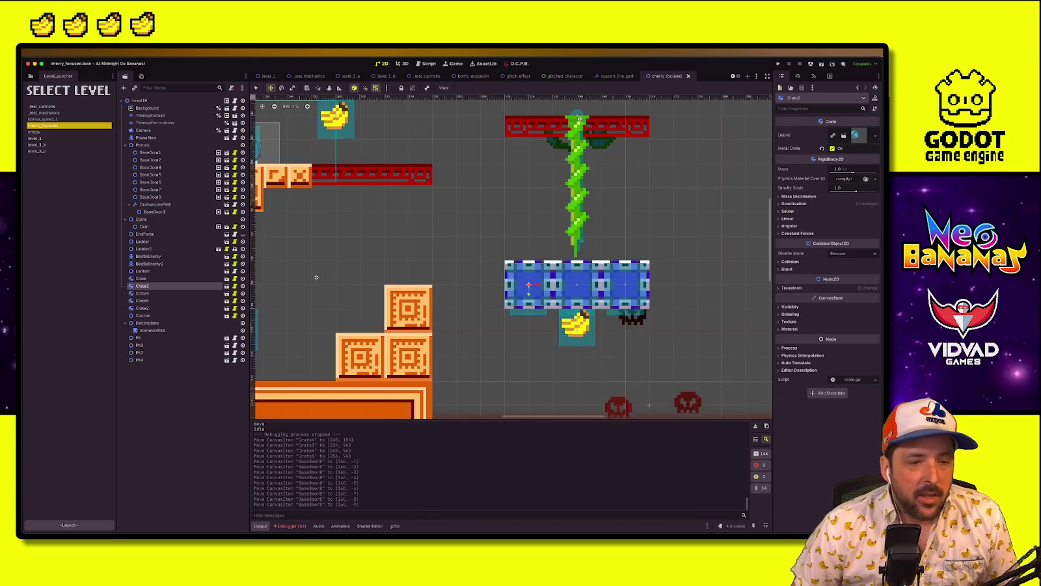
{"action": "left_click", "coordinate": [227, 286]}
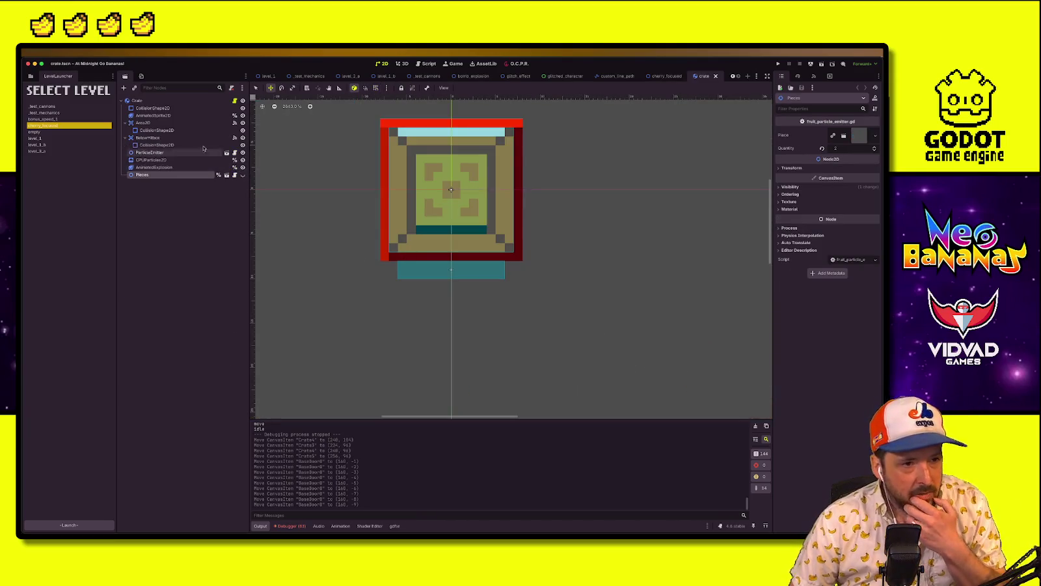
Expand projectiles/assets in FileSystem and preview enemy_projectile.png, then explosion.png
{"action": "left_click", "coordinate": [138, 100]}
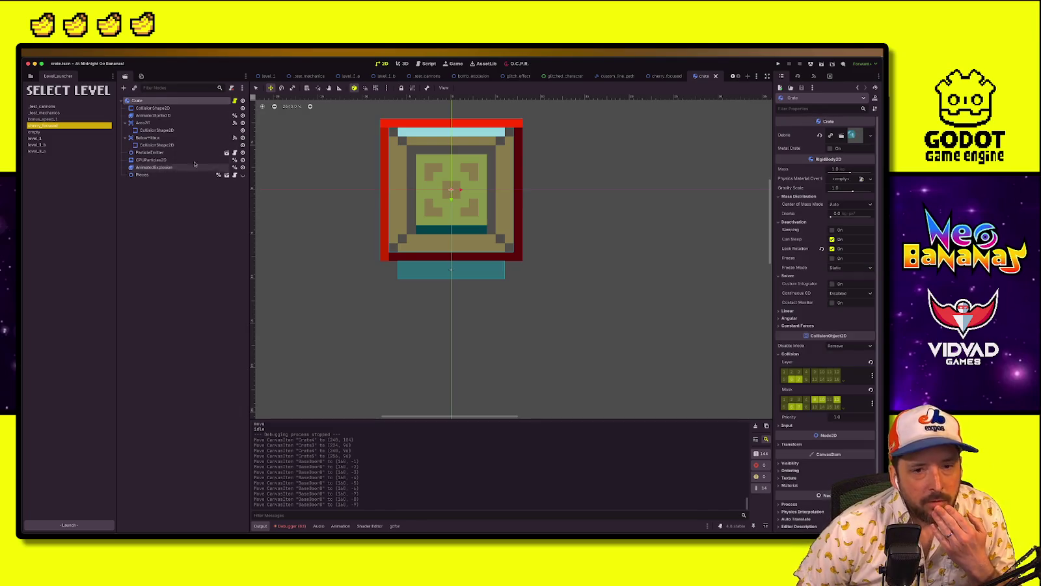
{"action": "scroll", "coordinate": [397, 283], "scroll_direction": "up", "scroll_amount": 3}
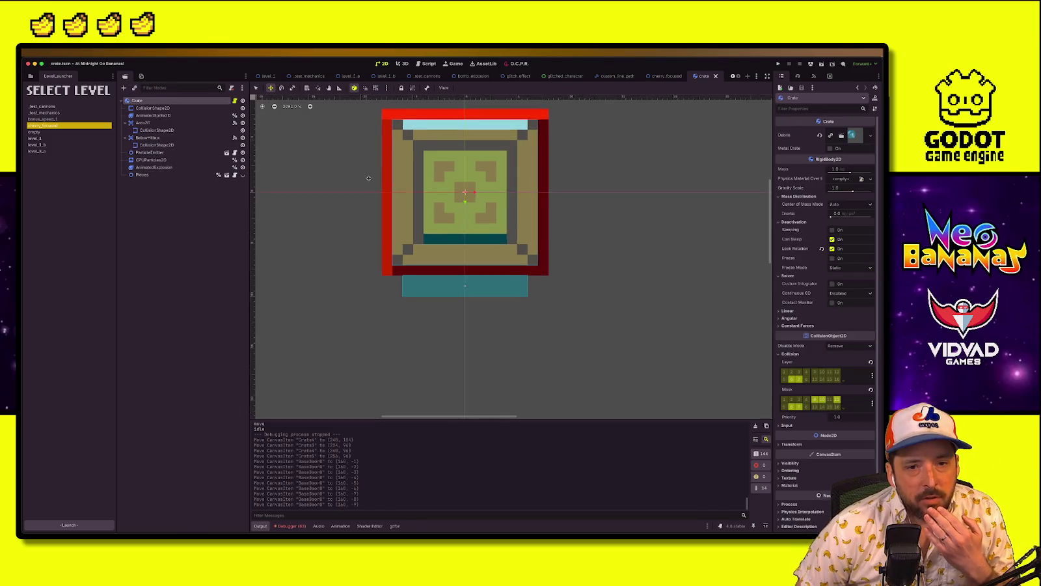
{"action": "left_click", "coordinate": [338, 249]}
{"action": "left_click", "coordinate": [29, 75]}
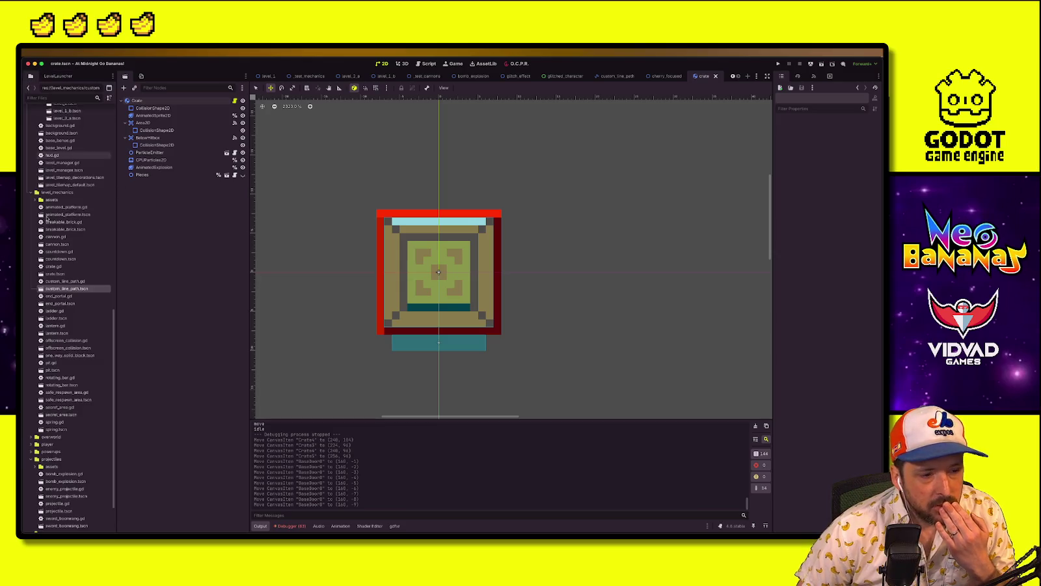
{"action": "left_click", "coordinate": [34, 466]}
{"action": "scroll", "coordinate": [72, 429], "scroll_direction": "down", "scroll_amount": 4}
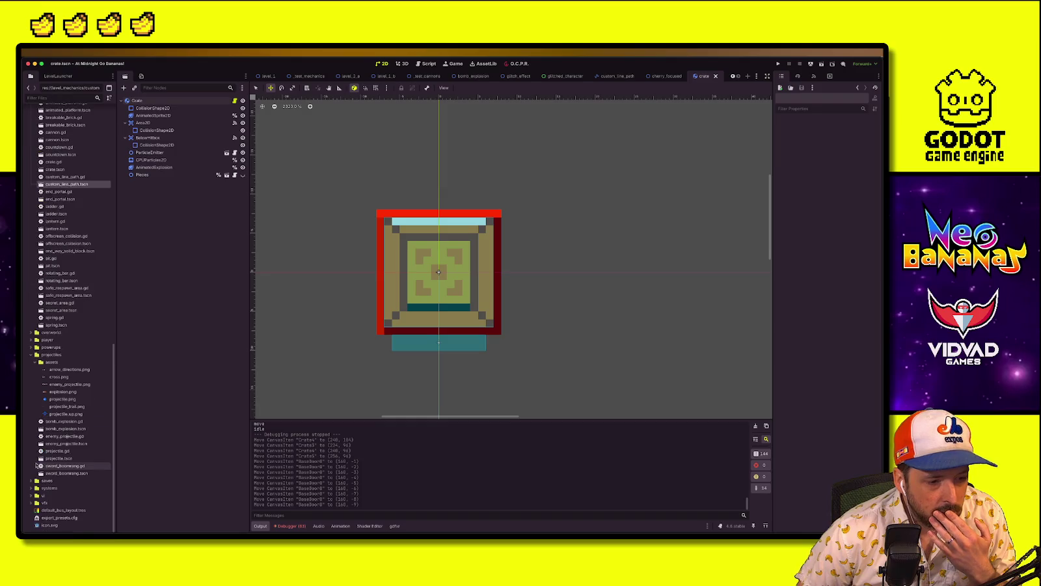
{"action": "left_click", "coordinate": [80, 385]}
{"action": "left_click", "coordinate": [78, 392]}
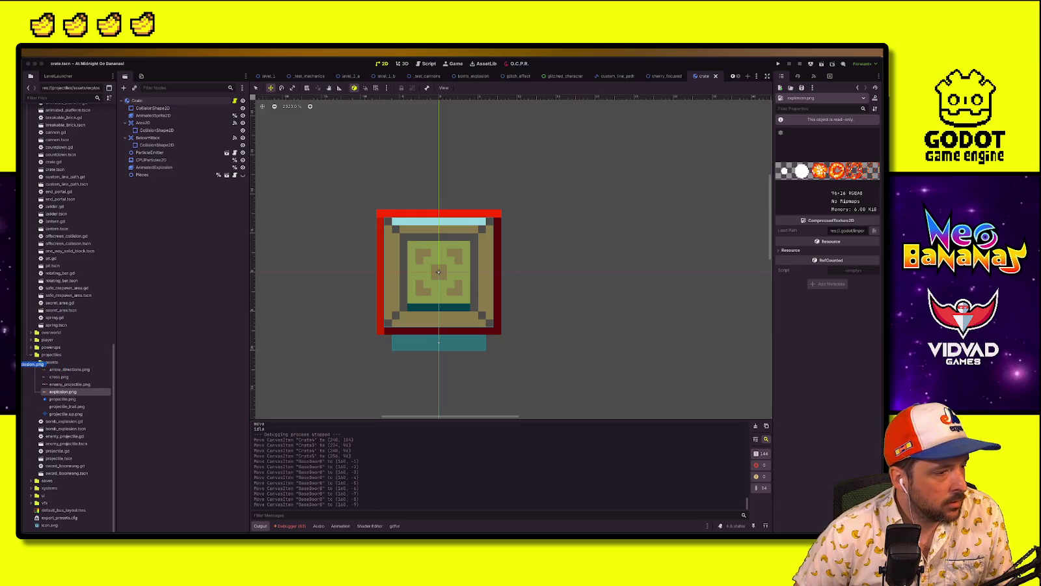
Save the scene, open bomb_explosion.tscn and show its AnimatedSprite2D's five explosion frames
{"action": "left_click_drag", "start_coordinate": [63, 391], "coordinate": [57, 369]}
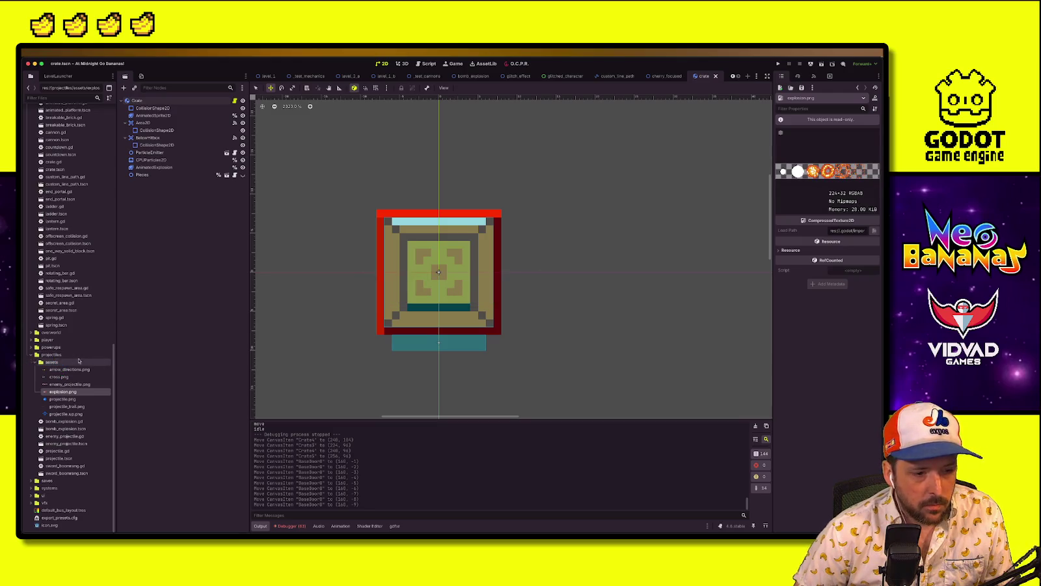
{"action": "left_click", "coordinate": [59, 392]}
{"action": "mouse_move", "coordinate": [59, 392]}
{"action": "left_mouse_down"}
{"action": "mouse_move", "coordinate": [78, 404]}
{"action": "mouse_move", "coordinate": [124, 389]}
{"action": "left_mouse_up"}
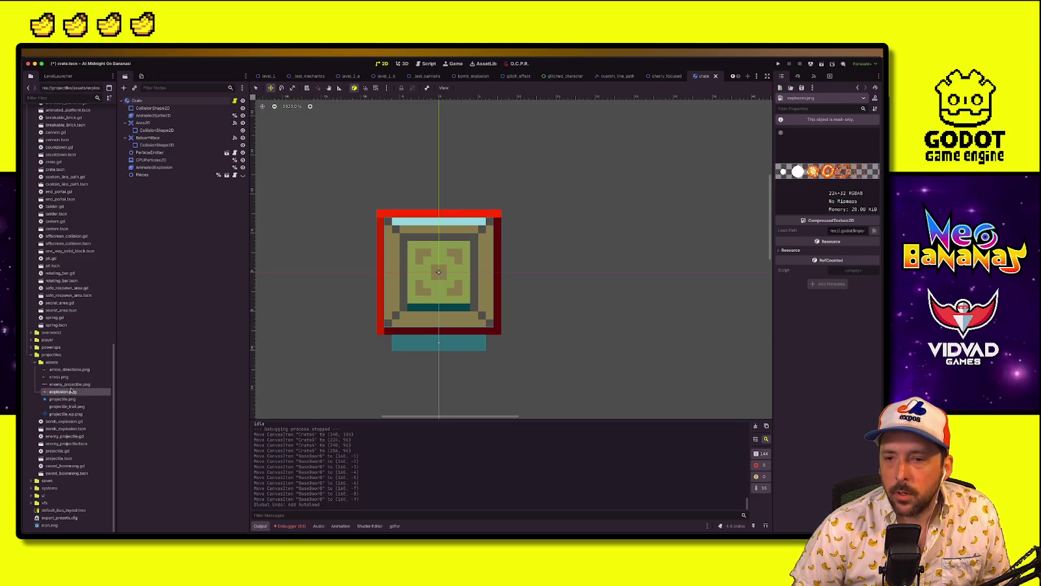
{"action": "right_click", "coordinate": [70, 391]}
{"action": "left_click", "coordinate": [557, 230]}
{"action": "key", "text": "ctrl+s"}
{"action": "double_click", "coordinate": [55, 429]}
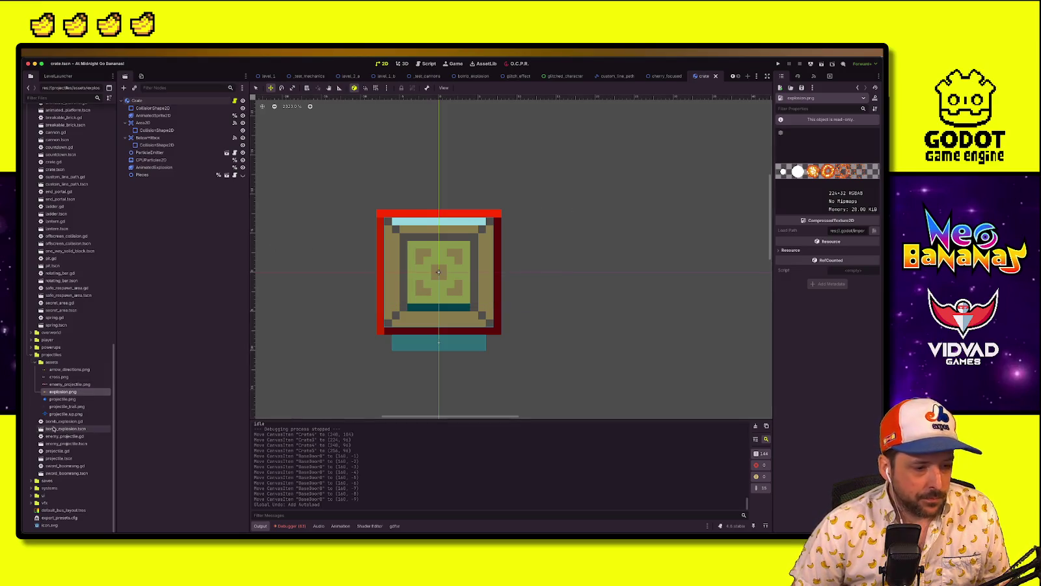
{"action": "left_click", "coordinate": [153, 108]}
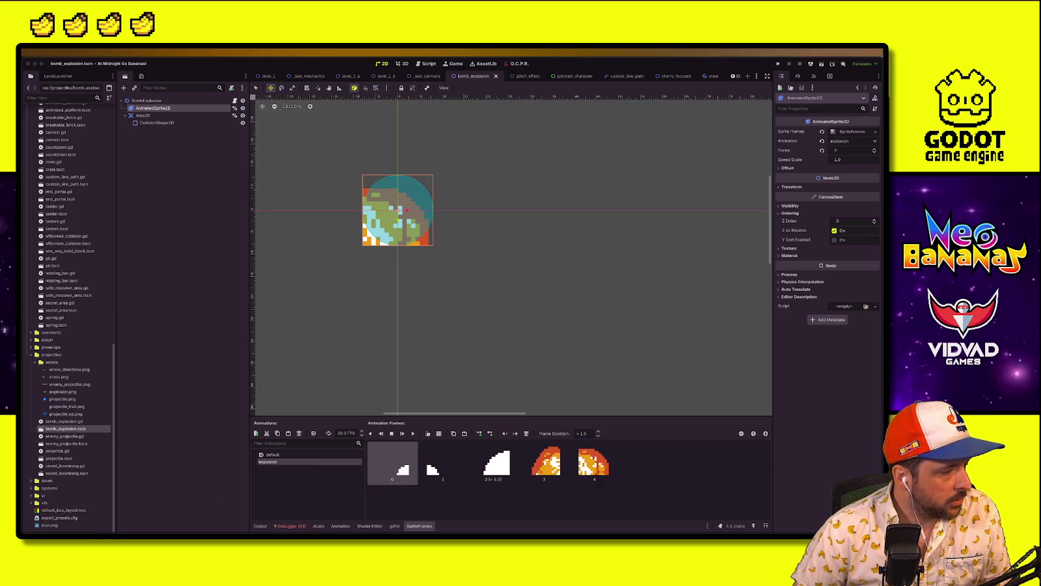
Reselect bomb_explosion.tscn and its AnimatedSprite2D to bring up the SpriteFrames panel
{"action": "left_click", "coordinate": [124, 340]}
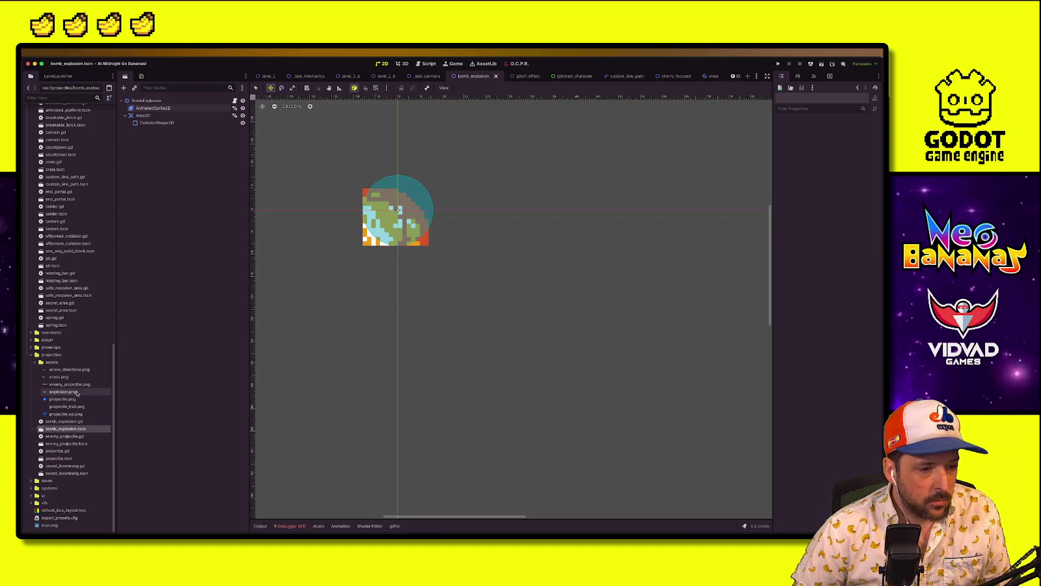
{"action": "right_click", "coordinate": [80, 393]}
{"action": "key", "text": "Escape"}
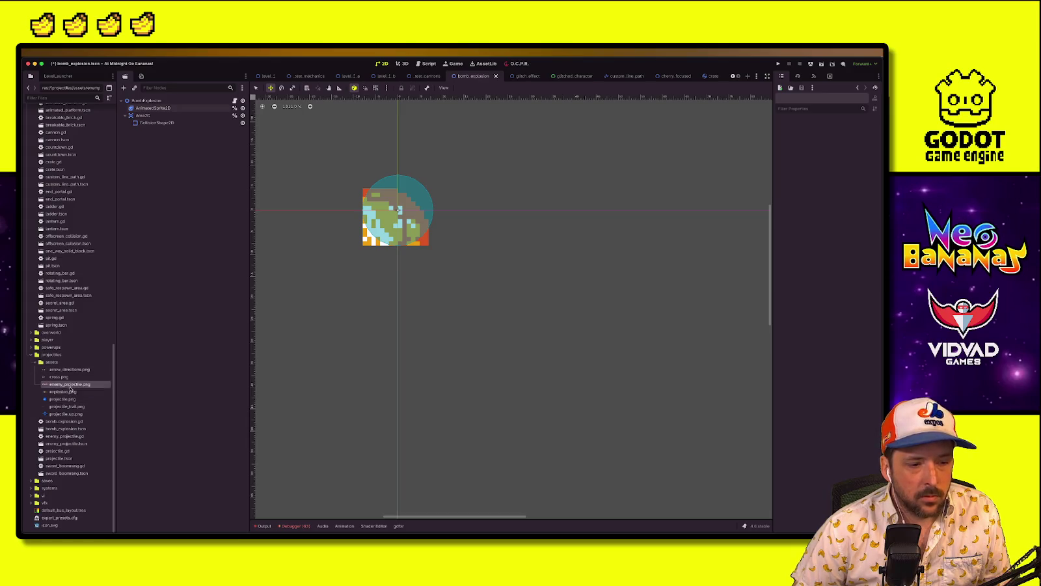
{"action": "left_click", "coordinate": [69, 428]}
{"action": "left_click", "coordinate": [153, 108]}
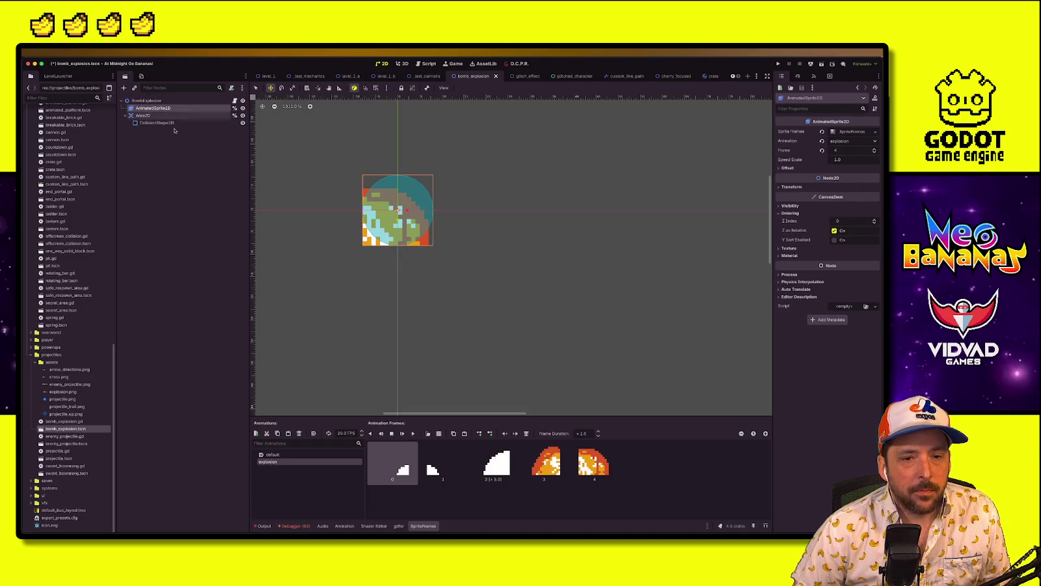
Delete the old frames from the explosion animation one by one
{"action": "left_click", "coordinate": [526, 433]}
{"action": "left_click", "coordinate": [526, 433]}
{"action": "left_click", "coordinate": [526, 433]}
{"action": "left_click", "coordinate": [526, 433]}
{"action": "left_click", "coordinate": [526, 433]}
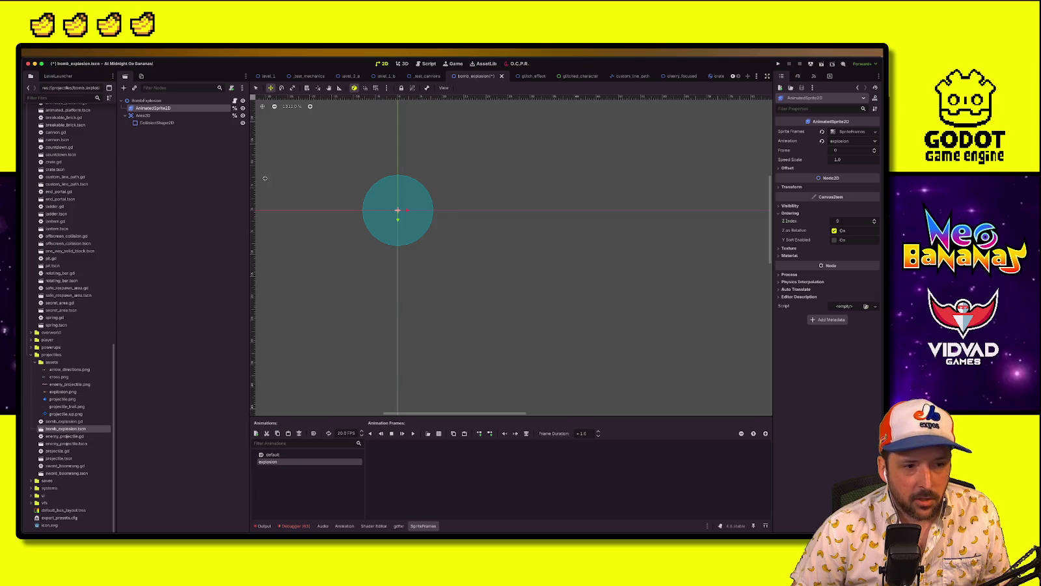
Add six frames to the explosion animation from the vfx/assets explosion sheet, sliced 6×1
{"action": "left_click", "coordinate": [439, 433]}
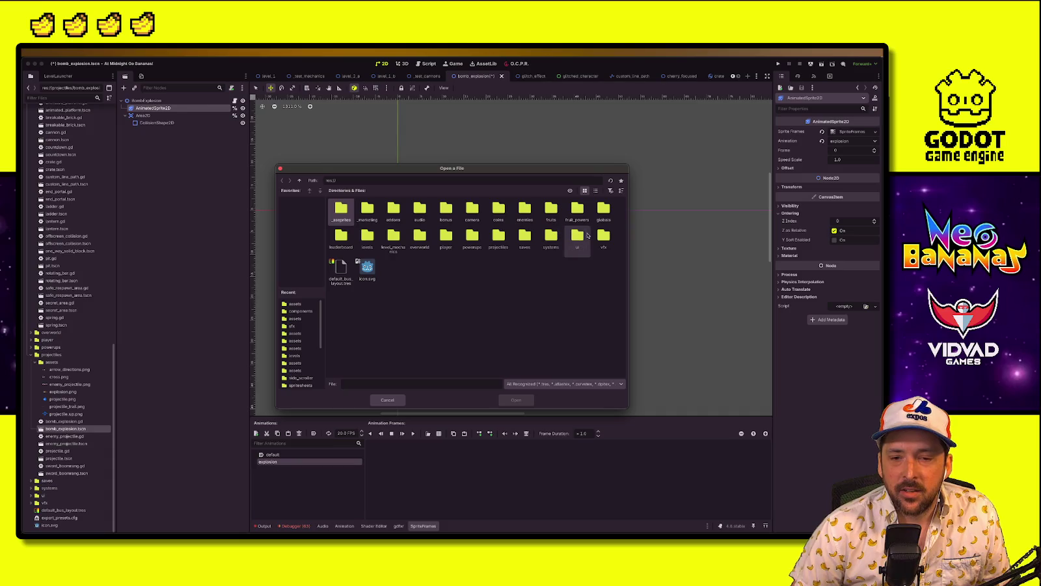
{"action": "double_click", "coordinate": [603, 236]}
{"action": "double_click", "coordinate": [341, 210]}
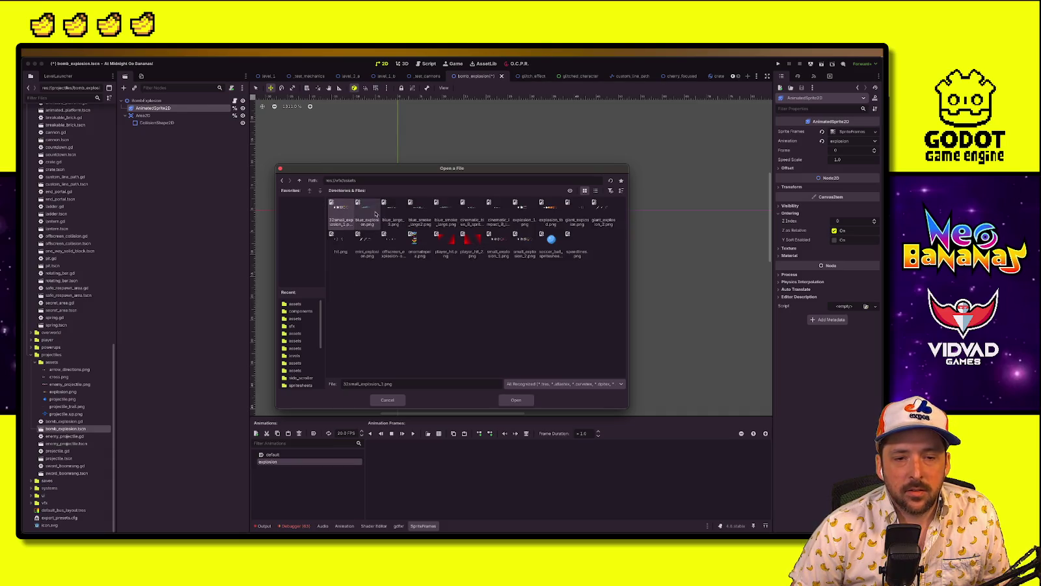
{"action": "double_click", "coordinate": [549, 215]}
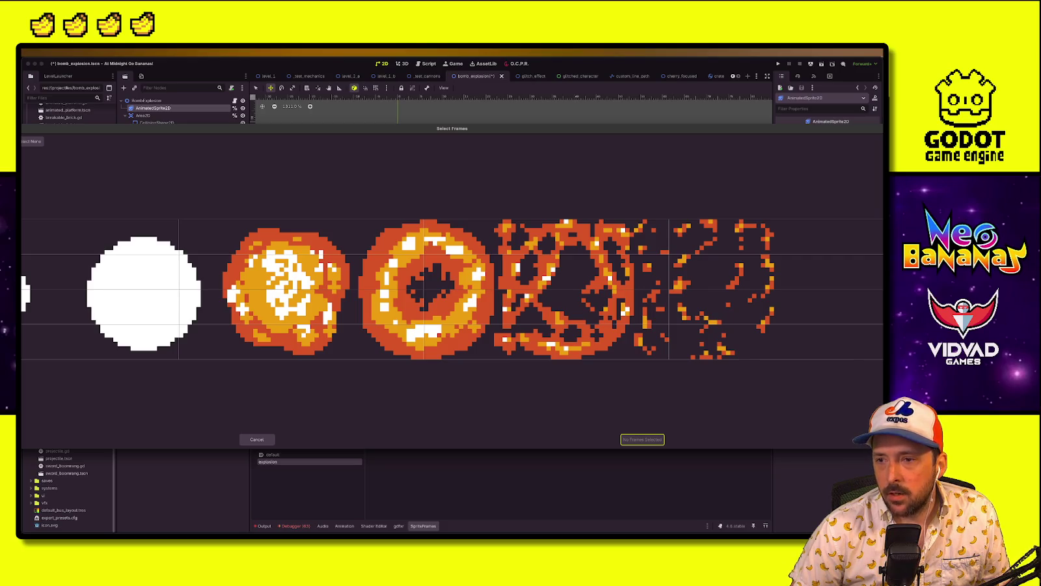
{"action": "key", "text": "Up"}
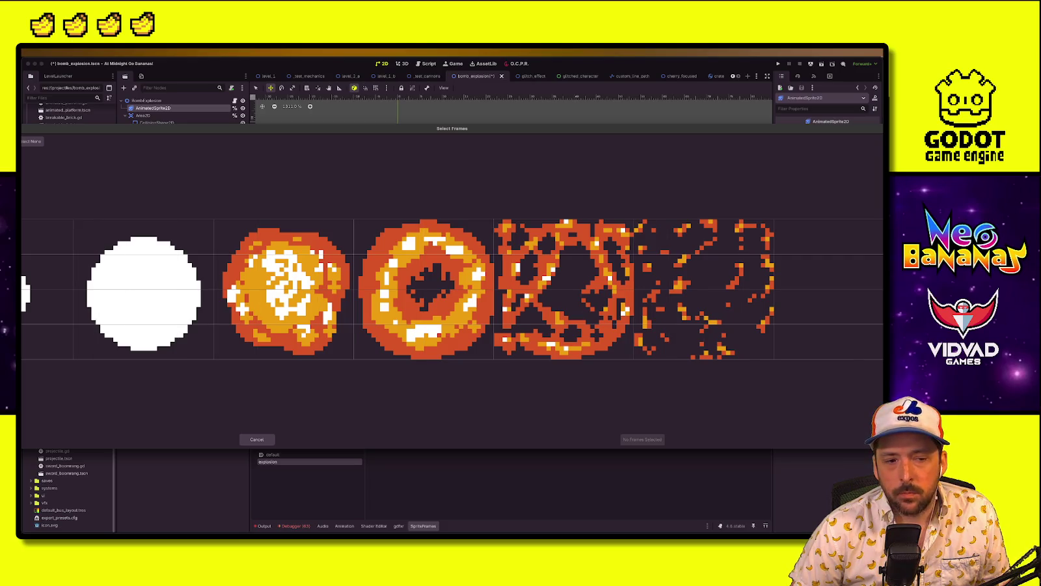
{"action": "type", "text": "1"}
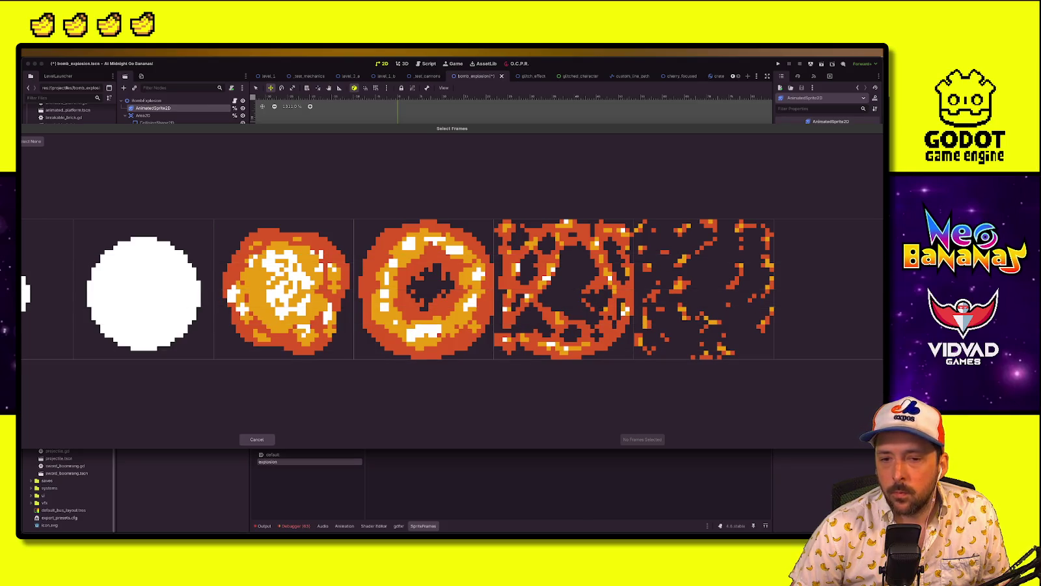
{"action": "left_click_drag", "start_coordinate": [46, 305], "coordinate": [751, 308]}
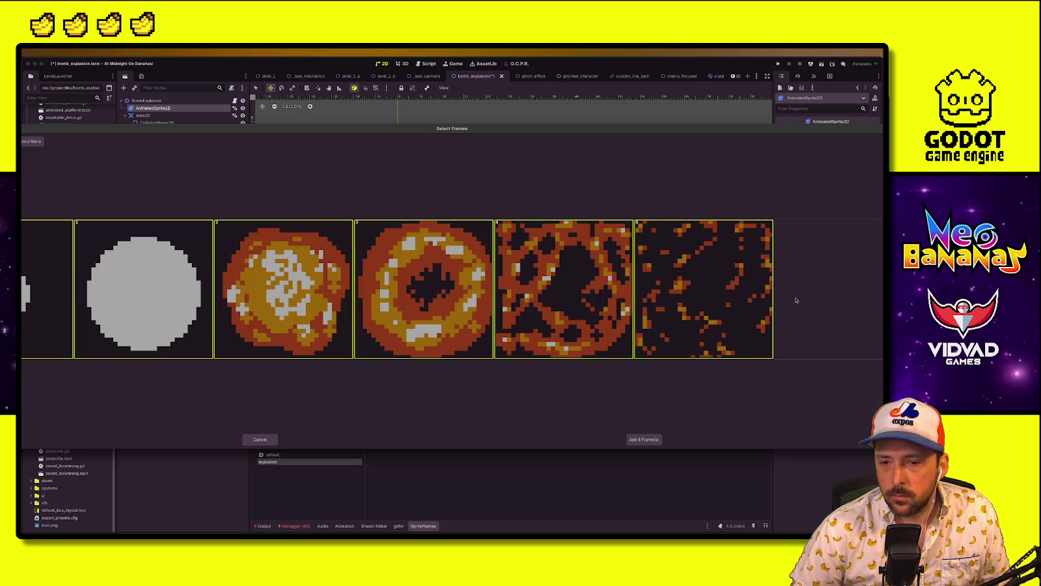
{"action": "left_click", "coordinate": [639, 438]}
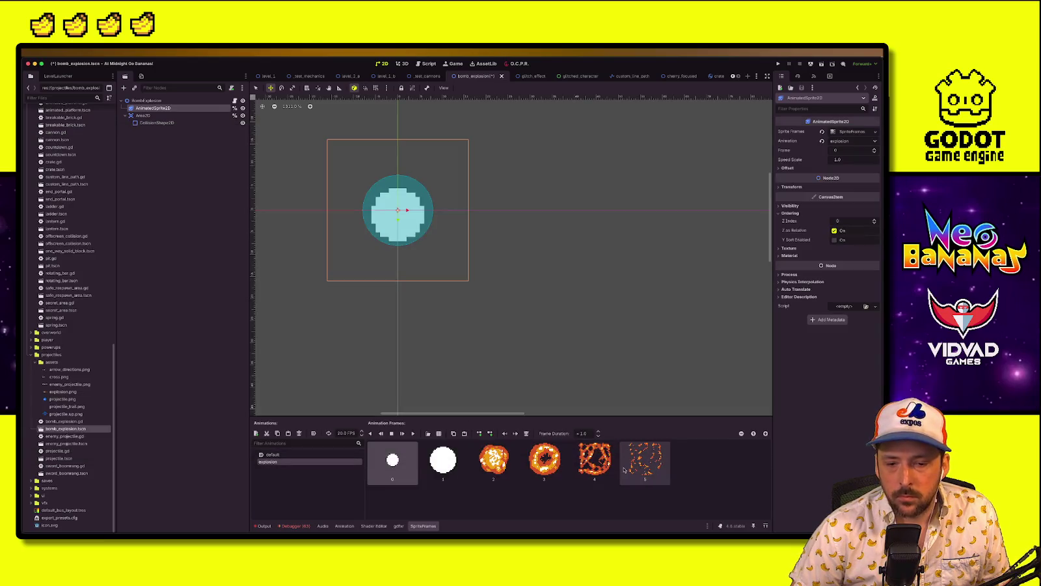
Save the scene, preview the explosion animation, and reselect the animated sprite's explosion animation
{"action": "key", "text": "ctrl+s"}
{"action": "left_click", "coordinate": [412, 434]}
{"action": "left_click", "coordinate": [411, 433]}
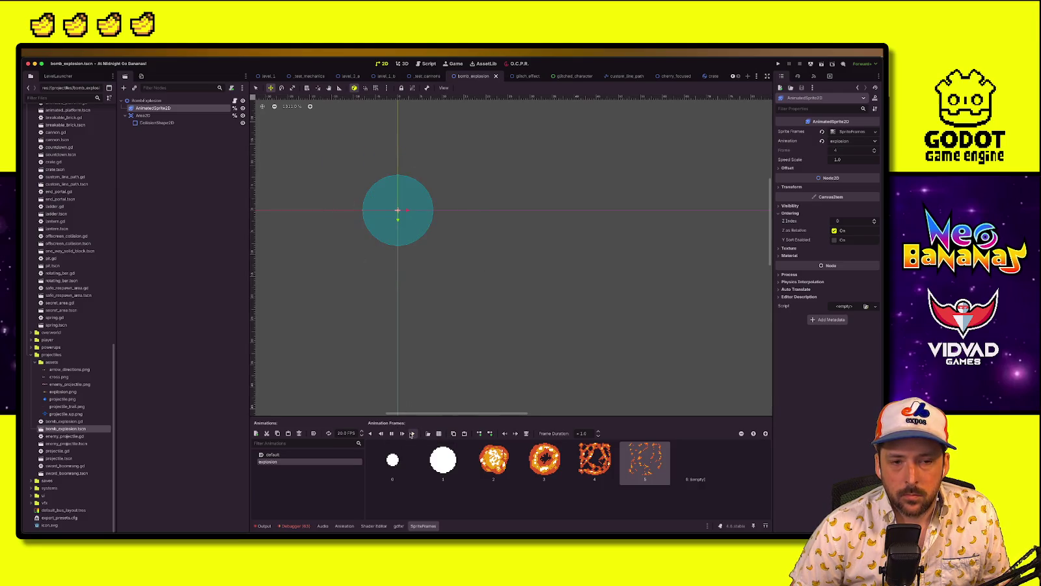
{"action": "left_click", "coordinate": [155, 124]}
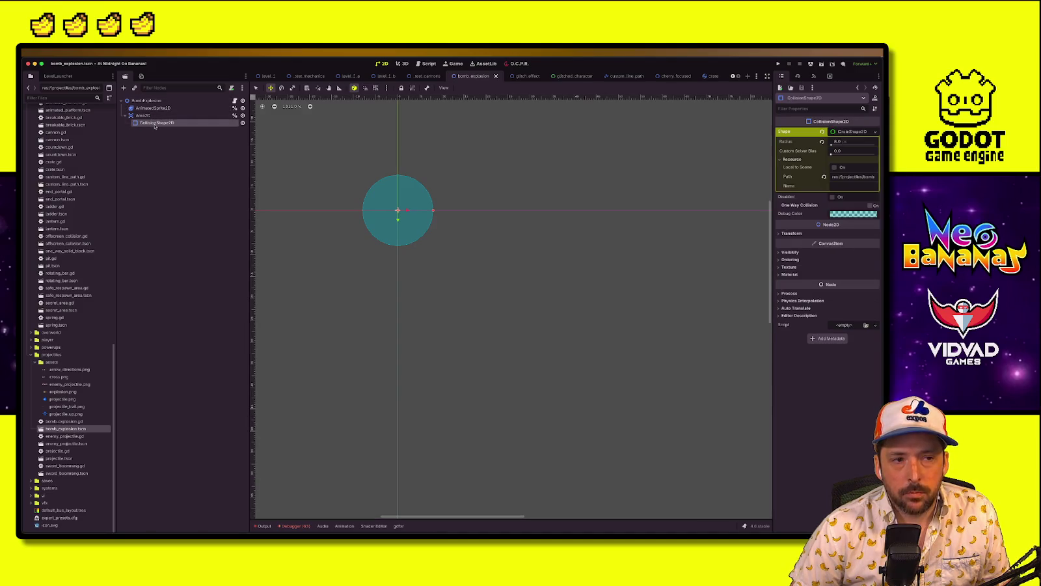
{"action": "left_click", "coordinate": [154, 108]}
{"action": "double_click", "coordinate": [262, 462]}
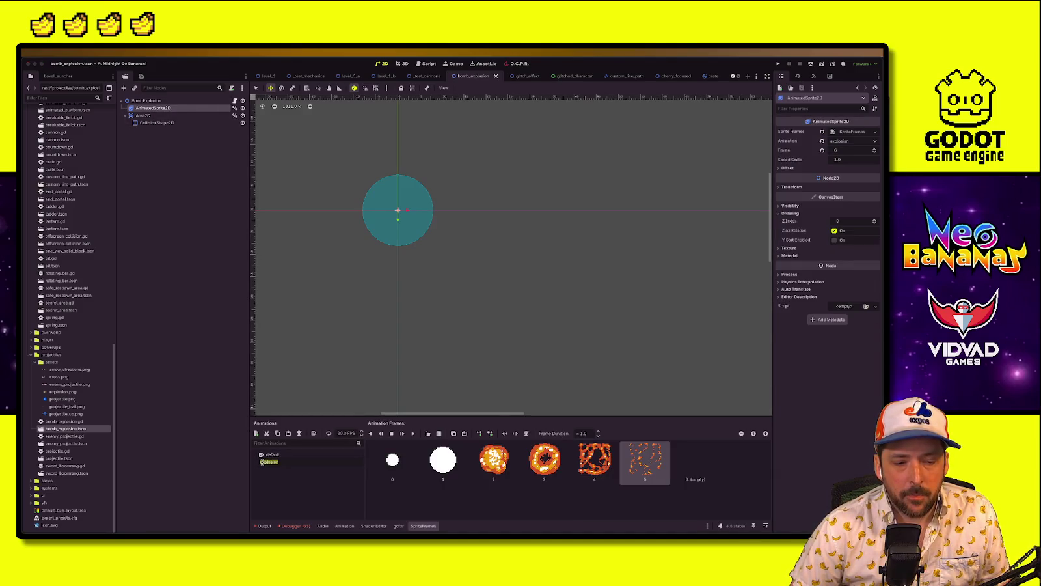
Rename the animation to bigexplosion and adjust the animation name in the script's play() call
{"action": "type", "text": "bigexplosion"}
{"action": "key", "text": "Return"}
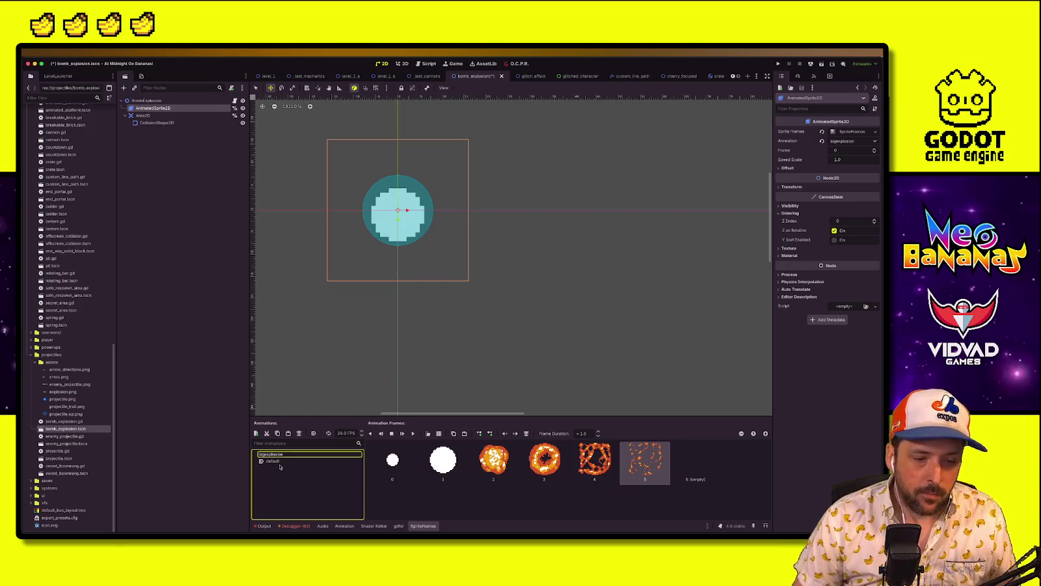
{"action": "left_click", "coordinate": [235, 101]}
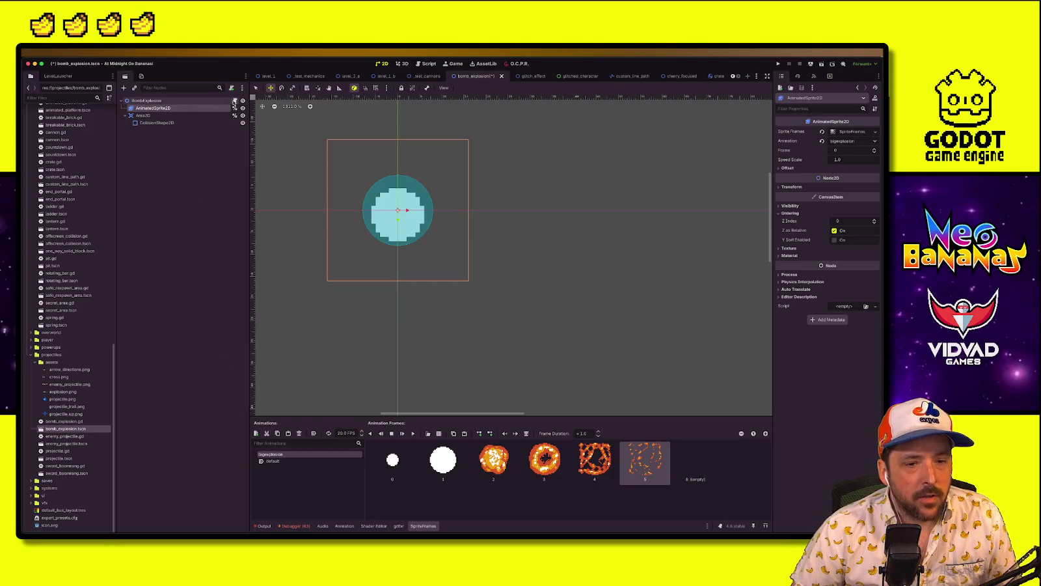
{"action": "left_click", "coordinate": [412, 246]}
{"action": "key", "text": "BackSpace"}
{"action": "type", "text": "\"explosion\")"}
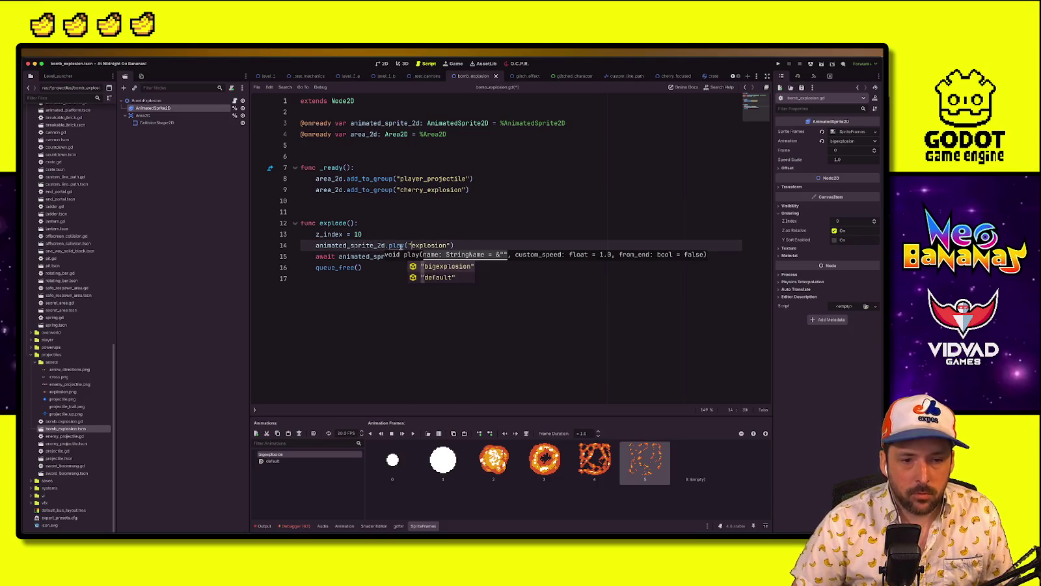
Add a new empty smallexplosion animation, deselect the sprite, and switch to Aseprite
{"action": "left_click", "coordinate": [256, 432]}
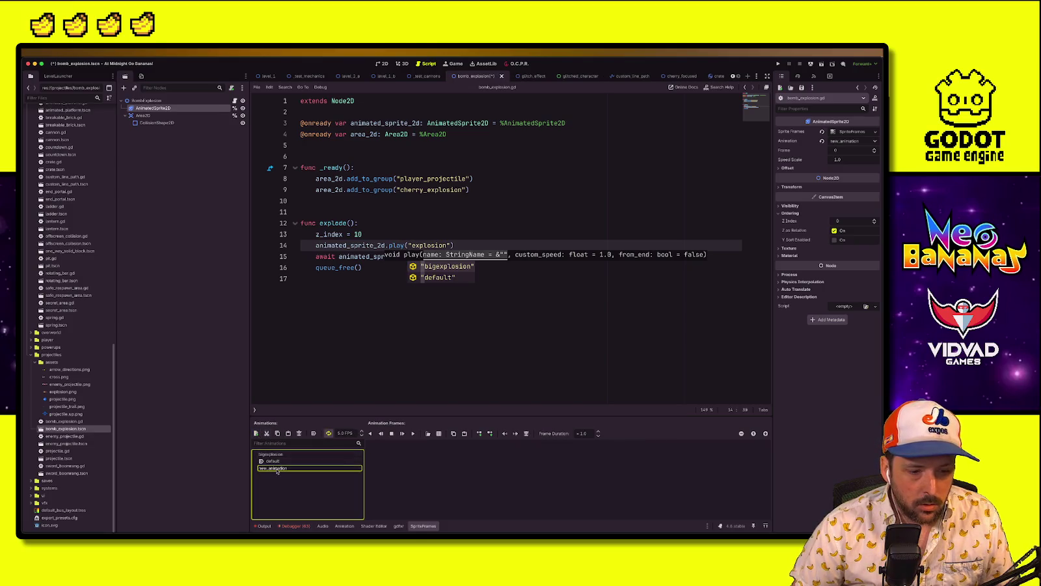
{"action": "type", "text": "smallexplosion"}
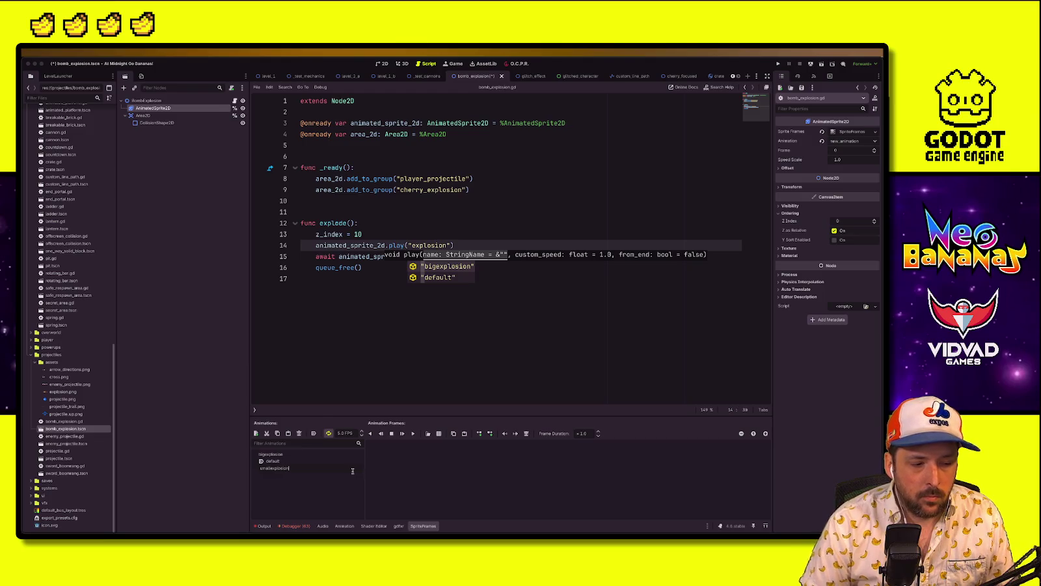
{"action": "key", "text": "Return"}
{"action": "left_click", "coordinate": [176, 376]}
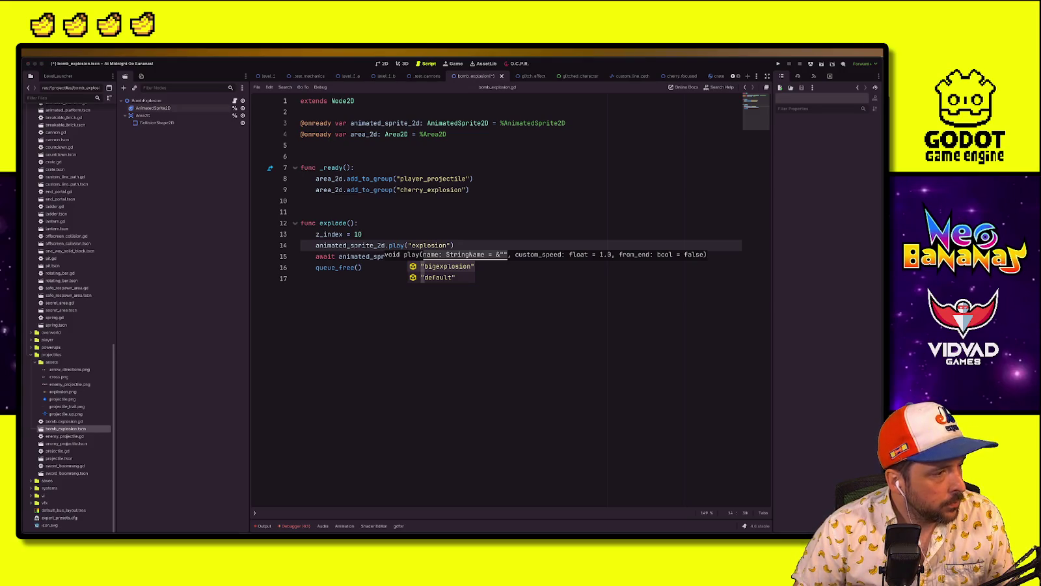
{"action": "key", "text": "super+Tab"}
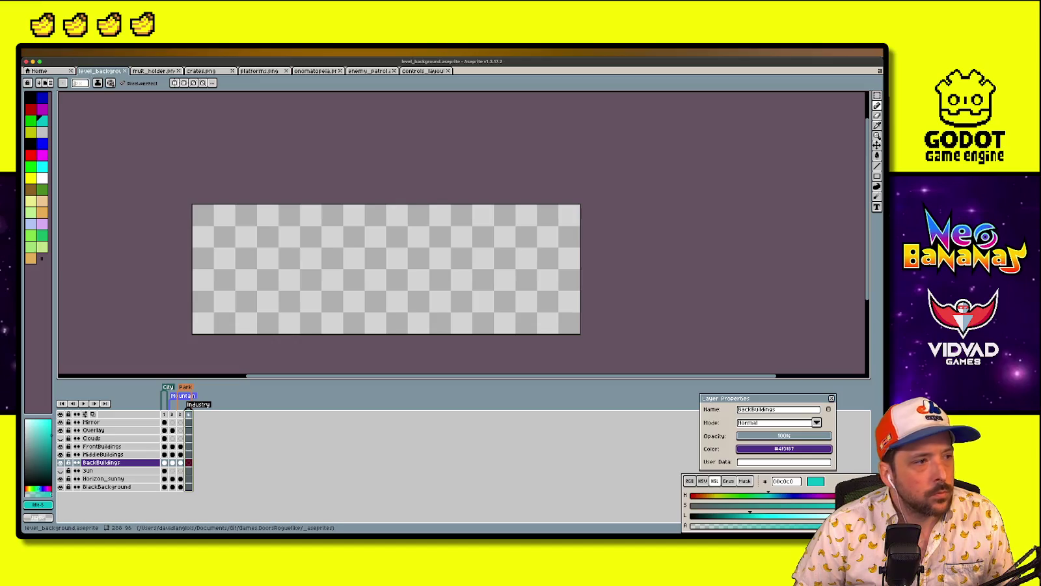
Browse the Open dialog to the game project's vfx/assets folder
{"action": "key", "text": "super+o"}
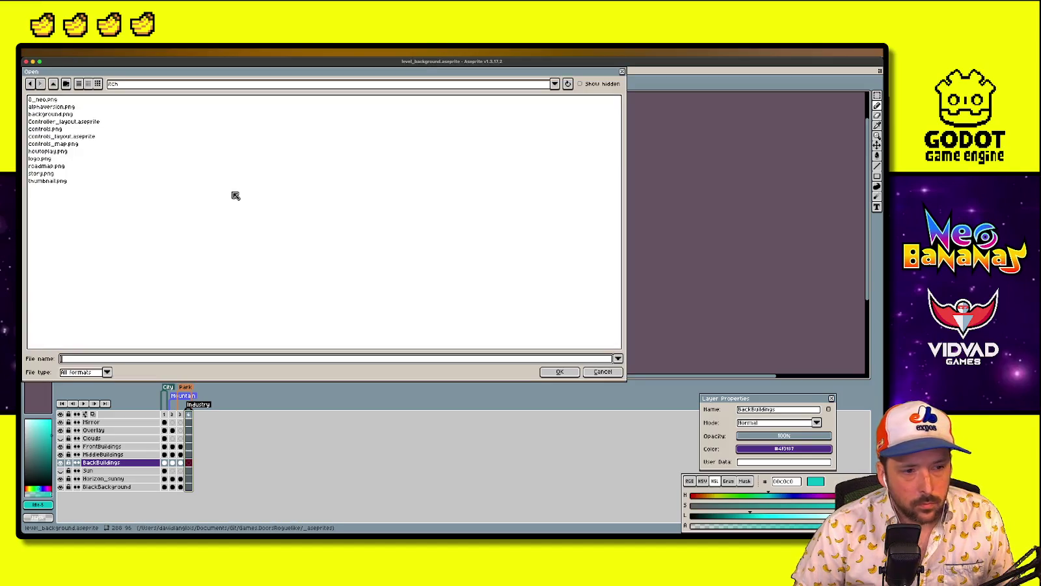
{"action": "left_click", "coordinate": [133, 84]}
{"action": "left_click", "coordinate": [171, 131]}
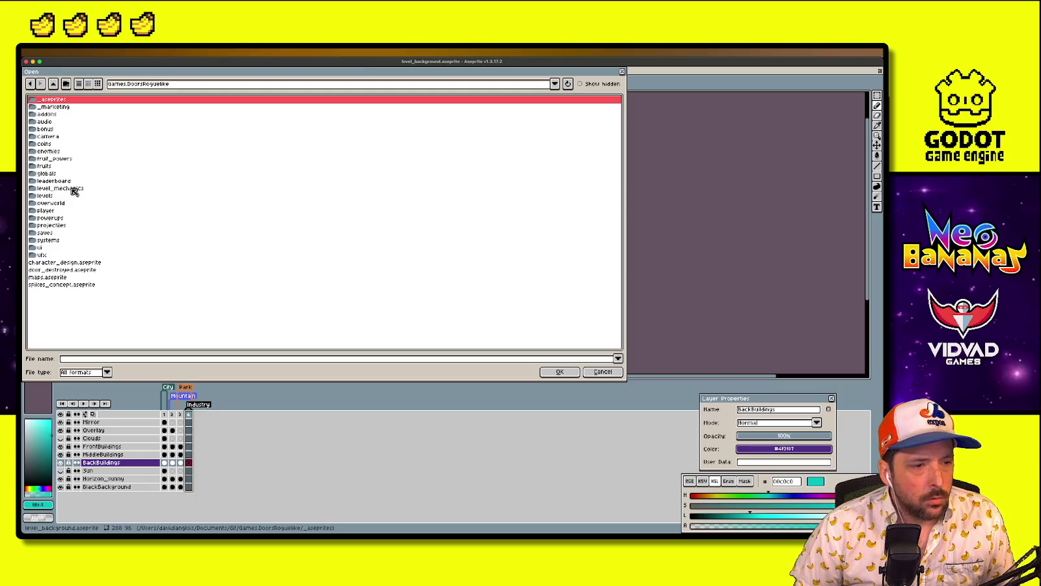
{"action": "double_click", "coordinate": [46, 258]}
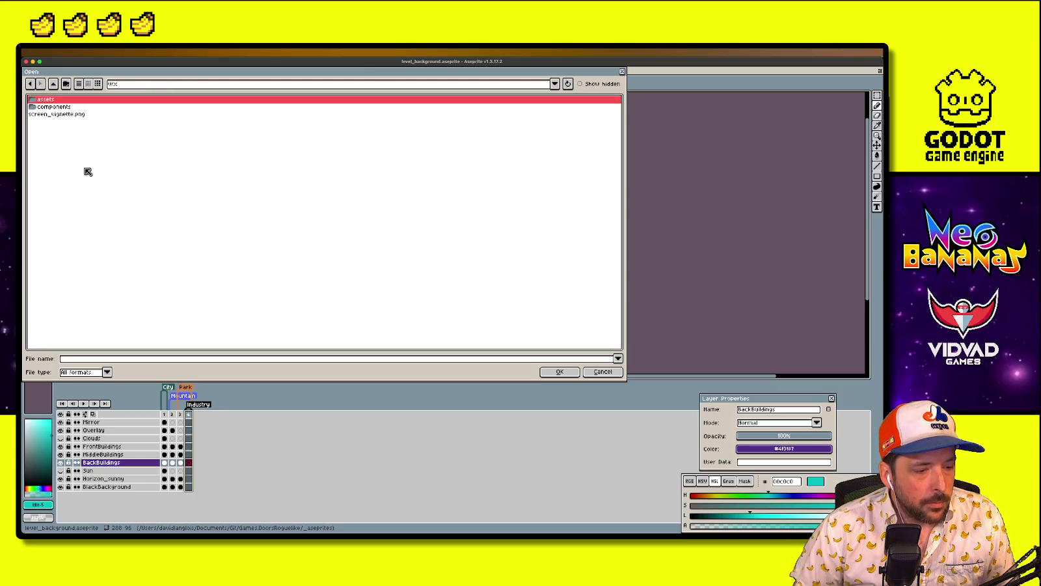
{"action": "double_click", "coordinate": [74, 100]}
Preview the blue_explosion, explosion_tbd, explosion_1 and giant_explosion sheets
{"action": "left_click", "coordinate": [73, 107]}
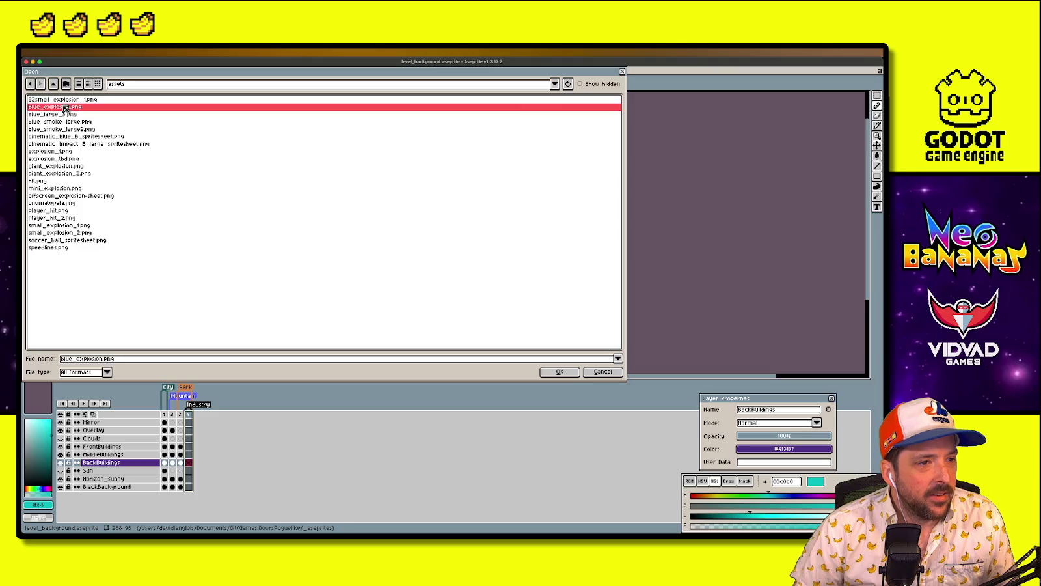
{"action": "left_click", "coordinate": [62, 158]}
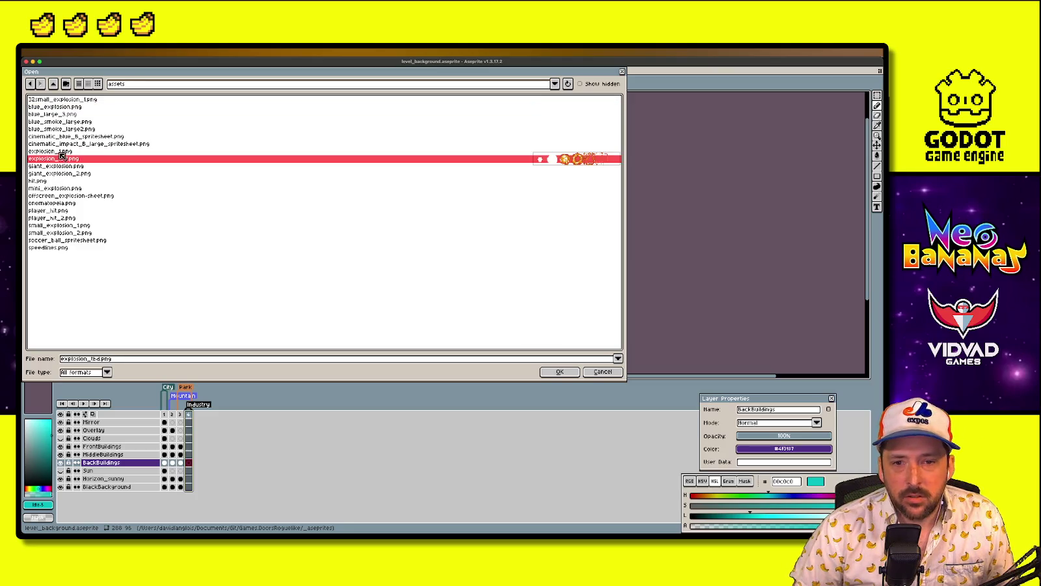
{"action": "left_click", "coordinate": [61, 152]}
{"action": "left_click", "coordinate": [60, 161]}
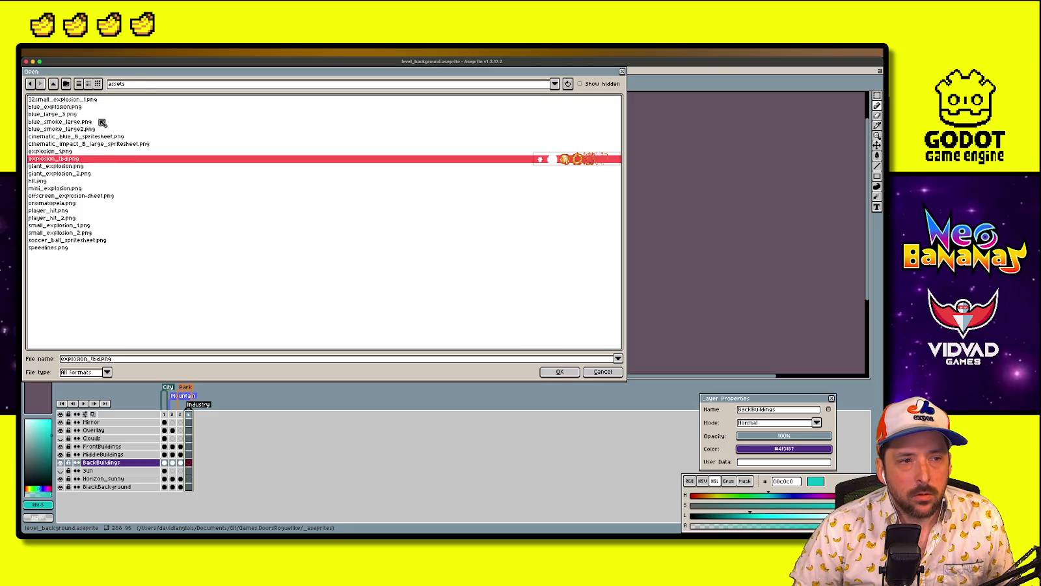
{"action": "left_click", "coordinate": [134, 86]}
{"action": "left_click", "coordinate": [79, 159]}
{"action": "left_click", "coordinate": [61, 173]}
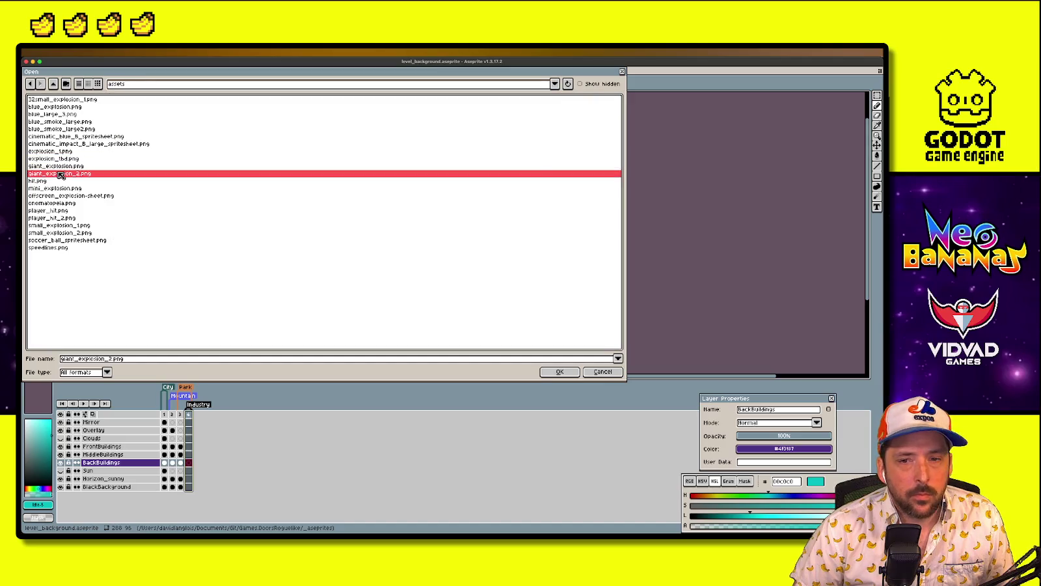
{"action": "left_click", "coordinate": [62, 167]}
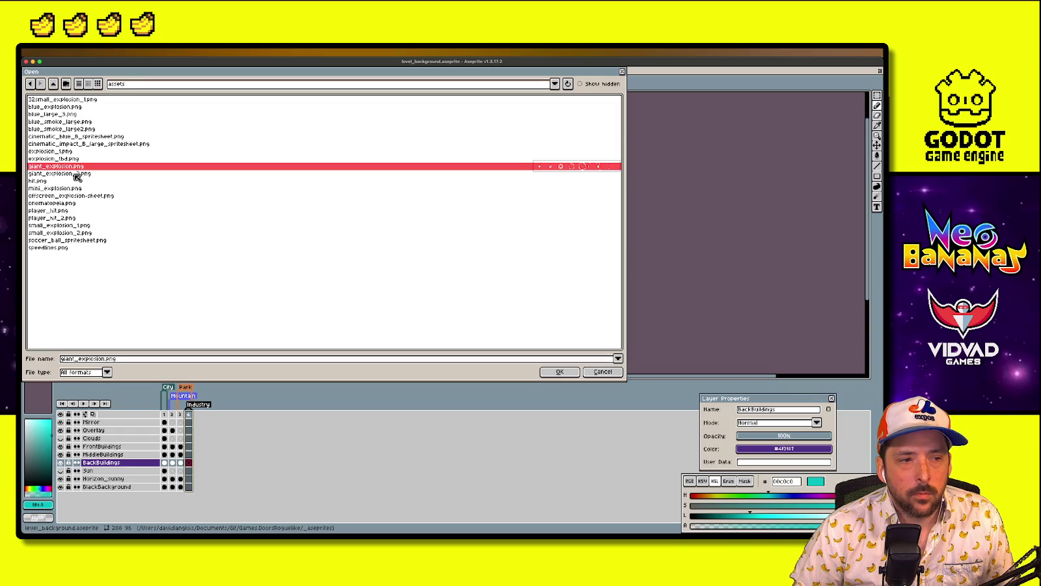
Compare giant_explosion_2.png, then open explosion_tbd.png for editing
{"action": "left_click", "coordinate": [77, 175]}
{"action": "left_click", "coordinate": [77, 180]}
{"action": "left_click", "coordinate": [77, 167]}
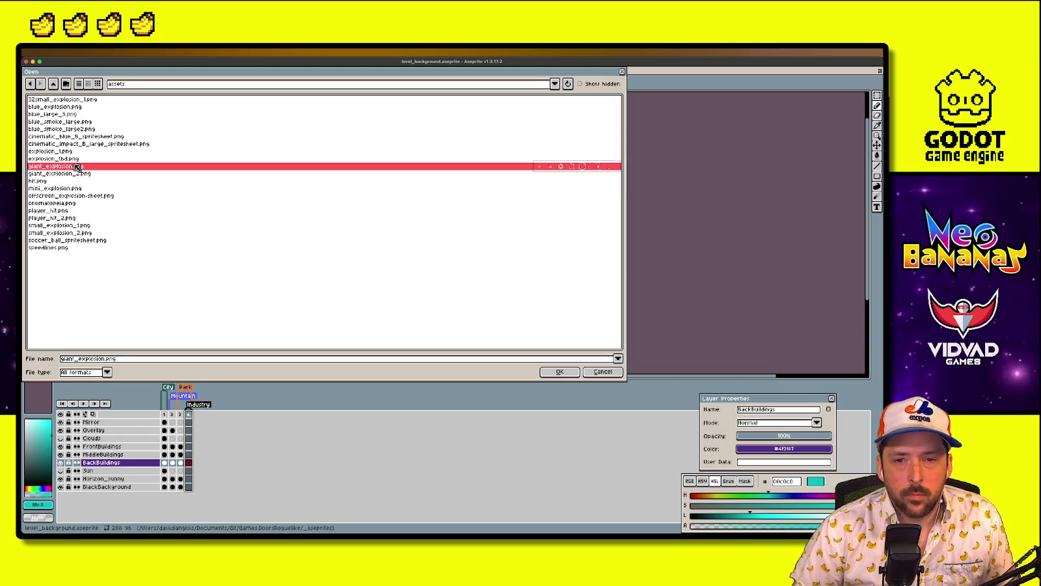
{"action": "left_click", "coordinate": [73, 151]}
{"action": "left_click", "coordinate": [73, 158]}
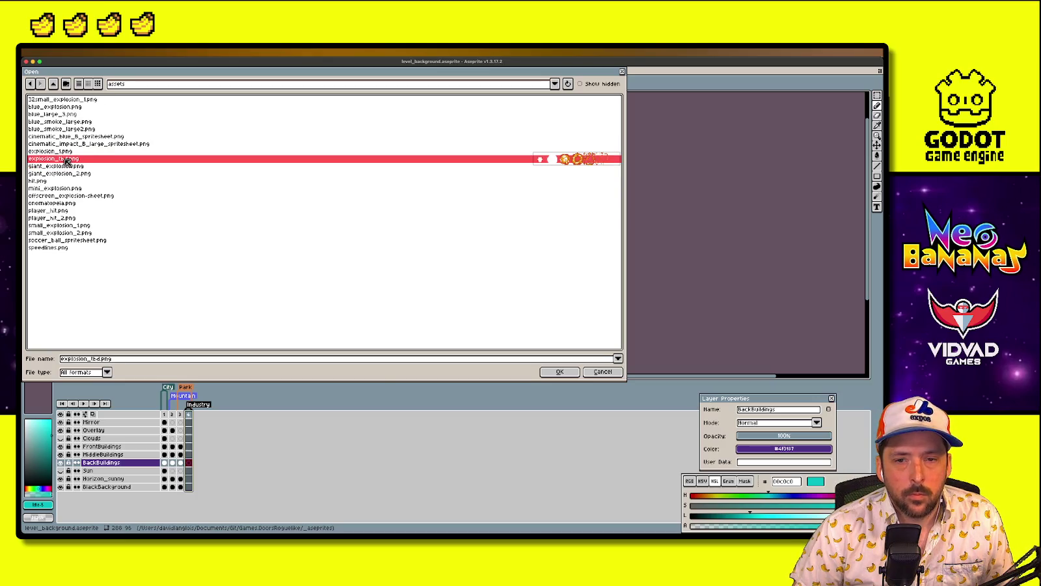
{"action": "double_click", "coordinate": [70, 159]}
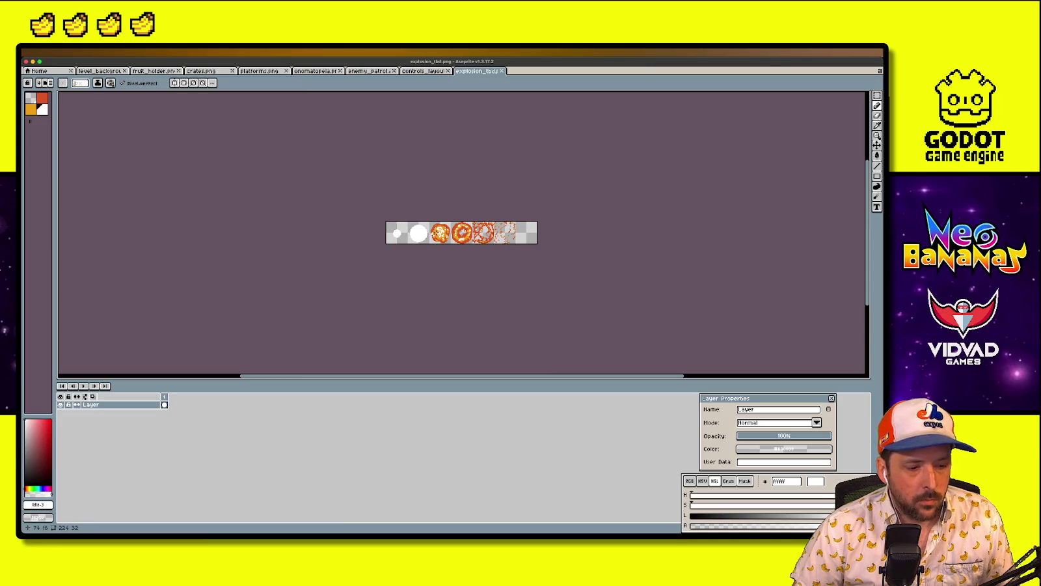
Resize the whole sprite sheet to height 16, giving 112×16 pixels
{"action": "scroll", "coordinate": [439, 242], "scroll_direction": "up", "scroll_amount": 4}
{"action": "scroll", "coordinate": [427, 242], "scroll_direction": "down", "scroll_amount": 2}
{"action": "key", "text": "ctrl+a"}
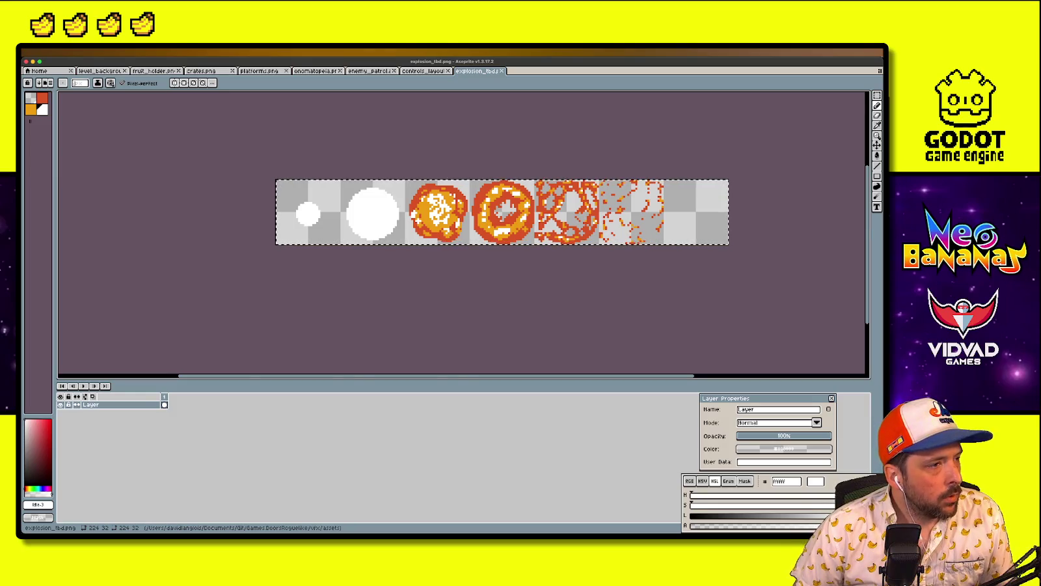
{"action": "key", "text": "ctrl+alt+i"}
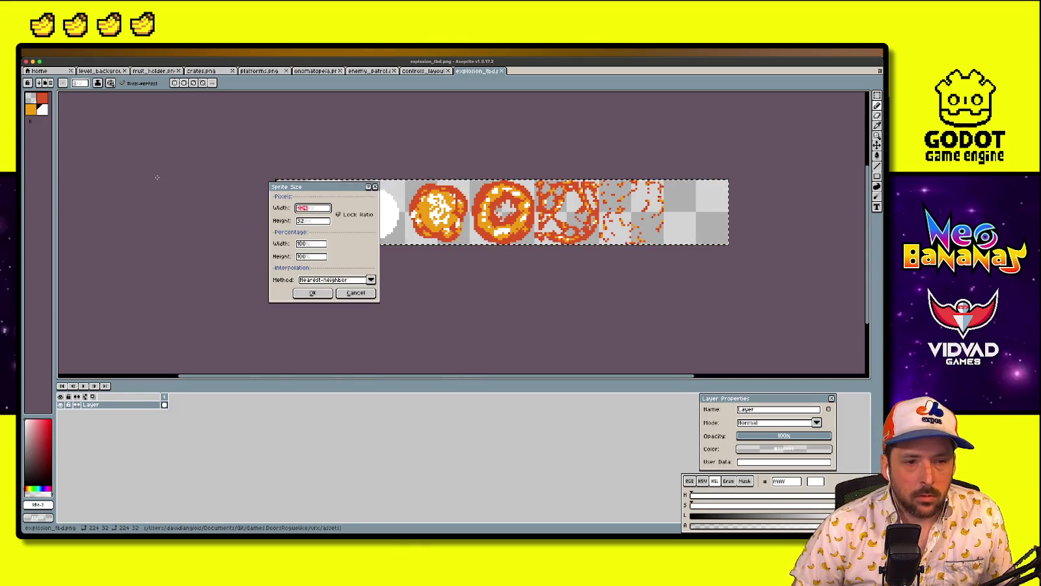
{"action": "key", "text": "Tab"}
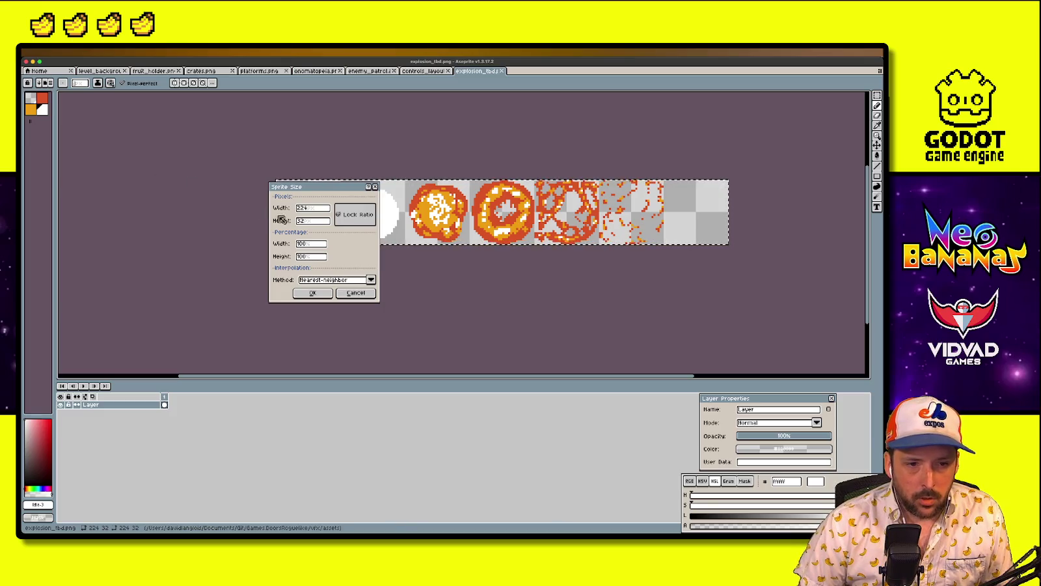
{"action": "double_click", "coordinate": [306, 221]}
{"action": "type", "text": "16"}
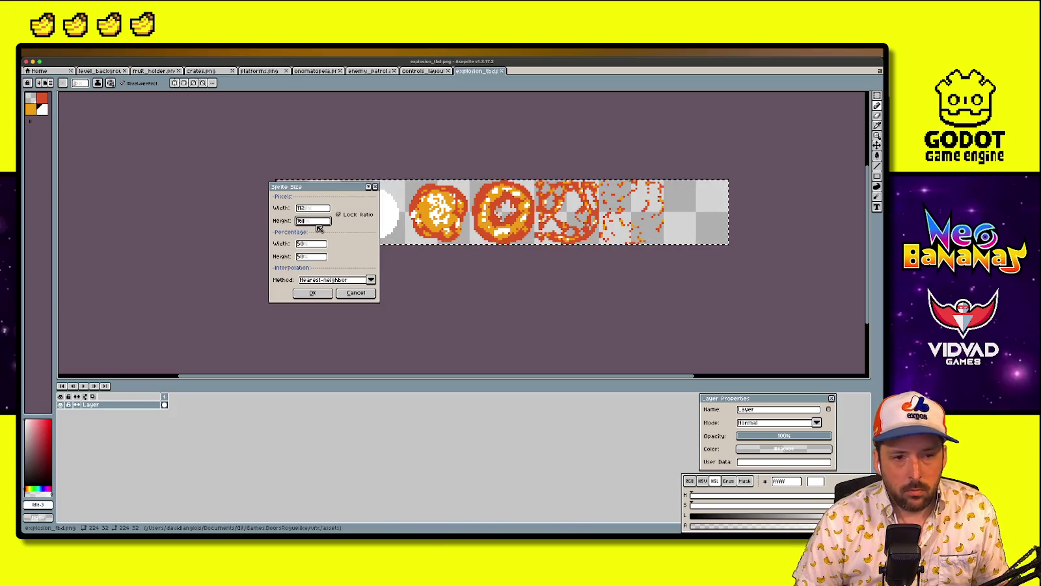
{"action": "key", "text": "Return"}
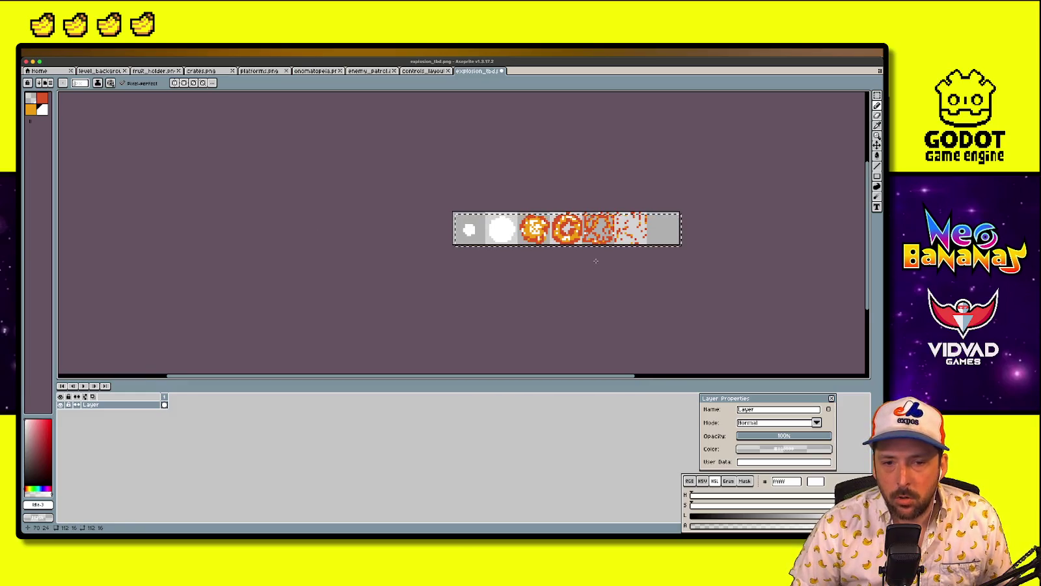
Clear the selection and switch between pencil and eraser tools on the resized sheet
{"action": "scroll", "coordinate": [569, 260], "scroll_direction": "up", "scroll_amount": 2}
{"action": "key", "text": "ctrl+d"}
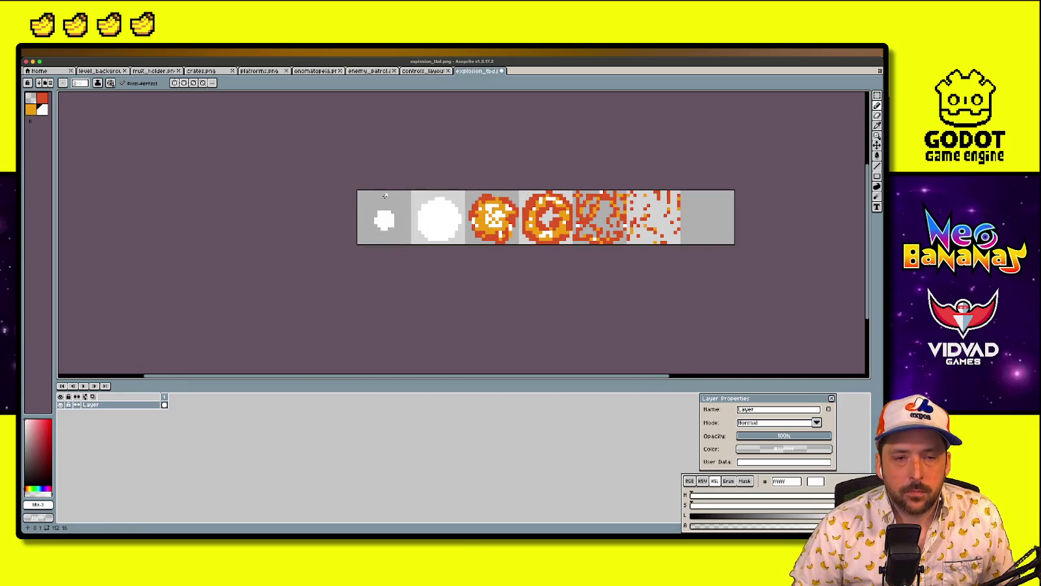
{"action": "key", "text": "b"}
{"action": "scroll", "coordinate": [407, 223], "scroll_direction": "up", "scroll_amount": 2}
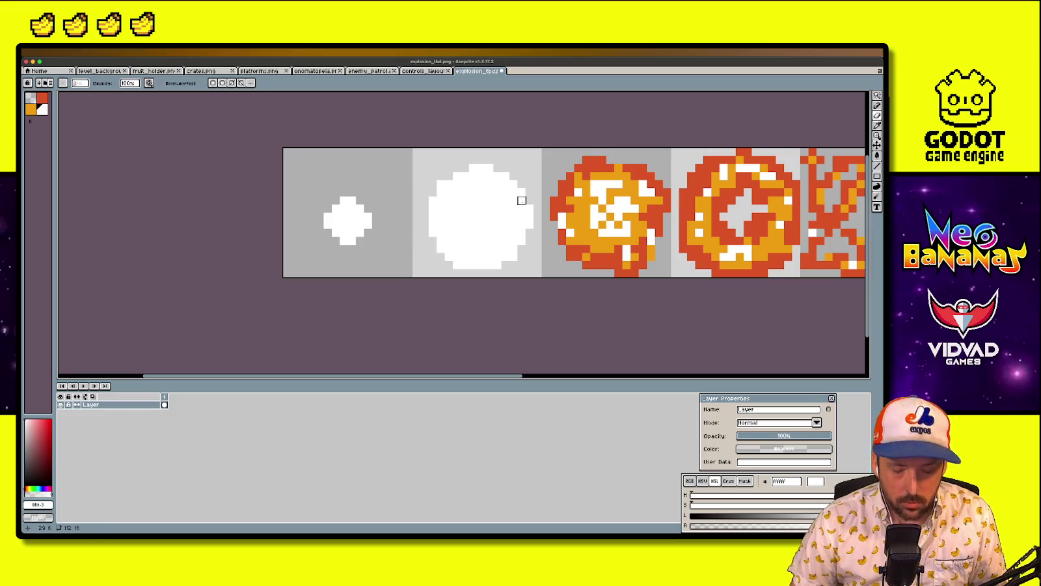
{"action": "key", "text": "e"}
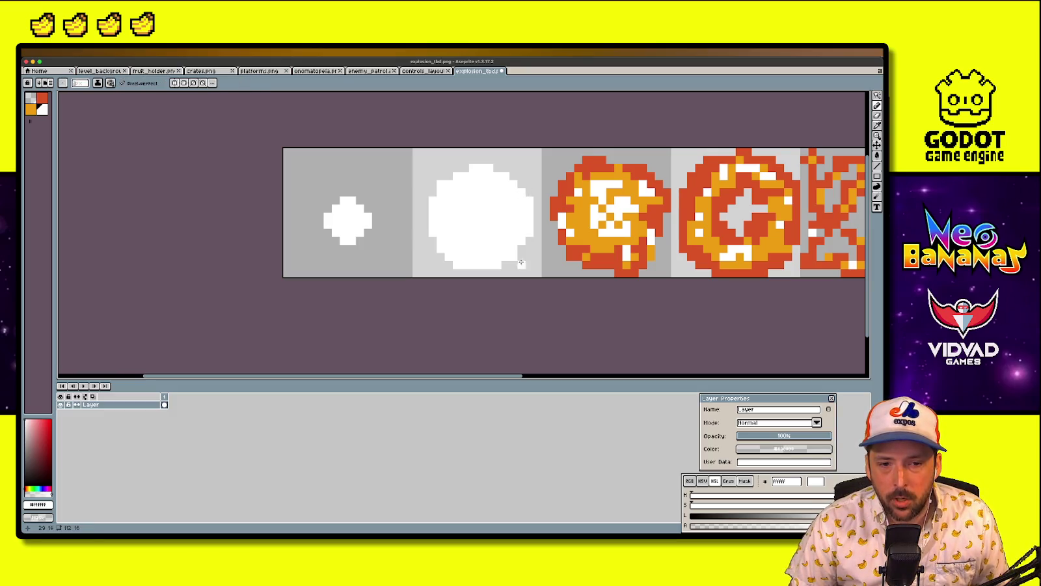
{"action": "key", "text": "e"}
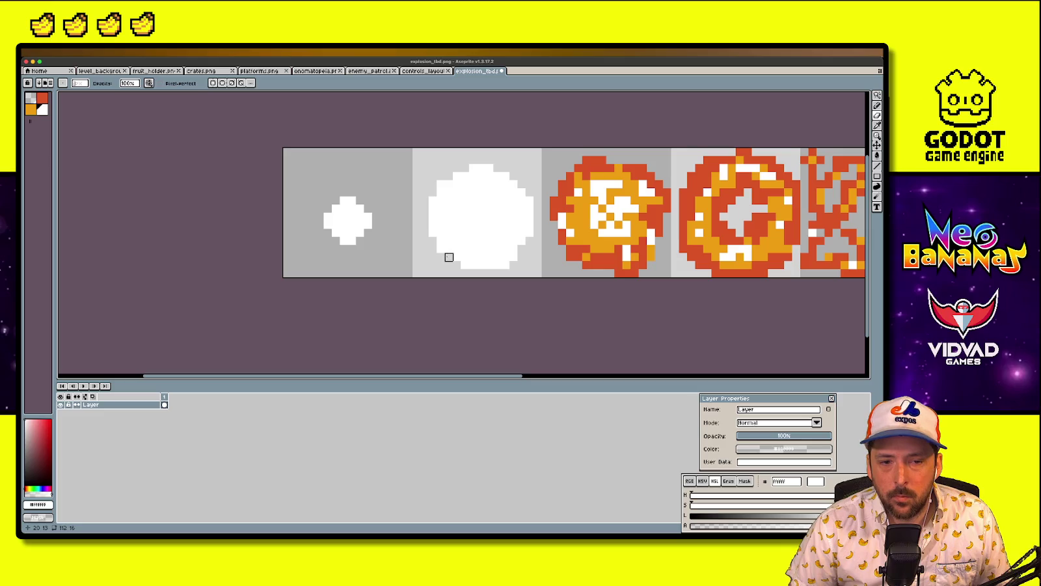
{"action": "scroll", "coordinate": [778, 109], "scroll_direction": "down", "scroll_amount": 3}
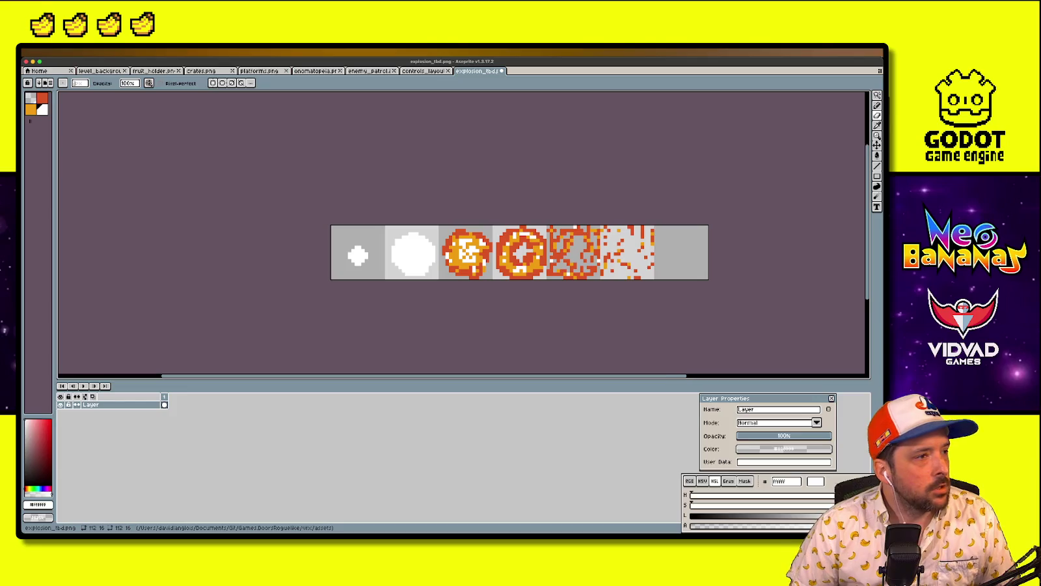
Save the sheet as bomb_small_explosion.png and return to Godot
{"action": "key", "text": "ctrl+shift+s"}
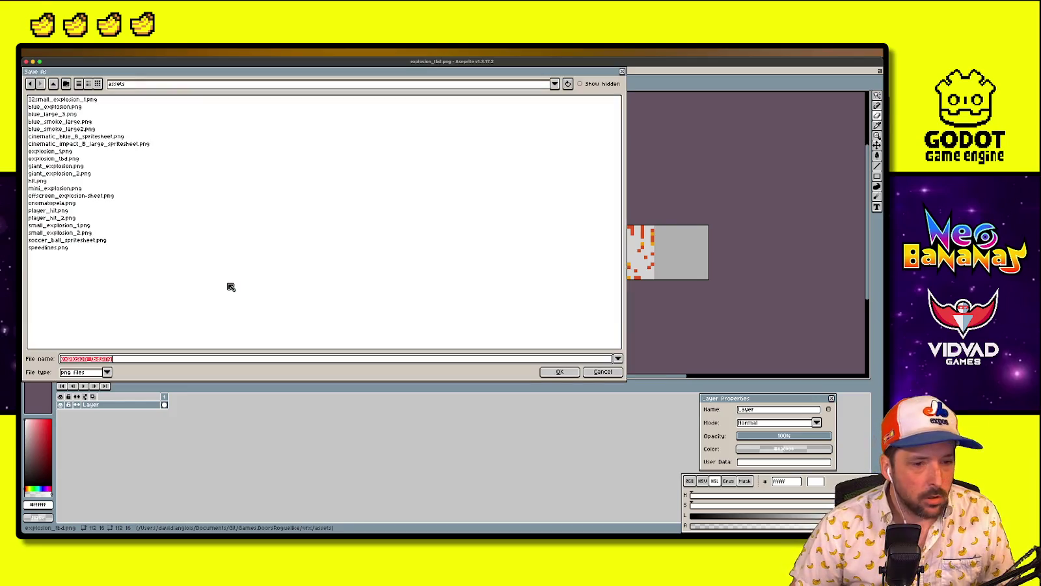
{"action": "type", "text": "small_expl"}
{"action": "key", "text": "ctrl+a"}
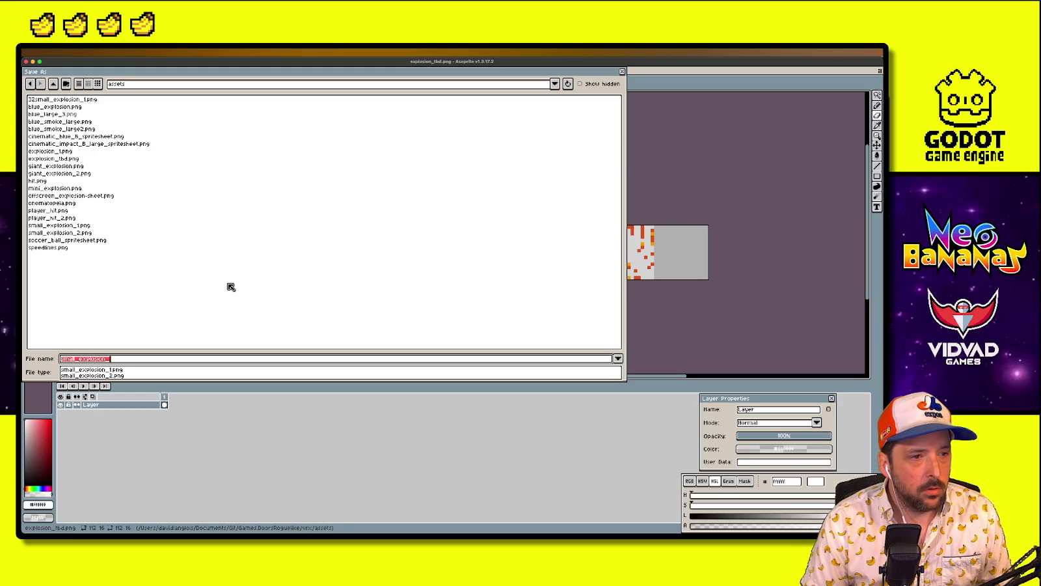
{"action": "type", "text": "bomb_small_expl"}
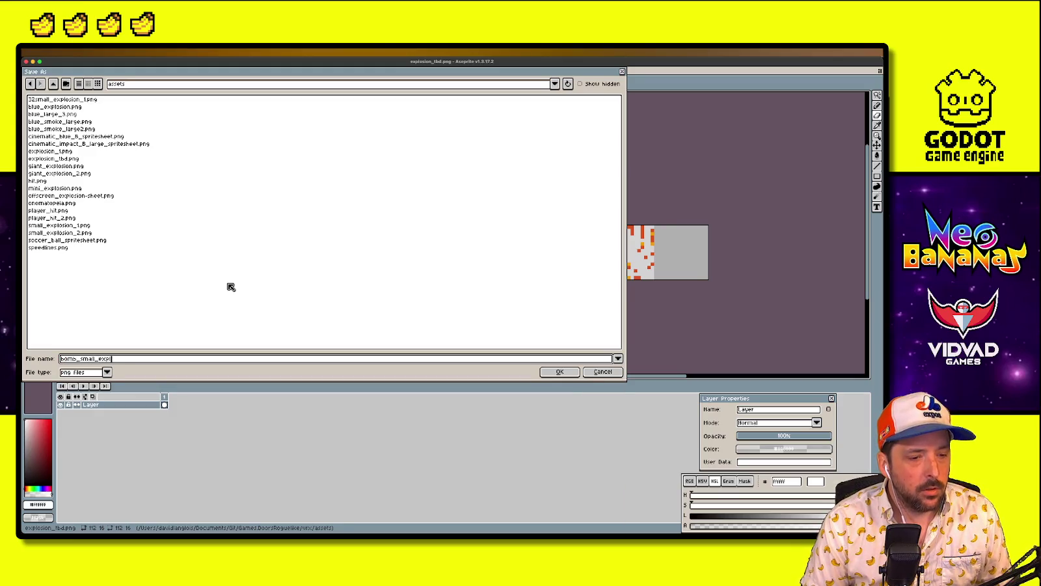
{"action": "key", "text": "Return"}
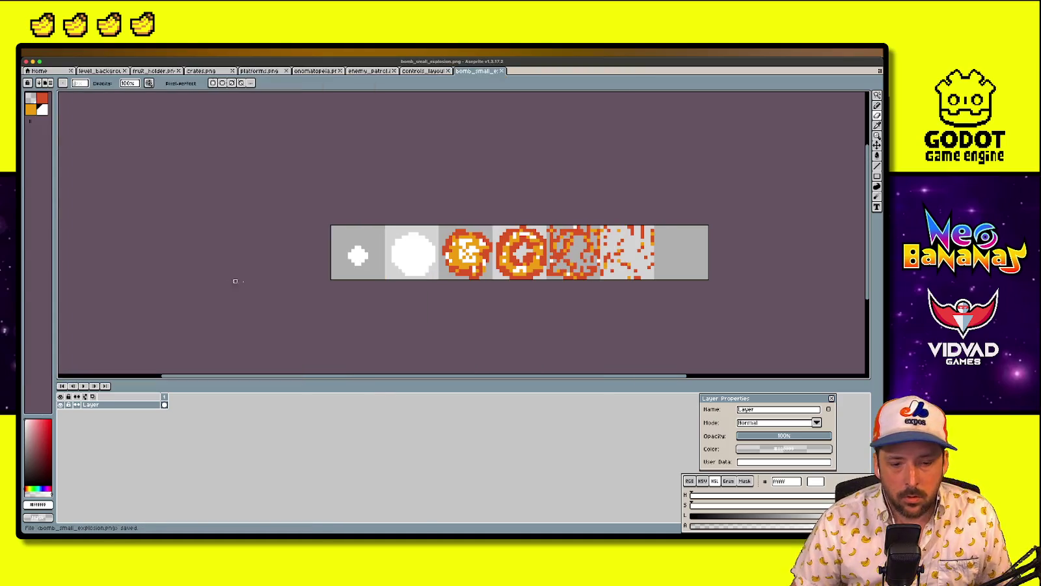
{"action": "left_click", "coordinate": [34, 63]}
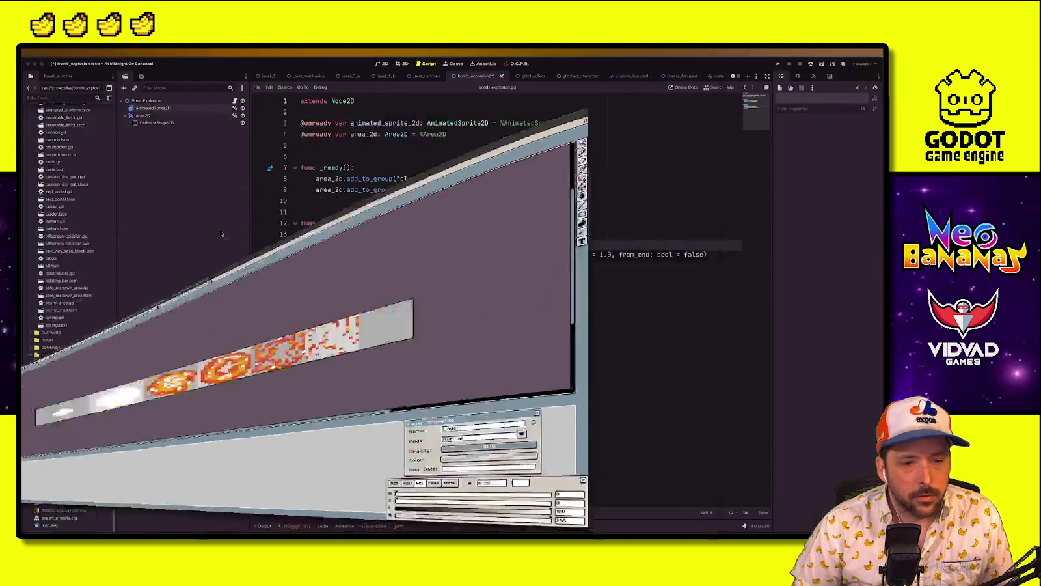
Add all seven frames from bomb_small_explosion.png to the smallexplosion animation
{"action": "left_click", "coordinate": [166, 110]}
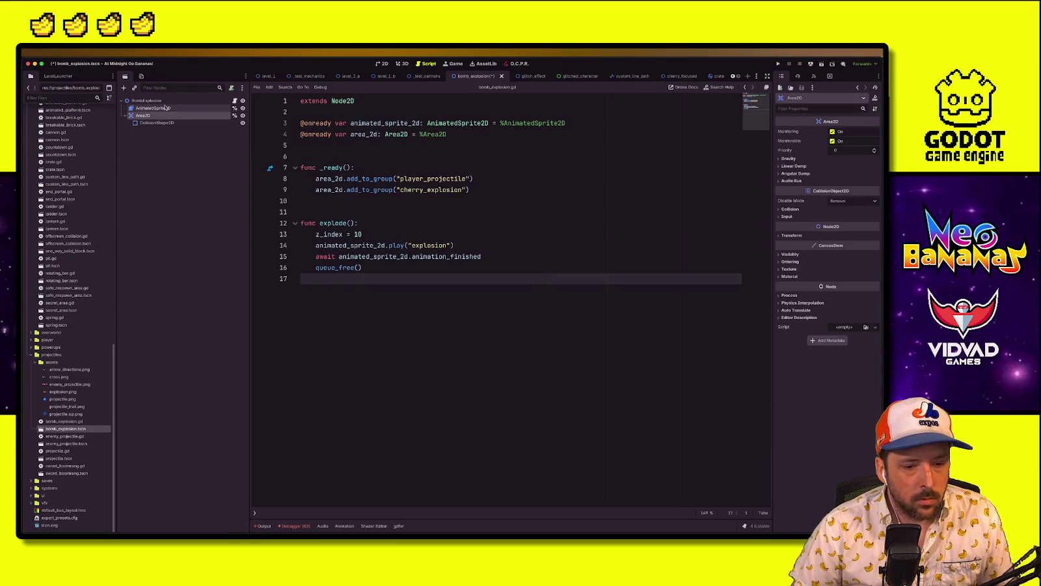
{"action": "left_click", "coordinate": [437, 434]}
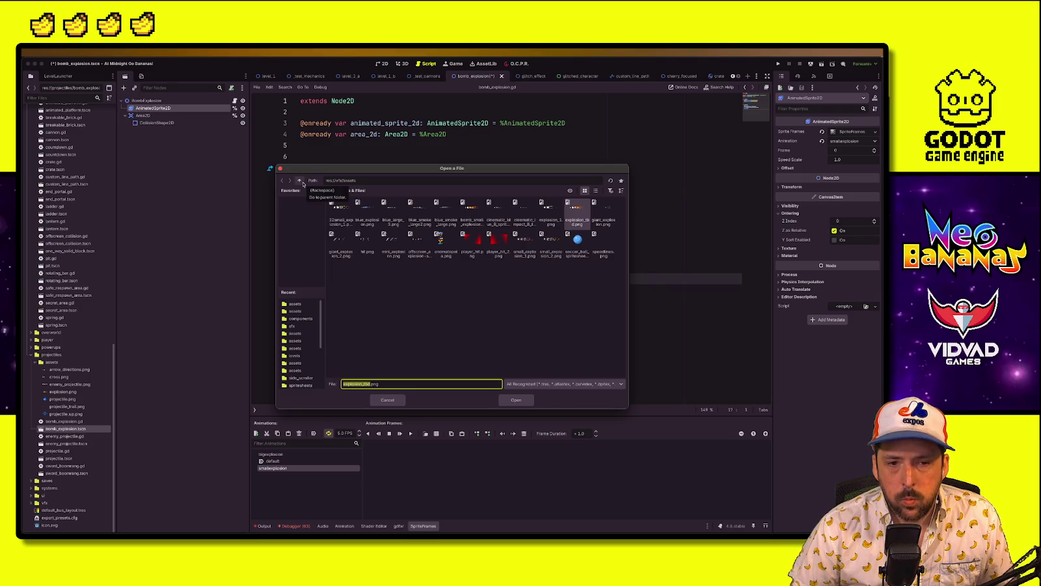
{"action": "double_click", "coordinate": [467, 226]}
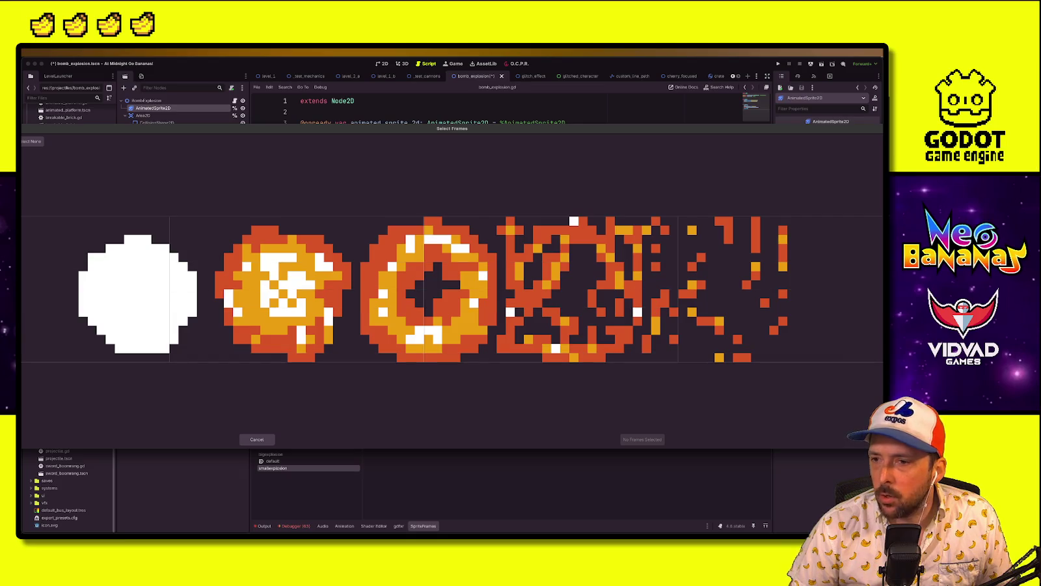
{"action": "left_click_drag", "start_coordinate": [106, 311], "coordinate": [832, 311]}
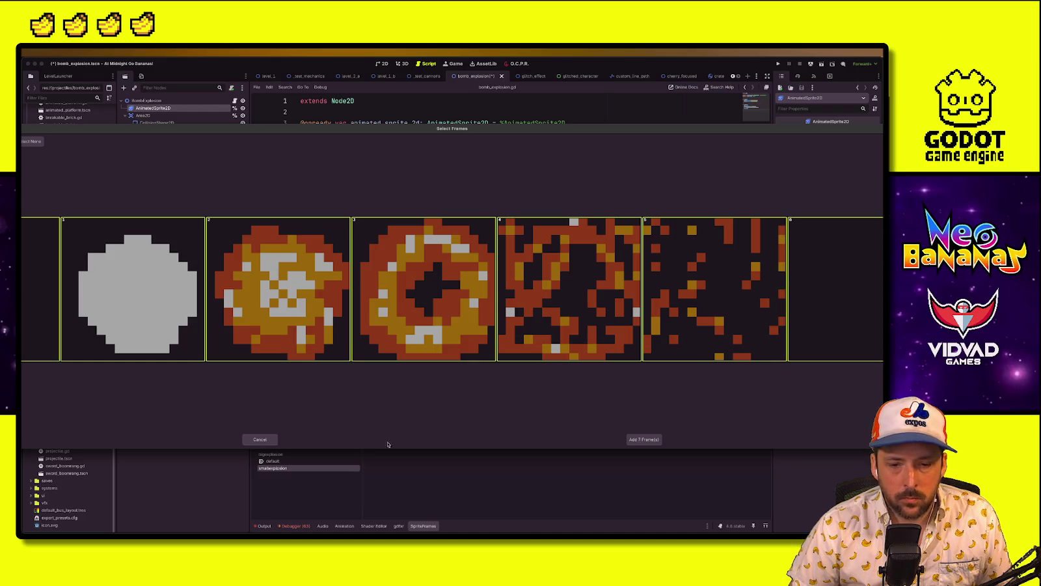
{"action": "left_click", "coordinate": [629, 439]}
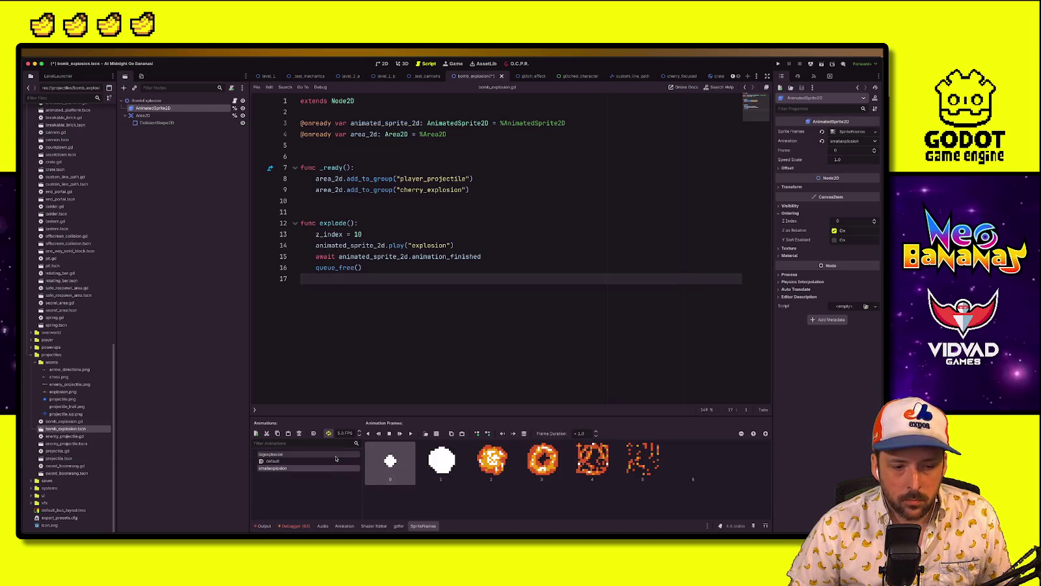
{"action": "left_click", "coordinate": [273, 468]}
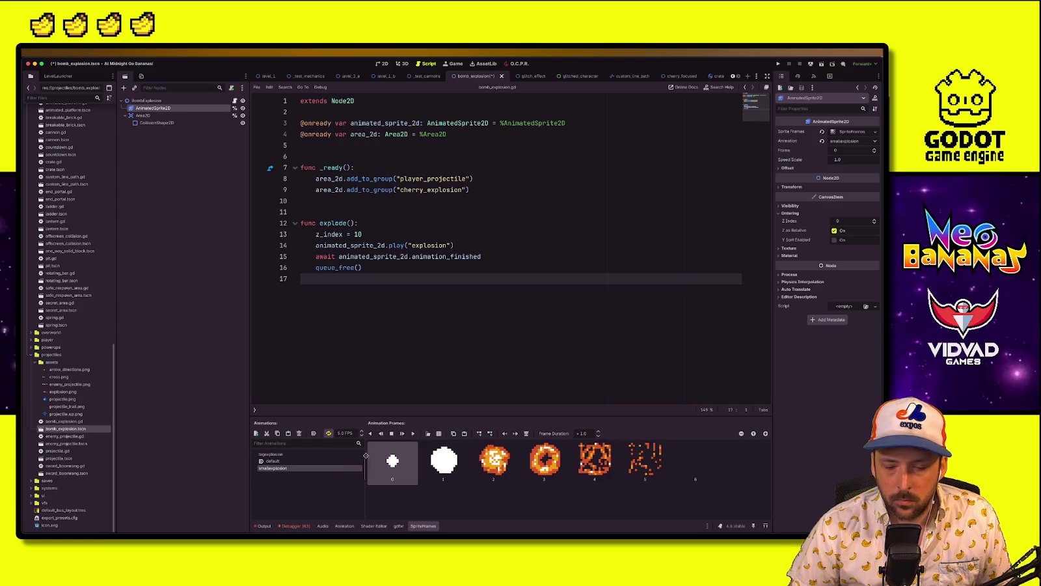
Save the scene and play the small explosion animation in the 2D view
{"action": "key", "text": "ctrl+s"}
{"action": "left_click", "coordinate": [382, 63]}
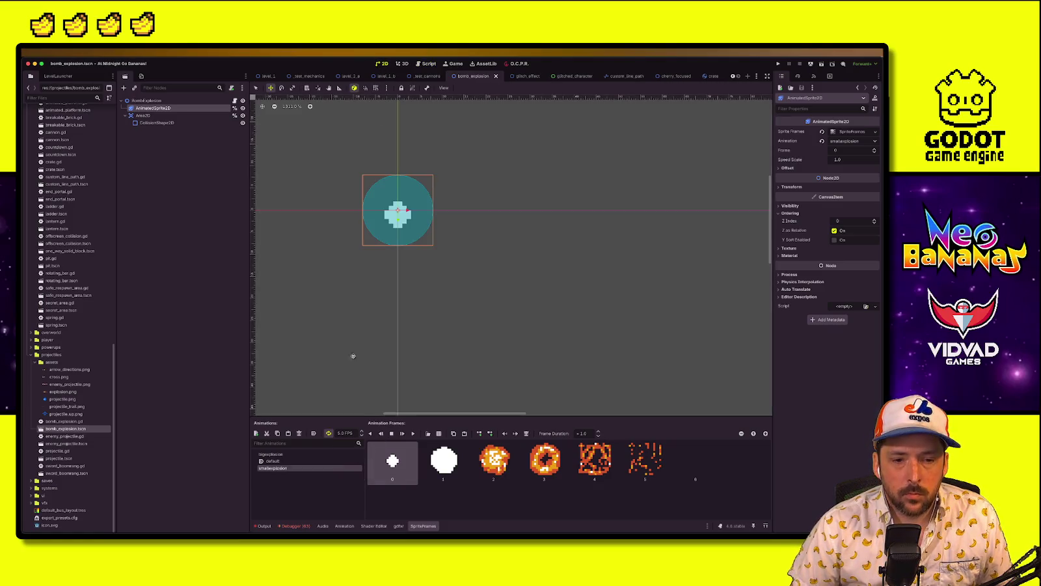
{"action": "left_click", "coordinate": [414, 435]}
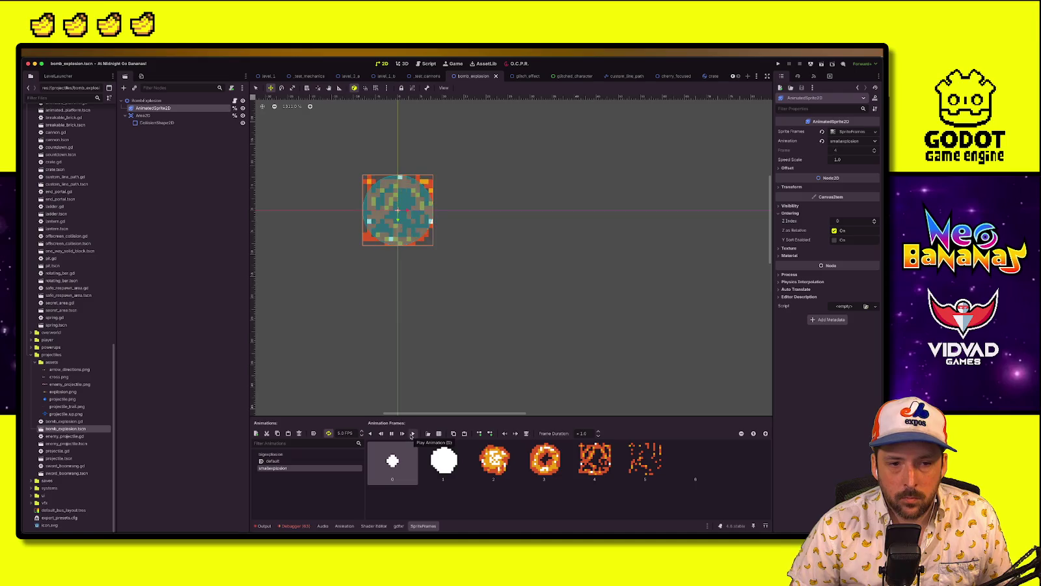